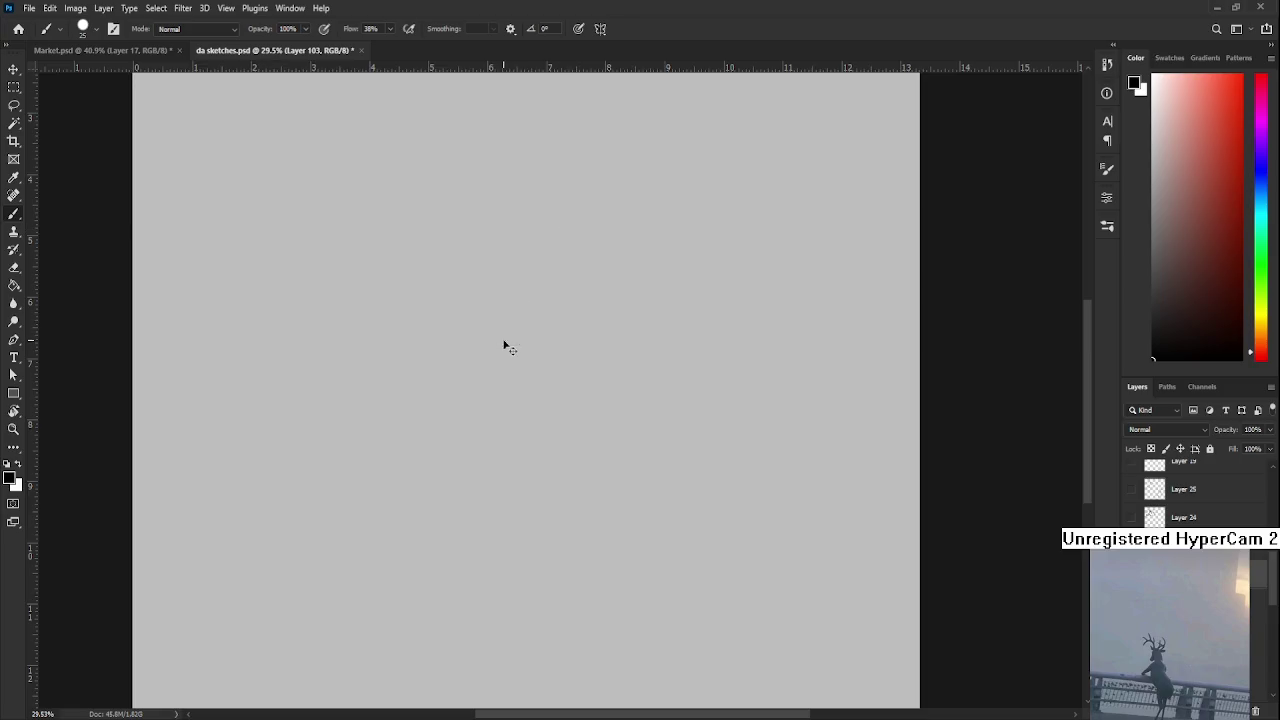
Sketch the eye lines and the eyebrows above both eyes
left_click_drag(470, 374, 517, 380)
key("ctrl+z")
mouse_move(540, 370)
left_mouse_down()
mouse_move(472, 386)
mouse_move(548, 352)
mouse_move(517, 351)
mouse_move(547, 352)
mouse_move(536, 389)
mouse_move(610, 412)
left_mouse_up()
key("ctrl+z")
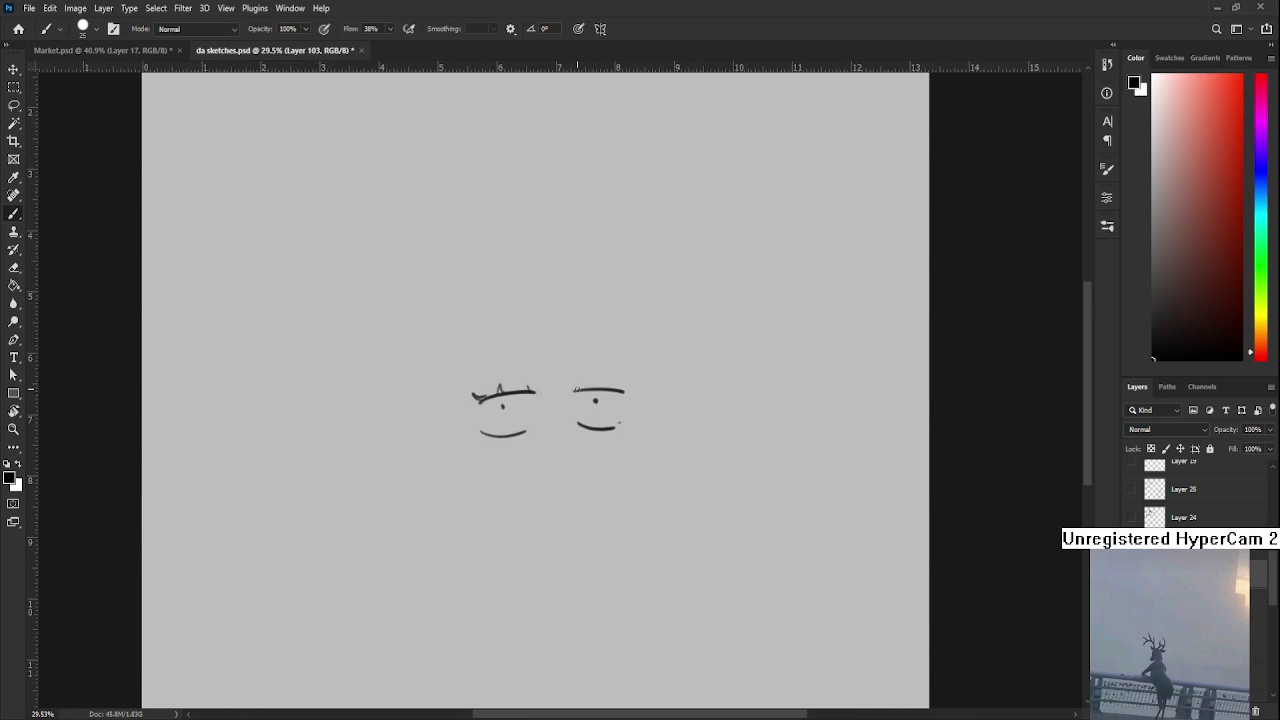
left_click_drag(473, 393, 634, 385)
scroll(512, 327, "left", 1)
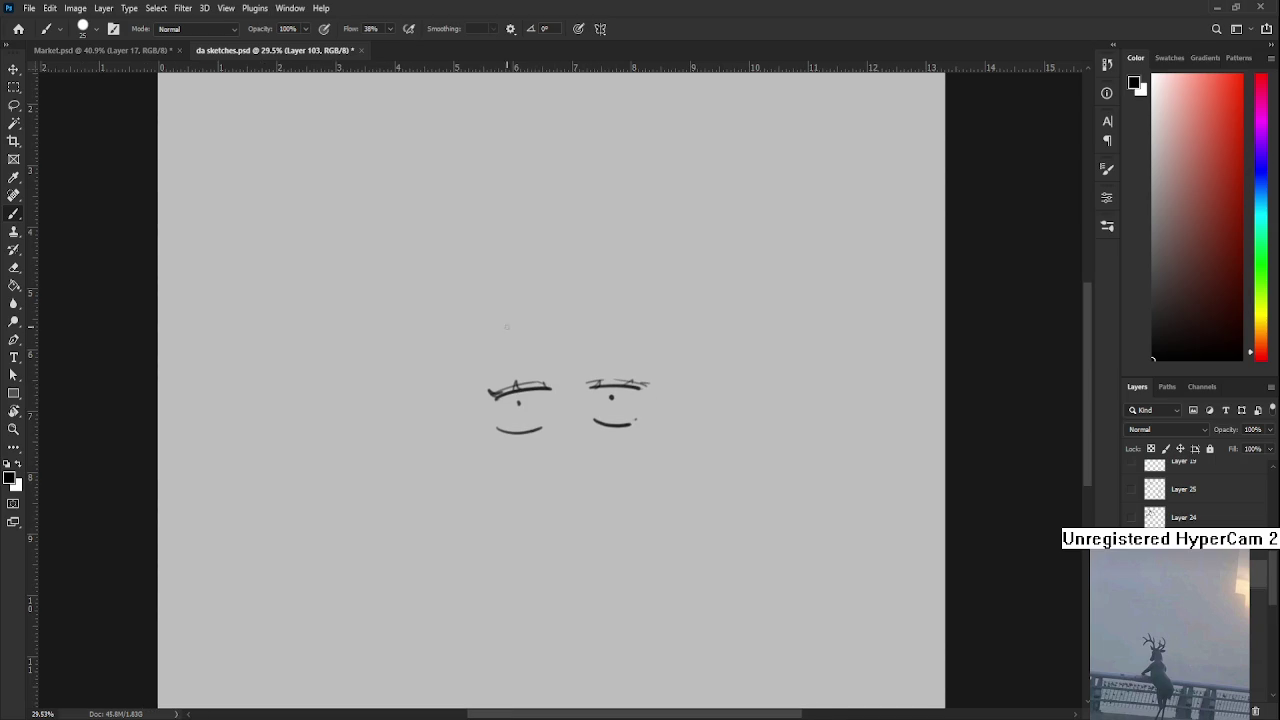
mouse_move(490, 370)
left_mouse_down()
mouse_move(528, 351)
mouse_move(640, 357)
left_mouse_up()
scroll(590, 420, "down", 2)
mouse_move(572, 406)
left_mouse_down()
mouse_move(599, 401)
mouse_move(536, 446)
left_mouse_up()
key("ctrl+z")
Try several strokes for the left face contour toward the jaw, undoing each one
left_click_drag(485, 405, 495, 470)
key("ctrl+z")
left_click_drag(486, 383, 502, 466)
key("ctrl+z")
key("ctrl+z")
mouse_move(488, 382)
left_mouse_down()
mouse_move(518, 476)
mouse_move(503, 468)
mouse_move(540, 494)
left_mouse_up()
key("ctrl+z")
key("ctrl+z")
mouse_move(490, 394)
left_mouse_down()
mouse_move(500, 466)
mouse_move(560, 494)
left_mouse_up()
key("ctrl+z")
key("ctrl+z")
mouse_move(486, 383)
left_mouse_down()
mouse_move(500, 468)
mouse_move(546, 495)
left_mouse_up()
key("ctrl+z")
mouse_move(490, 373)
left_mouse_down()
mouse_move(505, 447)
mouse_move(590, 485)
mouse_move(491, 485)
mouse_move(547, 462)
left_mouse_up()
key("ctrl+z")
Draw the jaw line rising from the chin and a round nose
mouse_move(489, 494)
left_mouse_down()
mouse_move(547, 457)
mouse_move(538, 523)
left_mouse_up()
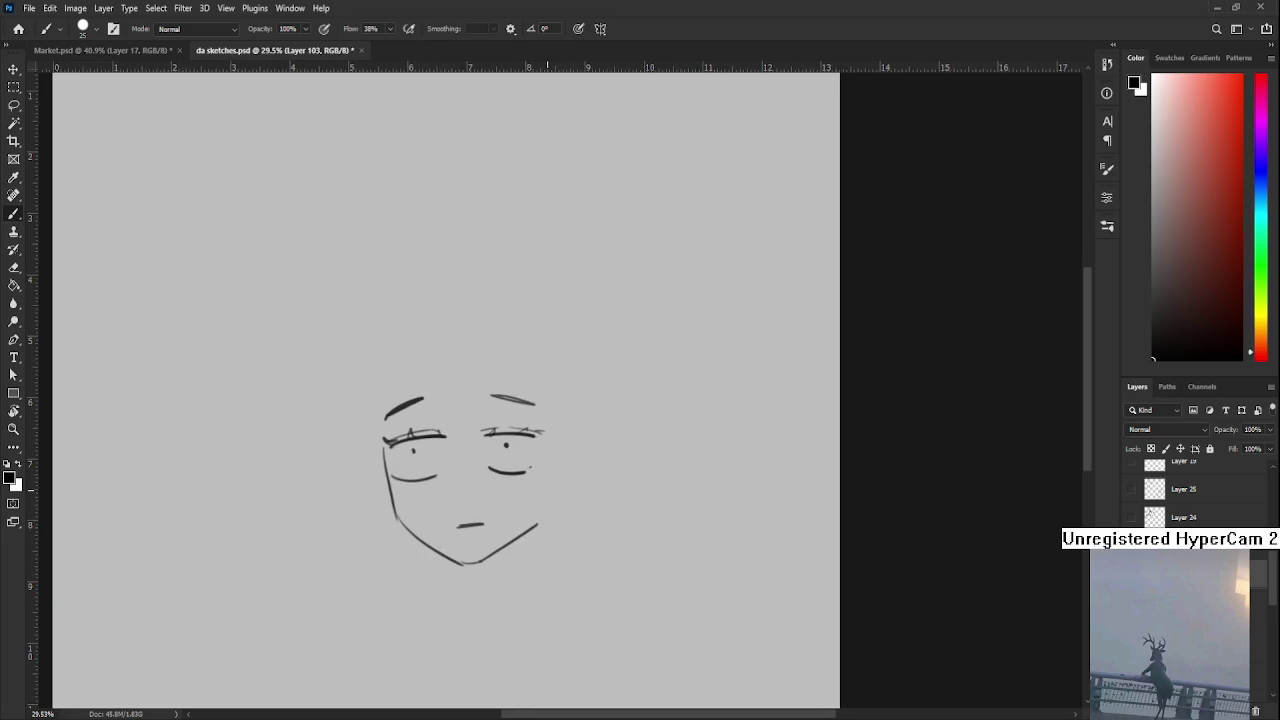
left_click_drag(528, 478, 573, 478)
left_click_drag(505, 448, 487, 505)
key("ctrl+z")
key("ctrl+z")
mouse_move(528, 452)
left_mouse_down()
mouse_move(522, 504)
mouse_move(500, 497)
mouse_move(525, 502)
left_mouse_up()
key("ctrl+z")
key("ctrl+z")
left_click_drag(512, 450, 506, 508)
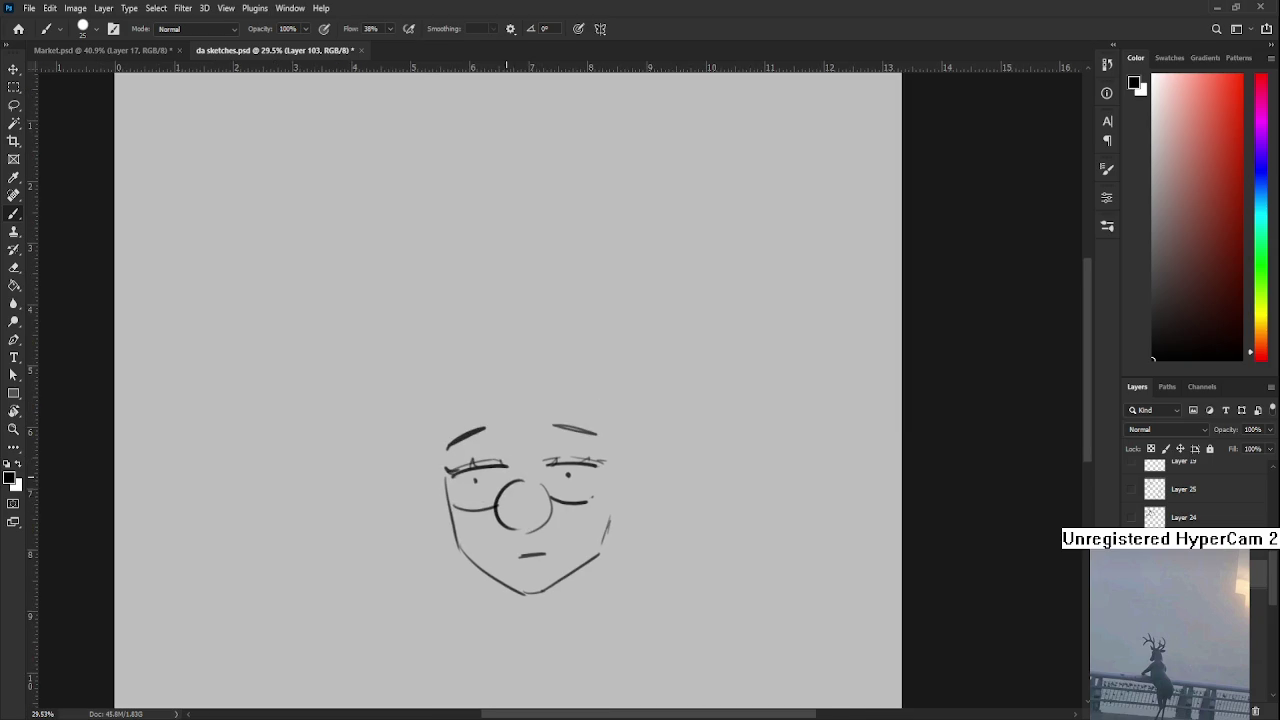
Enlarge the eraser to size 50, then close the gap in the nose circle
key("e")
key("bracketright")
key("bracketright")
key("bracketright")
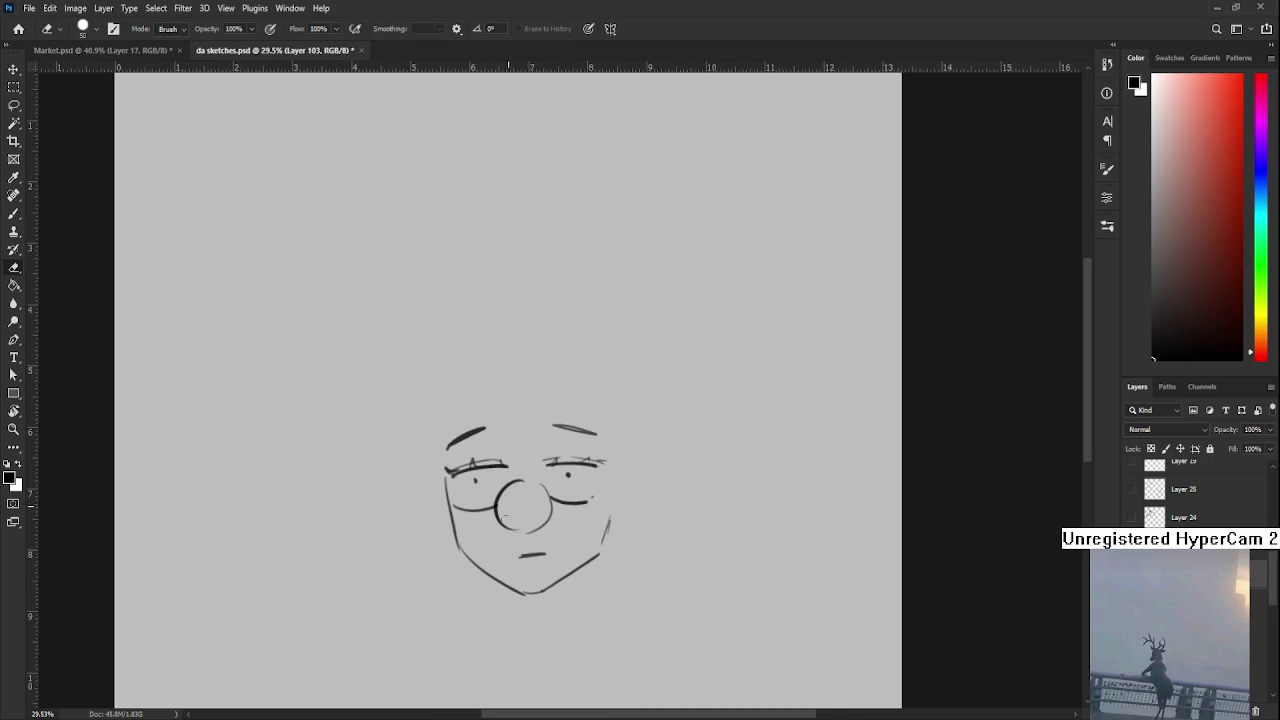
key("b")
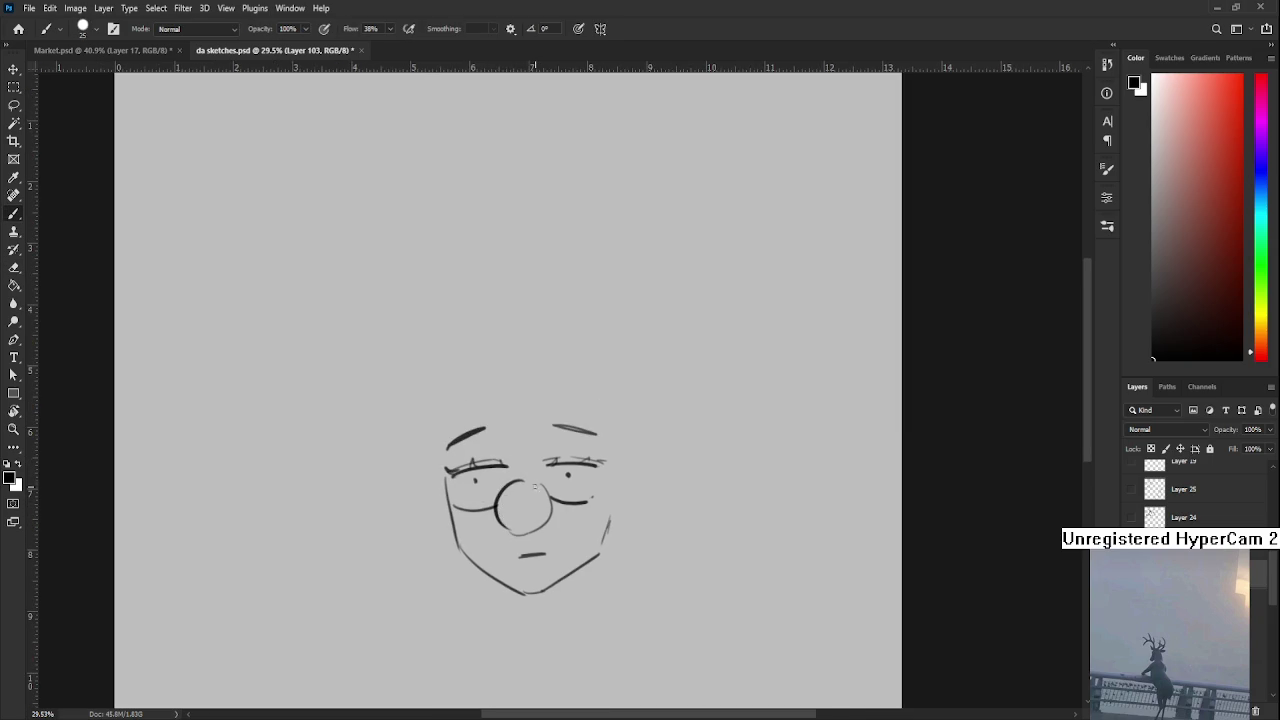
left_click_drag(512, 532, 538, 484)
Brush the first bangs strands falling from the head top across the eyes
left_click_drag(540, 430, 507, 454)
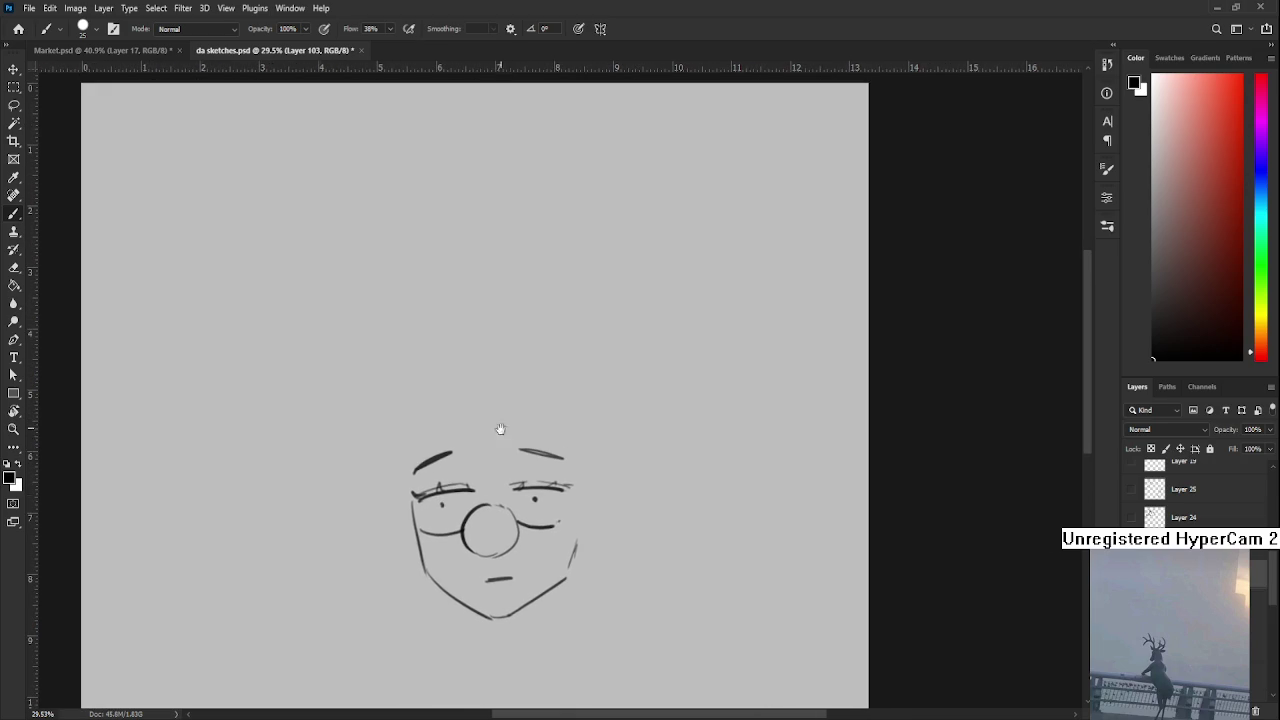
left_click_drag(475, 413, 506, 510)
key("ctrl+z")
mouse_move(480, 414)
left_mouse_down()
mouse_move(518, 498)
mouse_move(535, 500)
left_mouse_up()
key("ctrl+z")
mouse_move(504, 432)
left_mouse_down()
mouse_move(507, 412)
mouse_move(518, 466)
left_mouse_up()
key("ctrl+z")
mouse_move(519, 390)
left_mouse_down()
mouse_move(517, 456)
mouse_move(457, 503)
left_mouse_up()
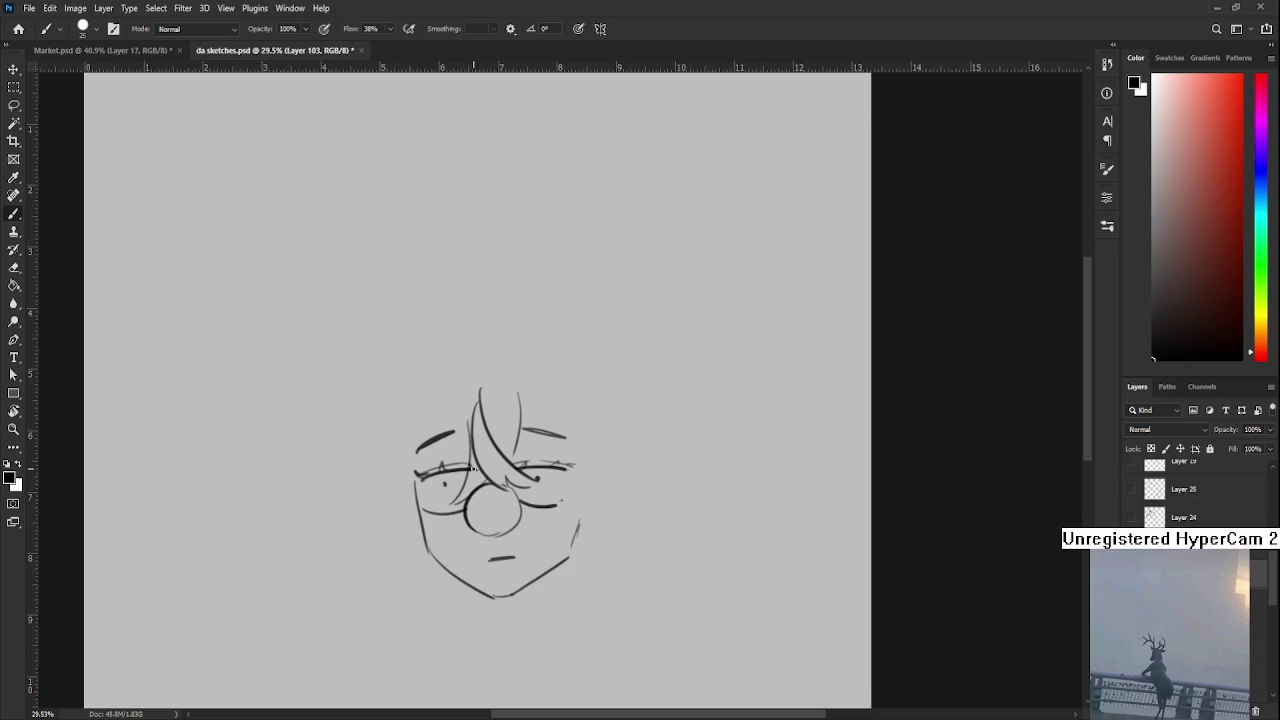
Redraw the right side of the face outline
left_click_drag(472, 442, 463, 490)
left_click_drag(455, 457, 488, 462)
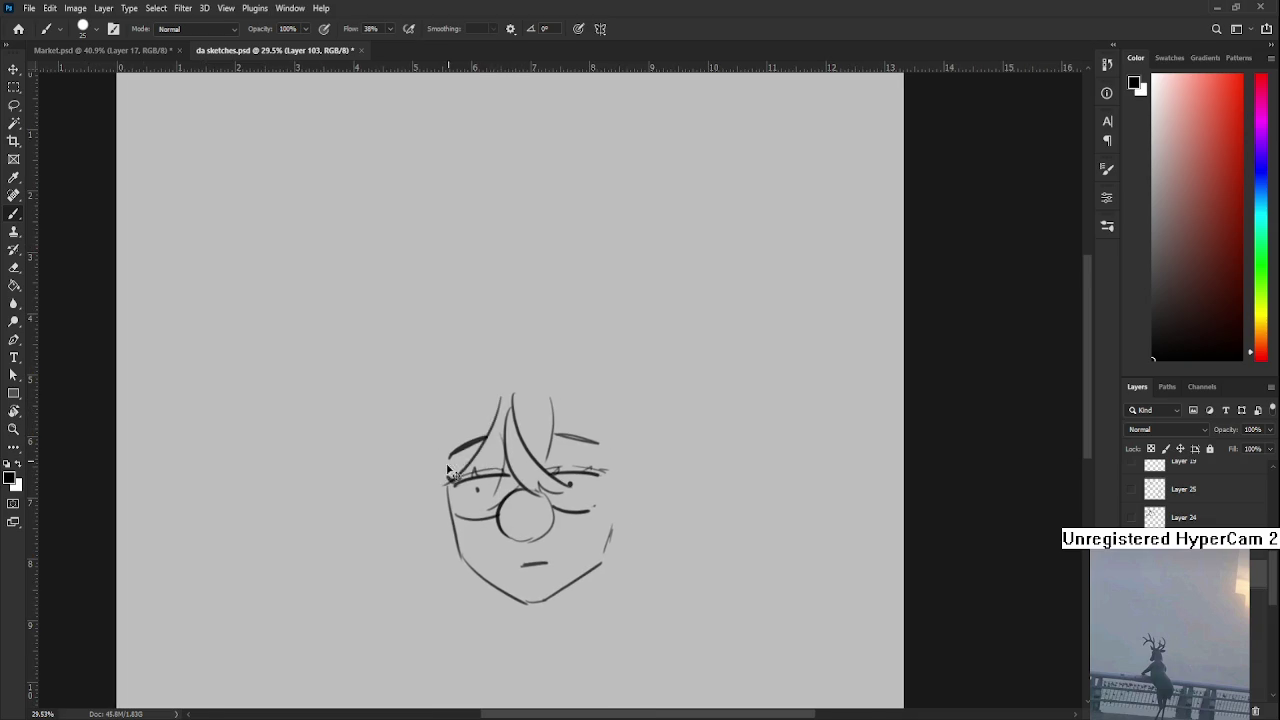
mouse_move(574, 421)
left_mouse_down()
mouse_move(474, 421)
mouse_move(452, 457)
left_mouse_up()
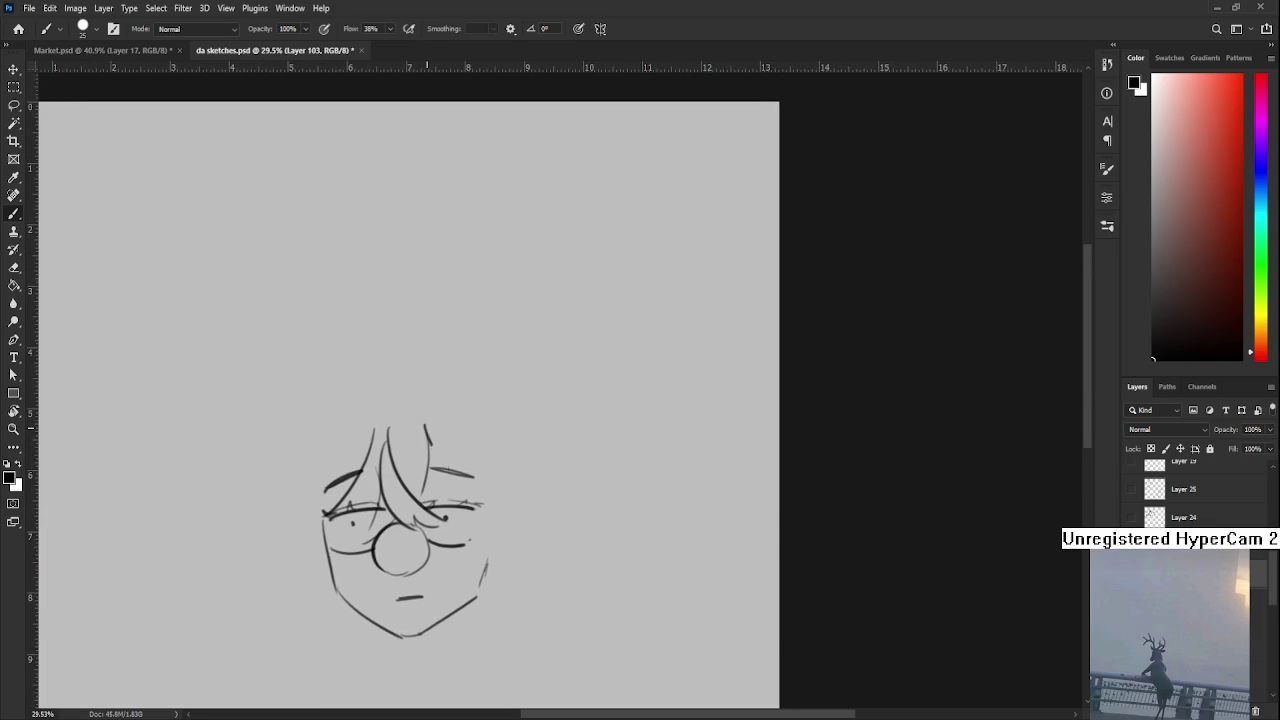
left_click_drag(484, 500, 484, 432)
mouse_move(479, 387)
left_mouse_down()
mouse_move(476, 540)
mouse_move(476, 488)
left_mouse_up()
key("ctrl+z")
mouse_move(330, 442)
left_mouse_down()
mouse_move(455, 430)
mouse_move(448, 460)
mouse_move(482, 508)
left_mouse_up()
Add long hair strands down both sides of the face
mouse_move(446, 410)
left_mouse_down()
mouse_move(434, 490)
mouse_move(352, 453)
left_mouse_up()
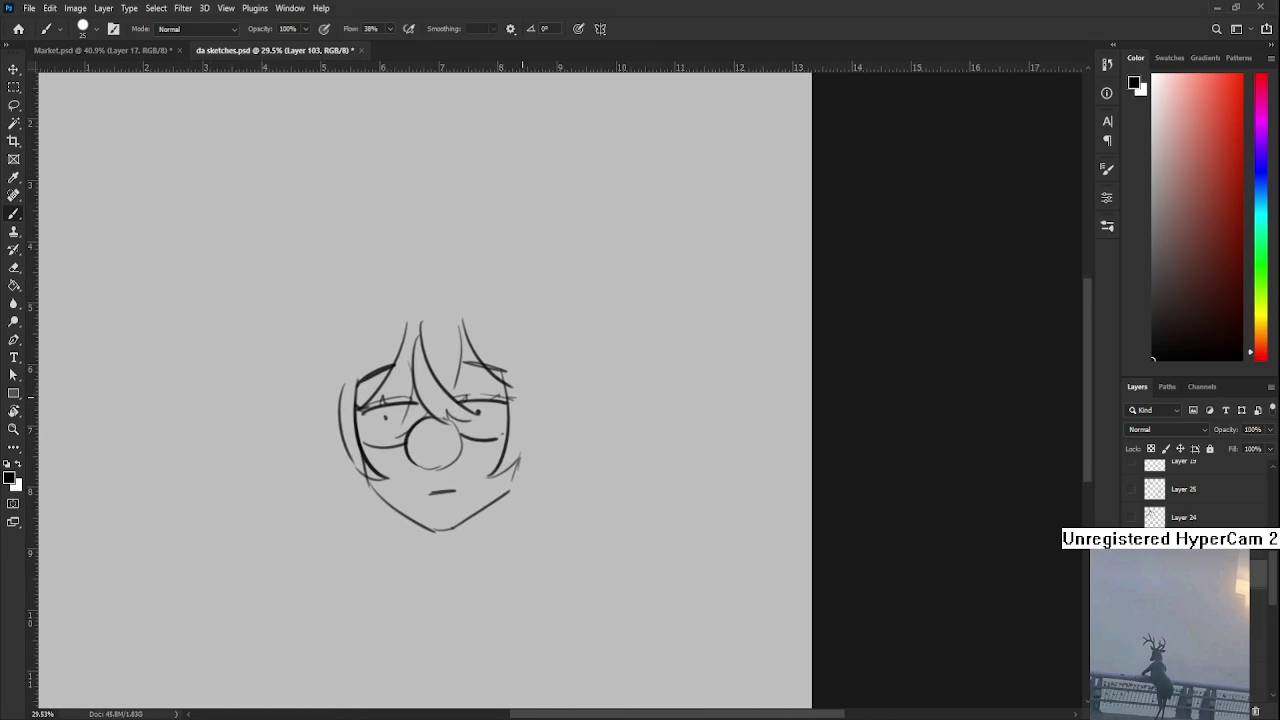
left_click_drag(516, 358, 530, 490)
mouse_move(355, 362)
left_mouse_down()
mouse_move(475, 362)
mouse_move(470, 500)
left_mouse_up()
key("ctrl+z")
left_click_drag(475, 362, 472, 493)
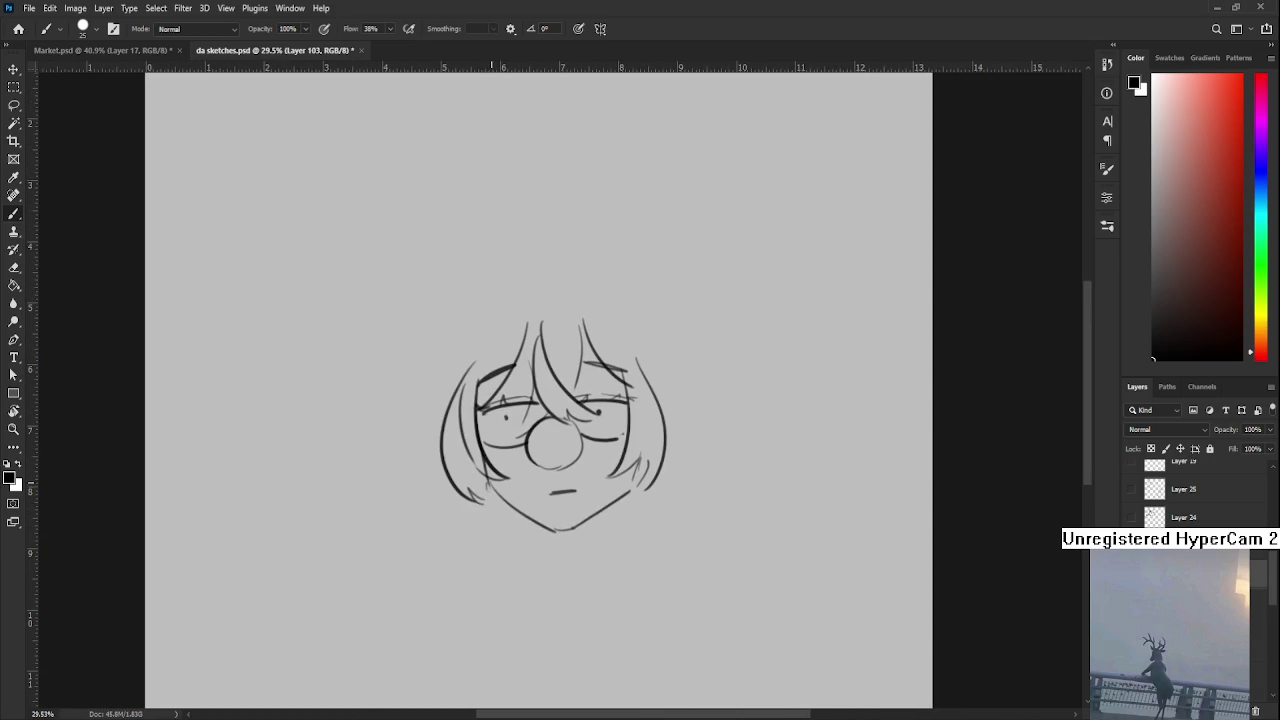
mouse_move(476, 440)
left_mouse_down()
mouse_move(486, 518)
mouse_move(462, 498)
left_mouse_up()
mouse_move(528, 518)
left_mouse_down()
mouse_move(477, 500)
mouse_move(540, 493)
left_mouse_up()
key("ctrl+z")
Extend long hair strands down the lower sides past the chin
key("ctrl+z")
left_click_drag(486, 446, 492, 558)
key("ctrl+z")
key("ctrl+z")
key("ctrl+z")
left_click_drag(480, 420, 498, 558)
key("ctrl+z")
left_click_drag(468, 454, 500, 560)
left_click_drag(478, 500, 490, 570)
mouse_move(600, 420)
left_mouse_down()
mouse_move(458, 437)
mouse_move(454, 548)
left_mouse_up()
key("ctrl+z")
left_click_drag(464, 444, 440, 572)
key("ctrl+z")
Add a softer chin curve joining the jaw line
left_click_drag(392, 517, 487, 457)
key("e")
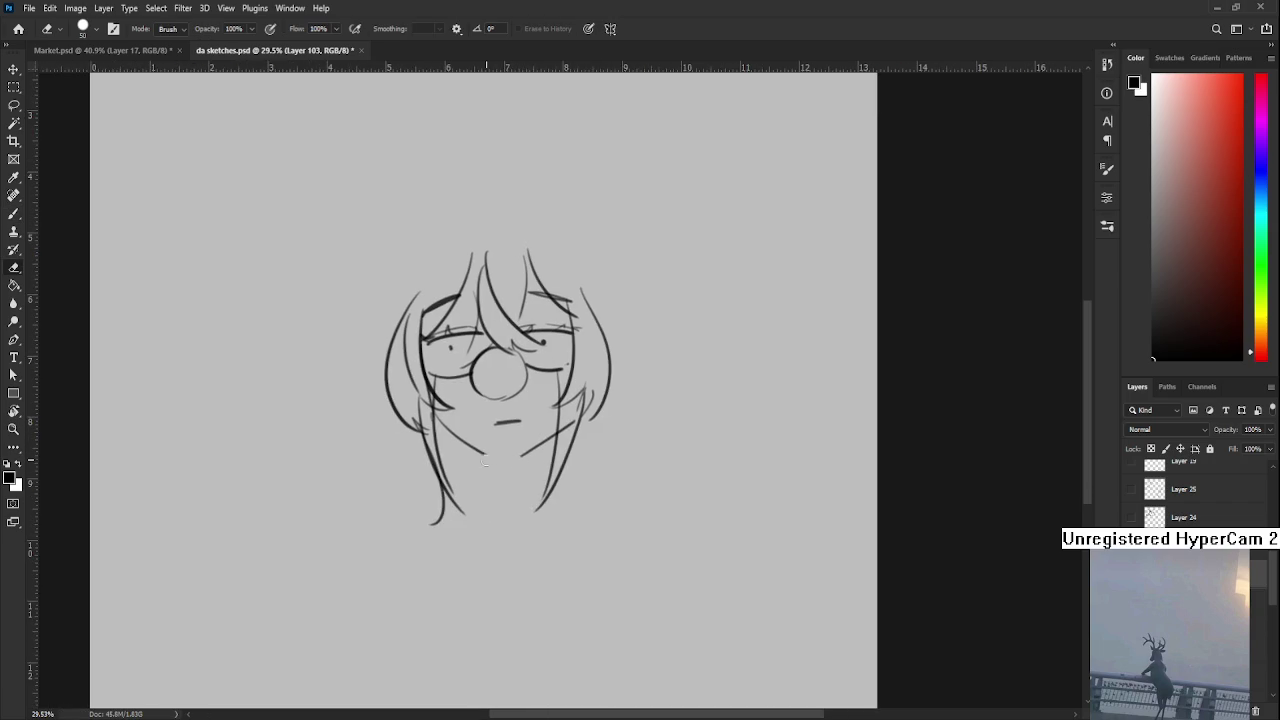
key("b")
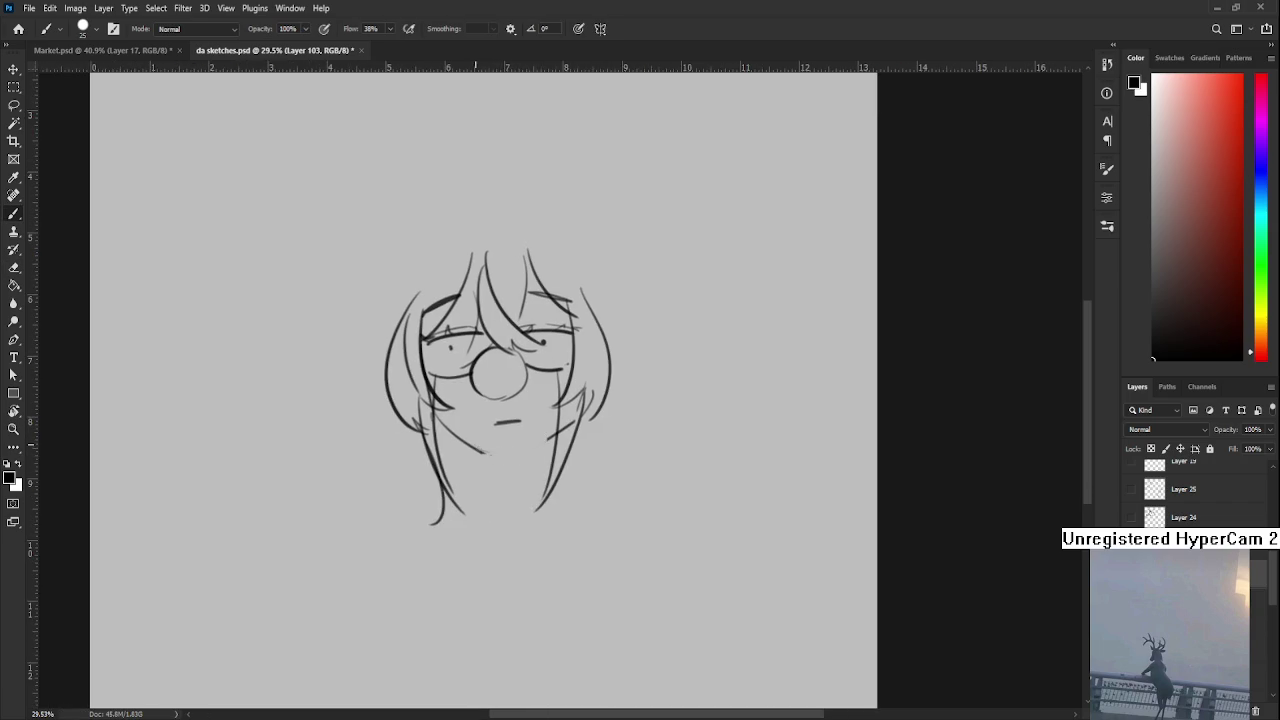
mouse_move(491, 455)
left_mouse_down()
mouse_move(551, 432)
mouse_move(486, 417)
left_mouse_up()
Erase the old mouth line and draw an outer hair curve left of the head
key("e")
key("b")
scroll(497, 424, "left", 2)
scroll(497, 424, "up", 5)
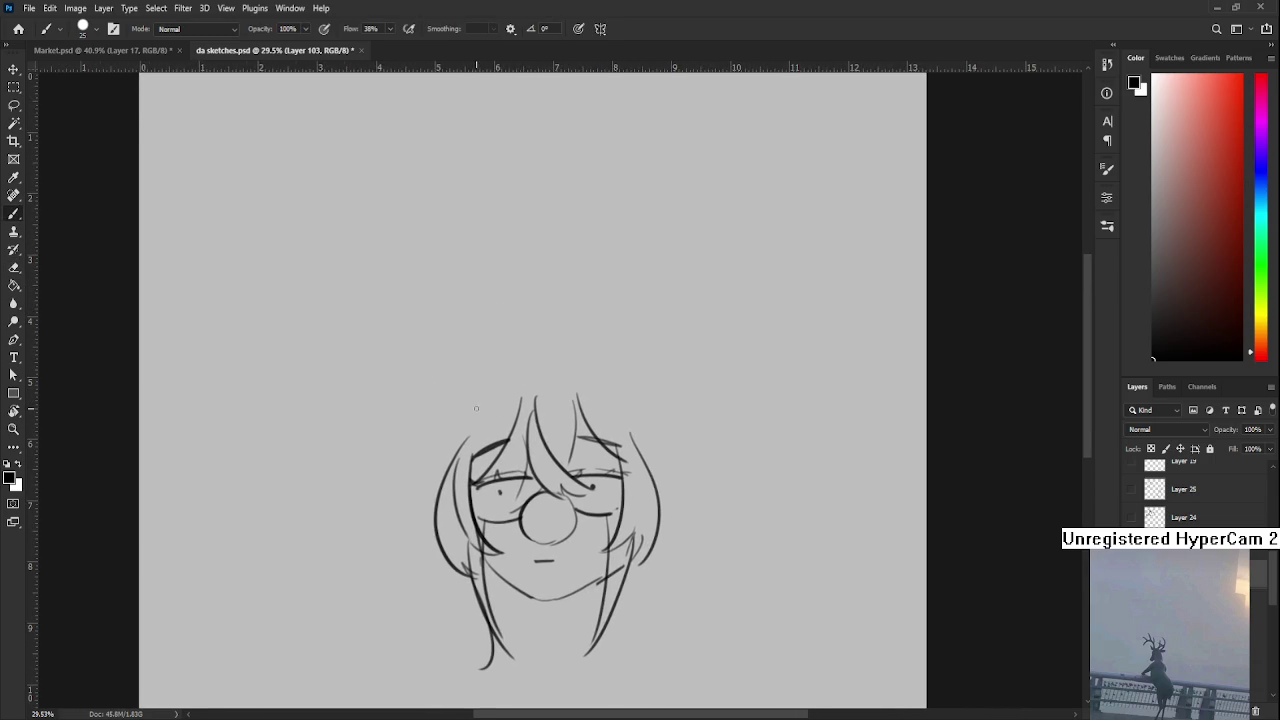
scroll(475, 408, "down", 1)
key("ctrl+z")
mouse_move(490, 400)
left_mouse_down()
mouse_move(436, 510)
mouse_move(535, 390)
mouse_move(441, 511)
left_mouse_up()
key("ctrl+z")
key("ctrl+z")
key("ctrl+z")
Draw the curve across the head top and the outer hair curves on the right
left_click_drag(502, 388, 544, 380)
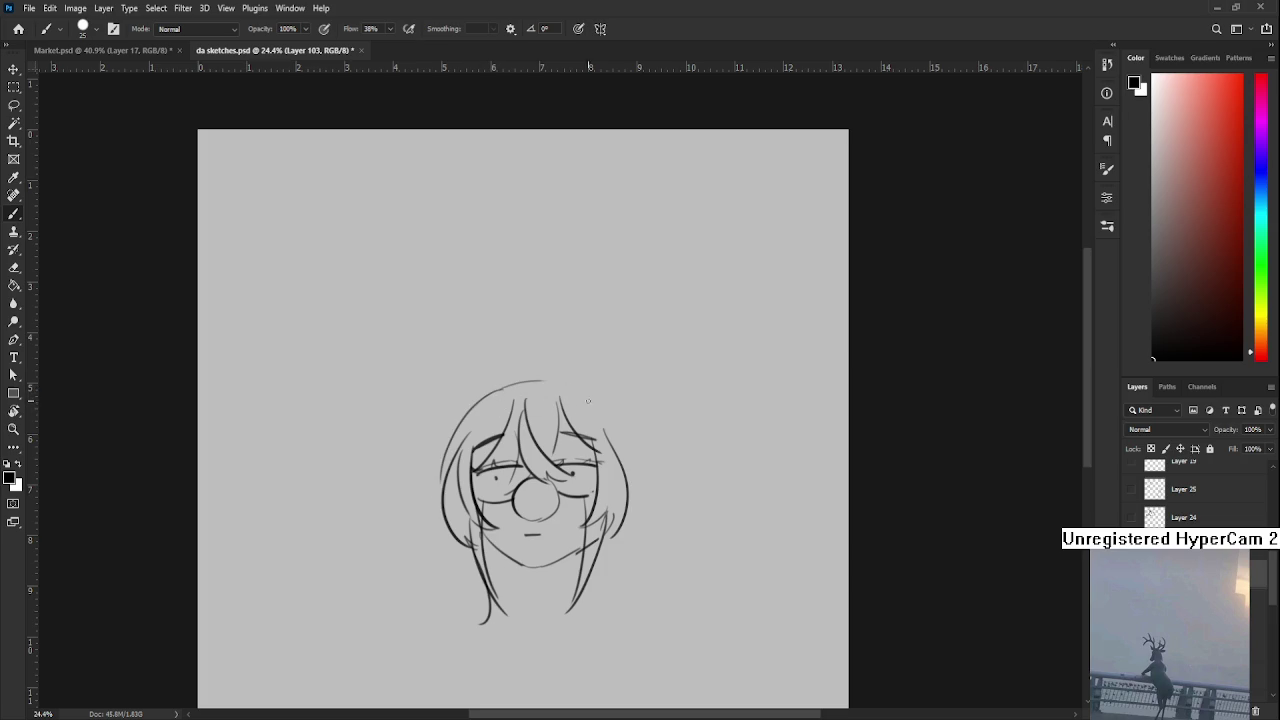
left_click_drag(611, 432, 626, 490)
key("ctrl+z")
left_click_drag(588, 387, 628, 480)
key("ctrl+z")
key("ctrl+z")
mouse_move(588, 387)
left_mouse_down()
mouse_move(632, 473)
mouse_move(519, 457)
left_mouse_up()
key("ctrl+z")
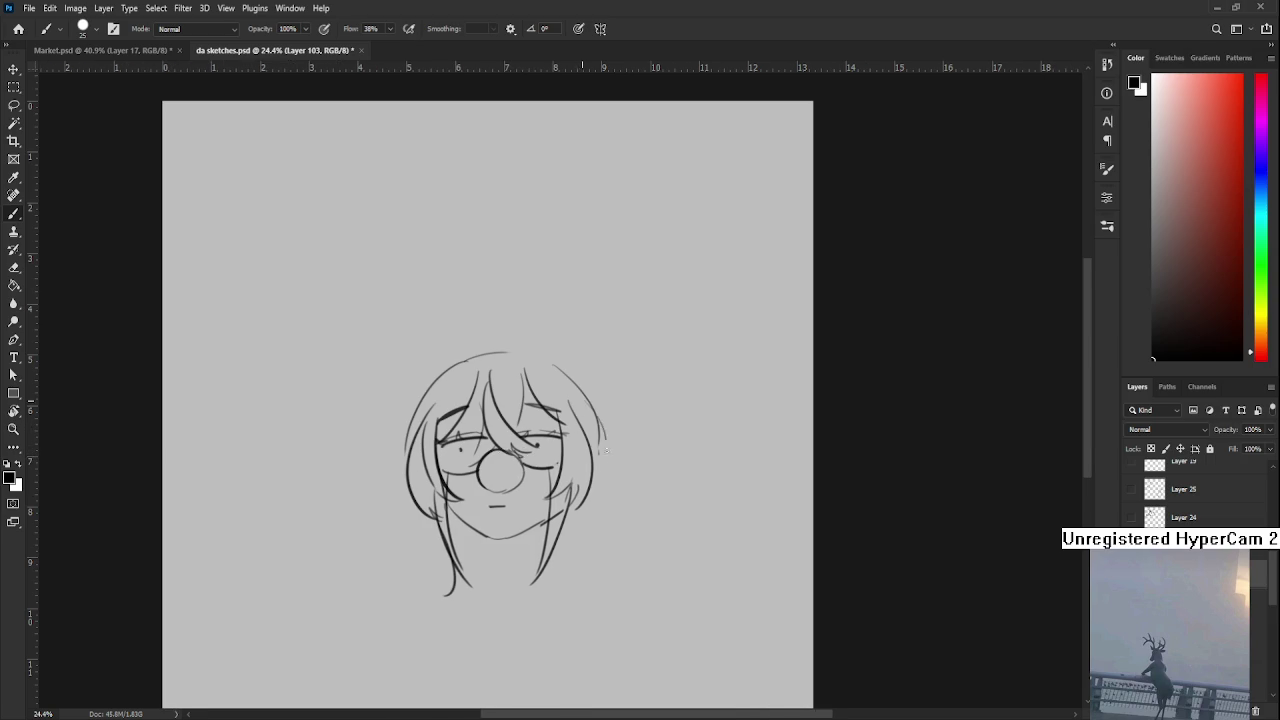
left_click_drag(597, 405, 619, 467)
mouse_move(480, 459)
left_mouse_down()
mouse_move(570, 437)
mouse_move(469, 443)
left_mouse_up()
scroll(493, 437, "right", 3)
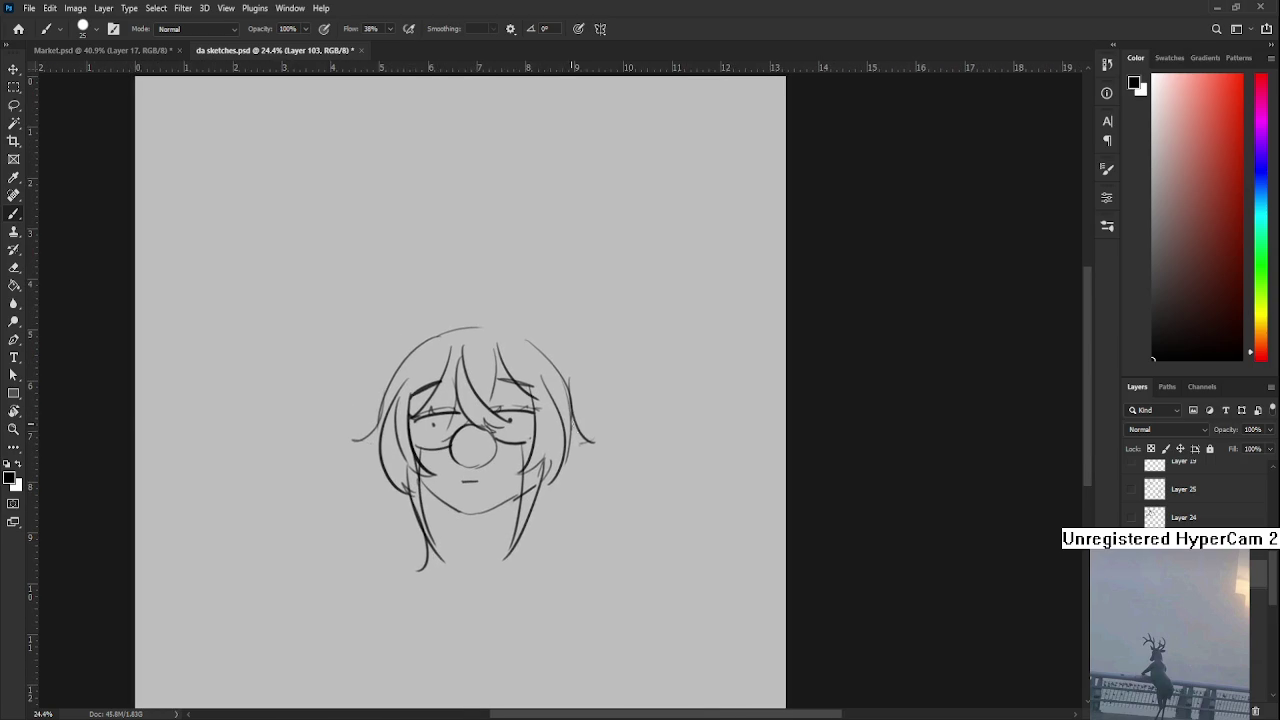
left_click_drag(585, 402, 558, 496)
left_click_drag(433, 483, 521, 452)
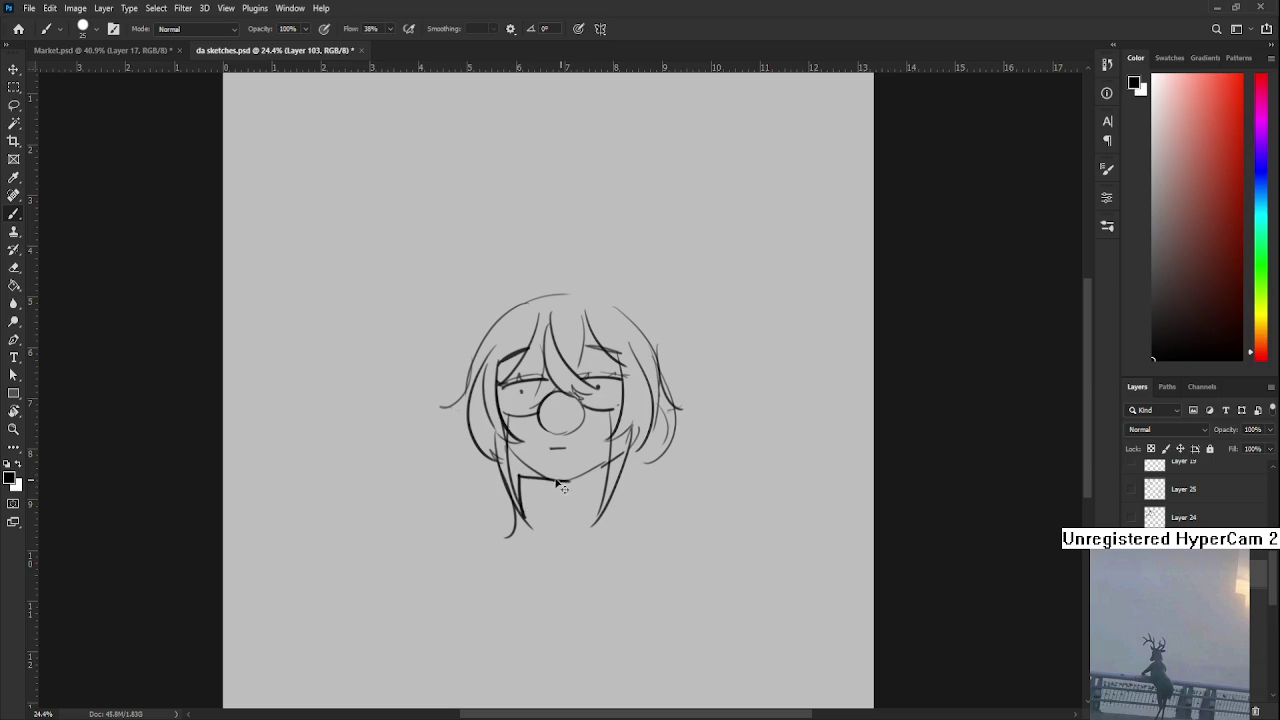
Add a chin stroke along the jawline and two vertical neck lines
mouse_move(522, 474)
left_mouse_down()
mouse_move(592, 470)
mouse_move(592, 522)
left_mouse_up()
left_click_drag(536, 474, 542, 522)
key("ctrl+z")
key("ctrl+z")
left_click_drag(538, 478, 540, 522)
mouse_move(580, 478)
left_mouse_down()
mouse_move(578, 522)
mouse_move(548, 527)
left_mouse_up()
key("e")
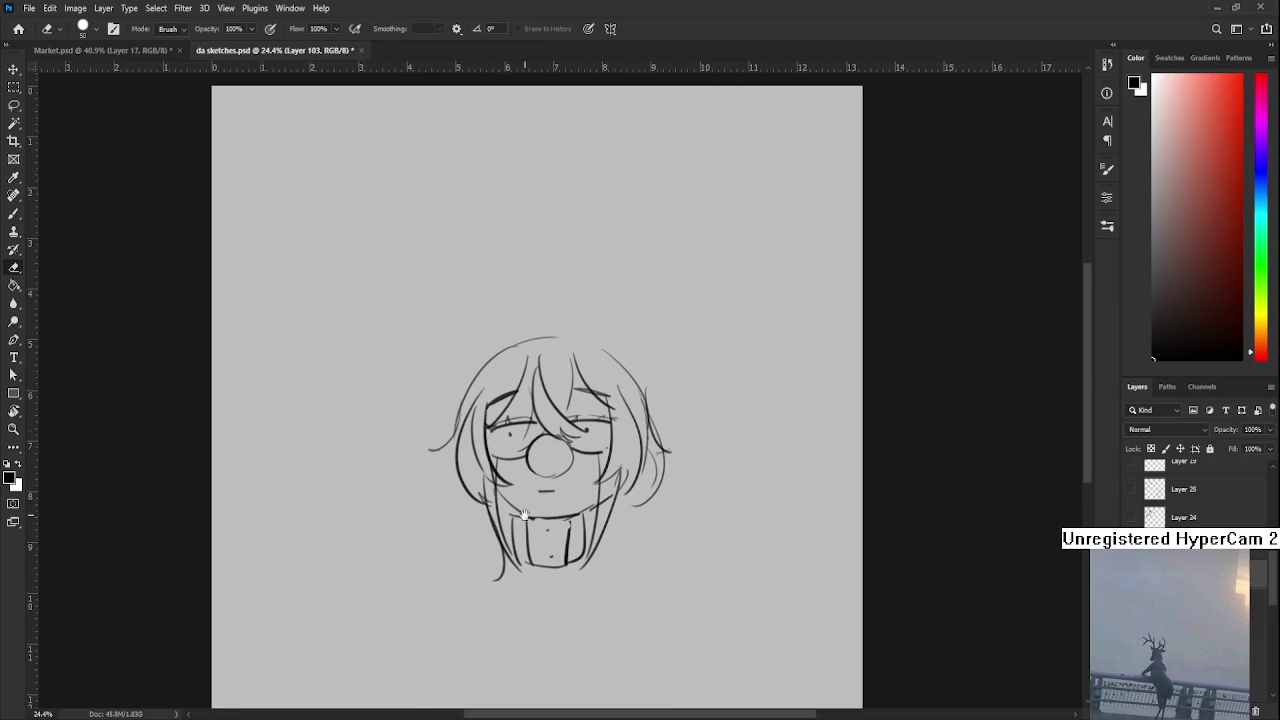
key("b")
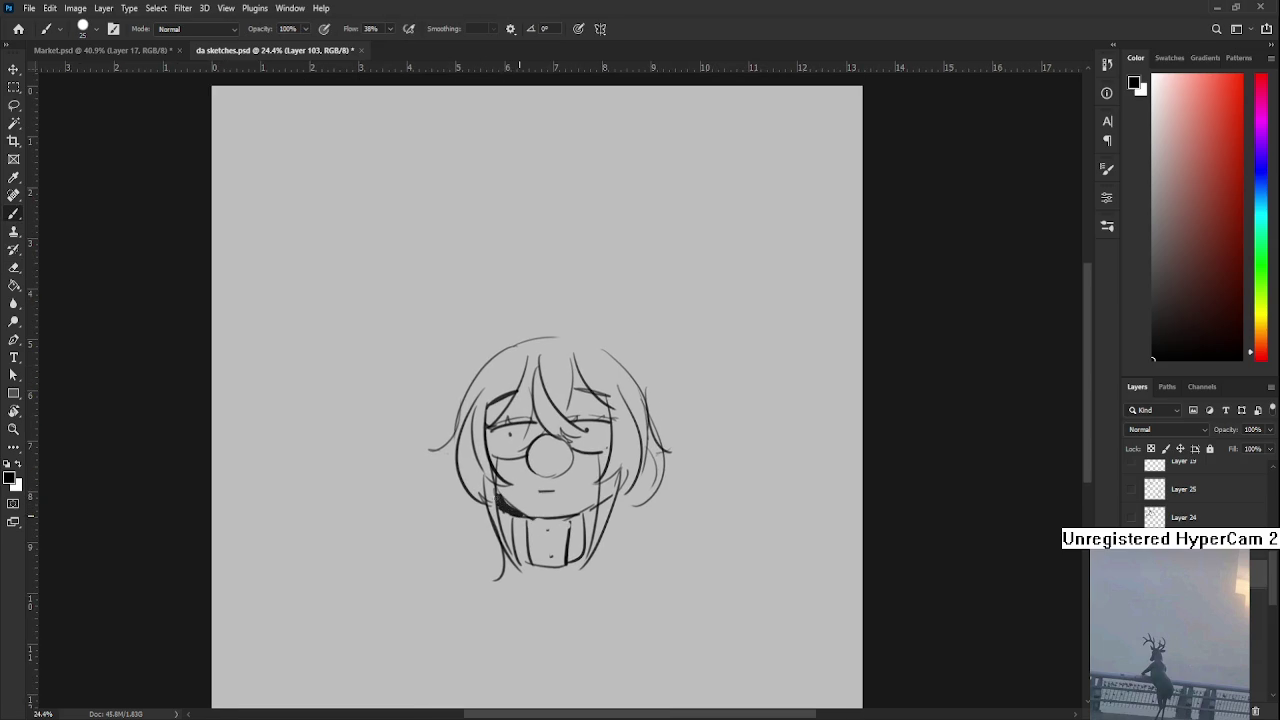
Rework the ribbed collar below the chin and the curly tuft on top of the head
mouse_move(516, 506)
left_mouse_down()
mouse_move(499, 491)
mouse_move(542, 460)
left_mouse_up()
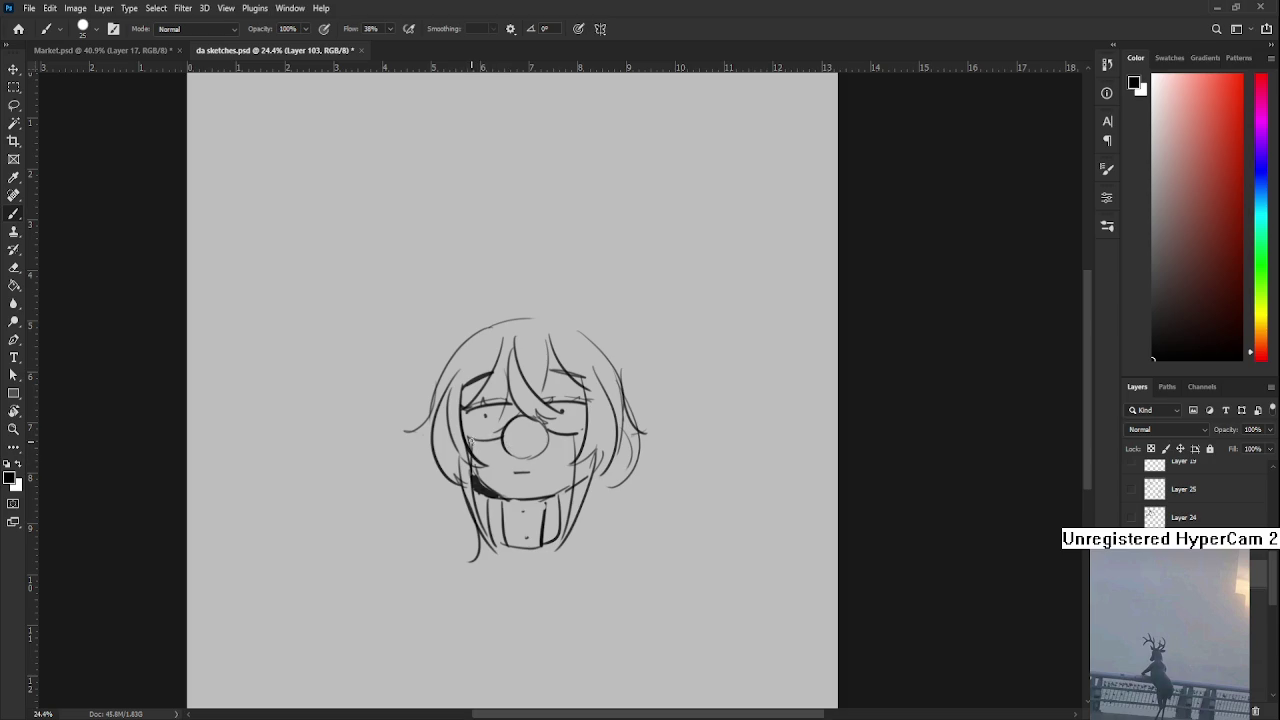
scroll(472, 440, "right", 5)
mouse_move(450, 499)
left_mouse_down()
mouse_move(498, 509)
mouse_move(530, 570)
left_mouse_up()
key("ctrl+z")
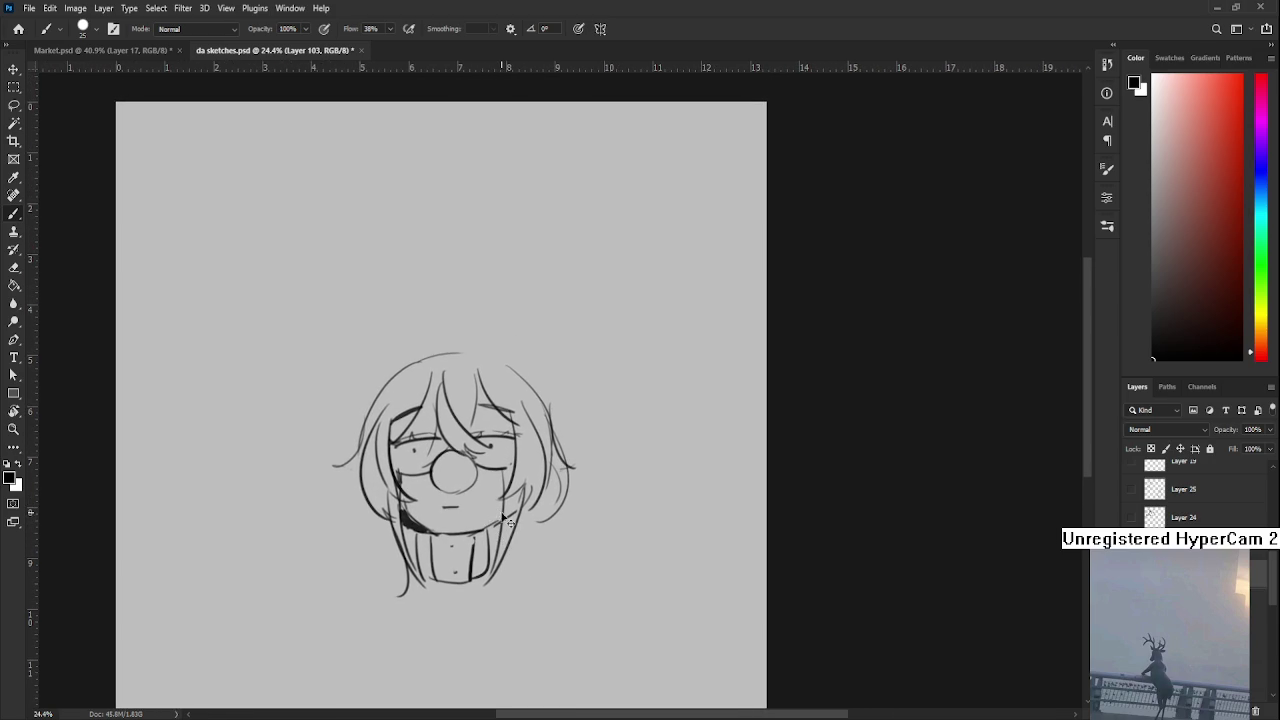
left_click_drag(499, 523, 585, 508)
key("e")
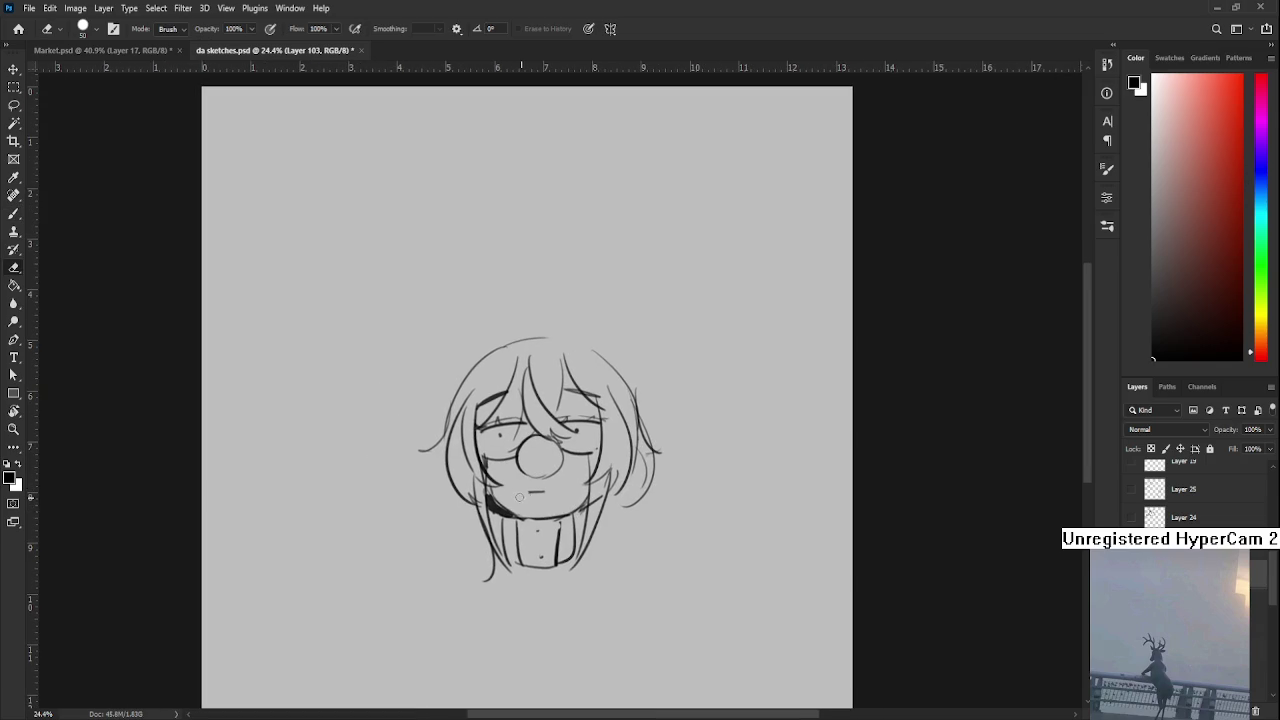
key("b")
key("e")
key("b")
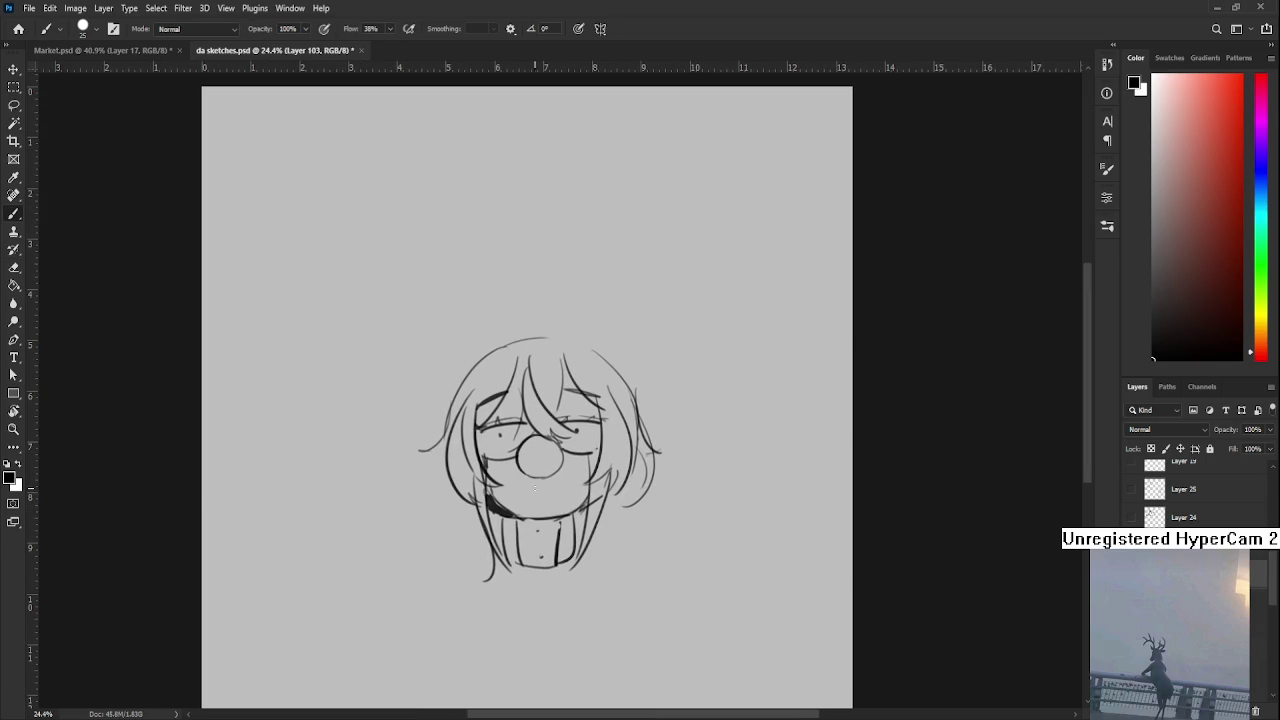
mouse_move(517, 358)
left_mouse_down()
mouse_move(512, 427)
mouse_move(580, 416)
mouse_move(534, 371)
mouse_move(534, 405)
mouse_move(522, 386)
mouse_move(550, 420)
left_mouse_up()
key("ctrl+z")
mouse_move(499, 484)
left_mouse_down()
mouse_move(502, 379)
mouse_move(523, 371)
left_mouse_up()
Add curling hair strands at the lower left and right, plus a raised hand with fingers
mouse_move(509, 478)
left_mouse_down()
mouse_move(505, 555)
mouse_move(530, 565)
left_mouse_up()
left_click_drag(612, 502, 640, 546)
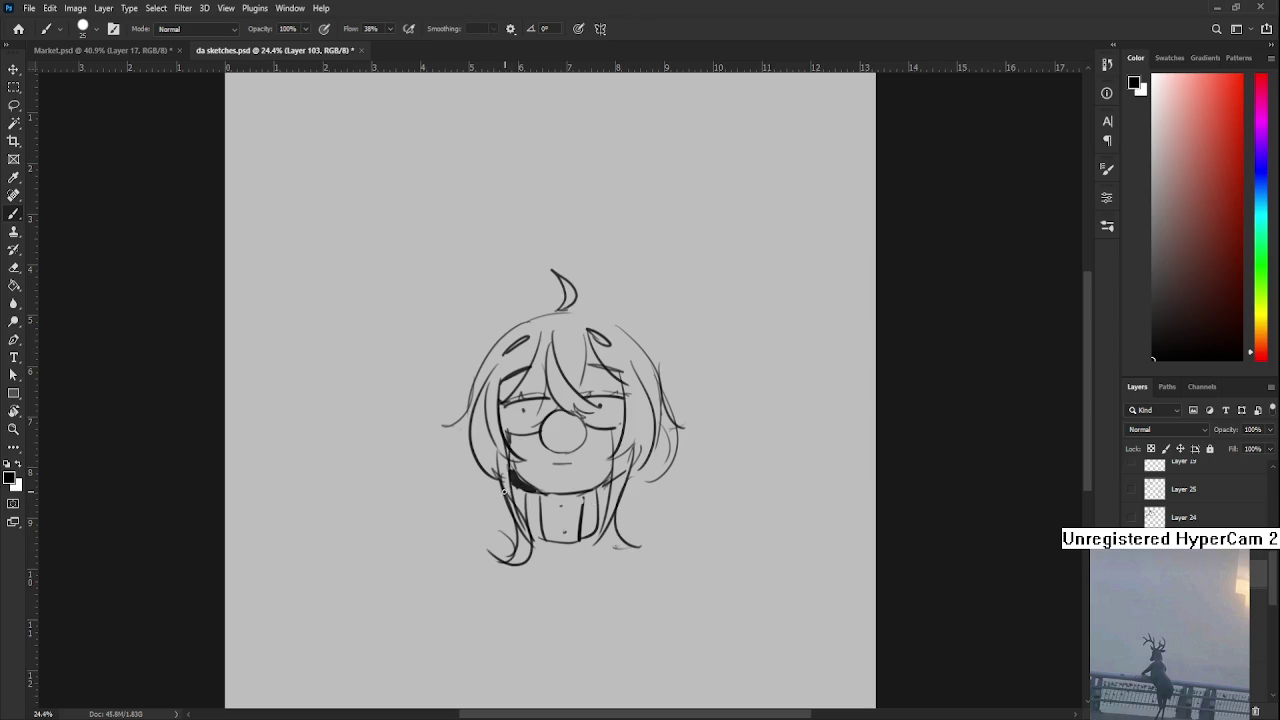
mouse_move(468, 525)
left_mouse_down()
mouse_move(500, 517)
mouse_move(476, 508)
mouse_move(462, 528)
left_mouse_up()
key("ctrl+z")
key("ctrl+z")
left_click_drag(550, 400, 502, 404)
key("ctrl+z")
key("ctrl+z")
left_click_drag(444, 493, 436, 548)
mouse_move(572, 494)
left_mouse_down()
mouse_move(604, 540)
mouse_move(670, 556)
left_mouse_up()
Skew the sketch's right side and bottom edge with Free Transform
key("ctrl+t")
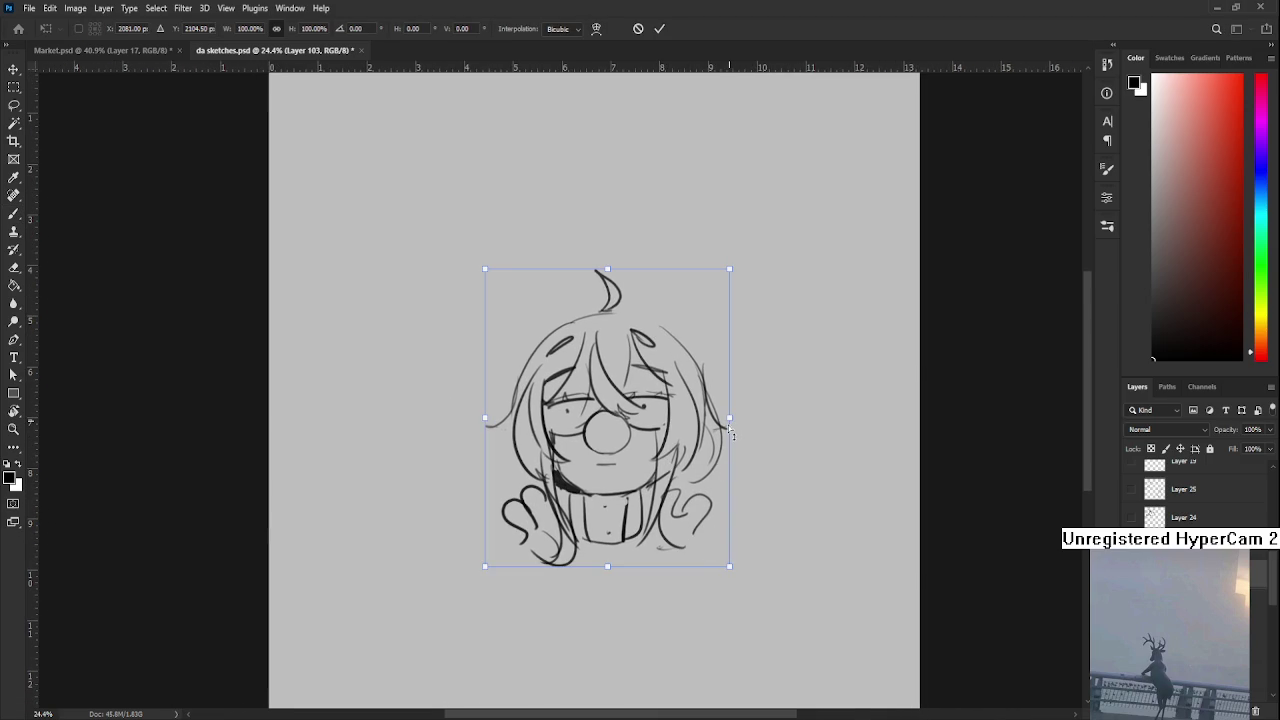
left_click_drag(731, 433, 730, 380)
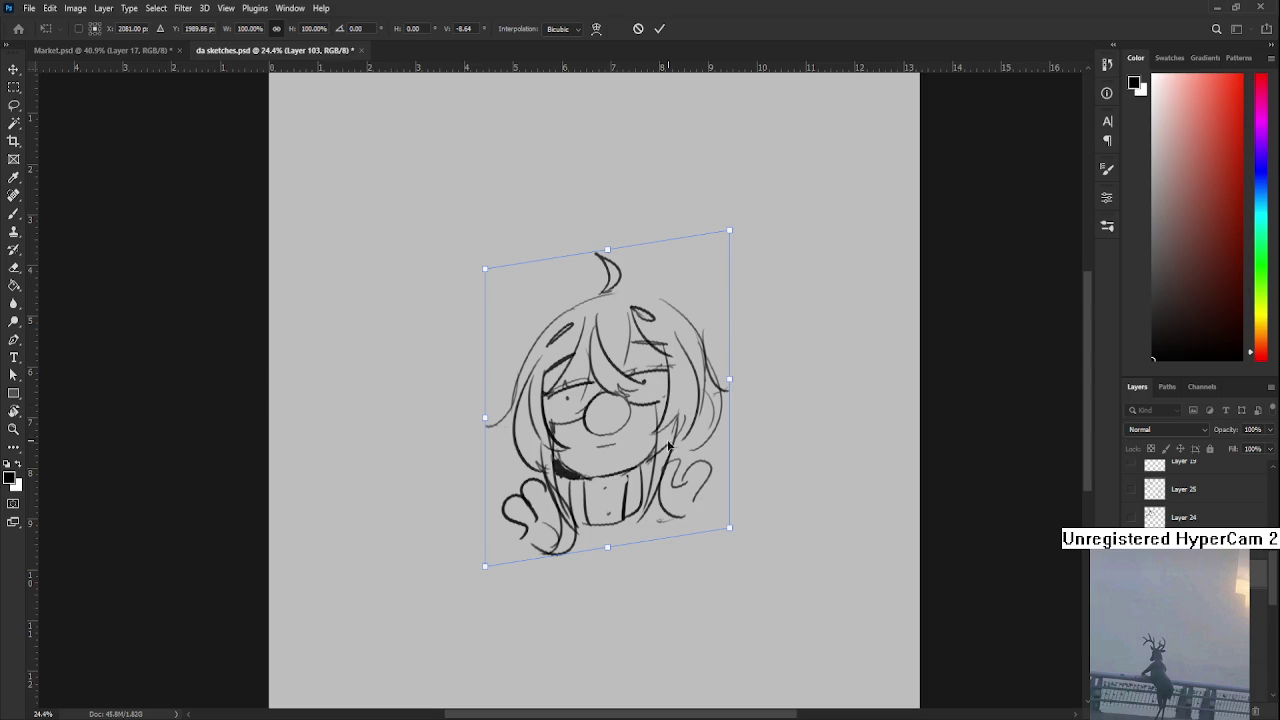
key("Return")
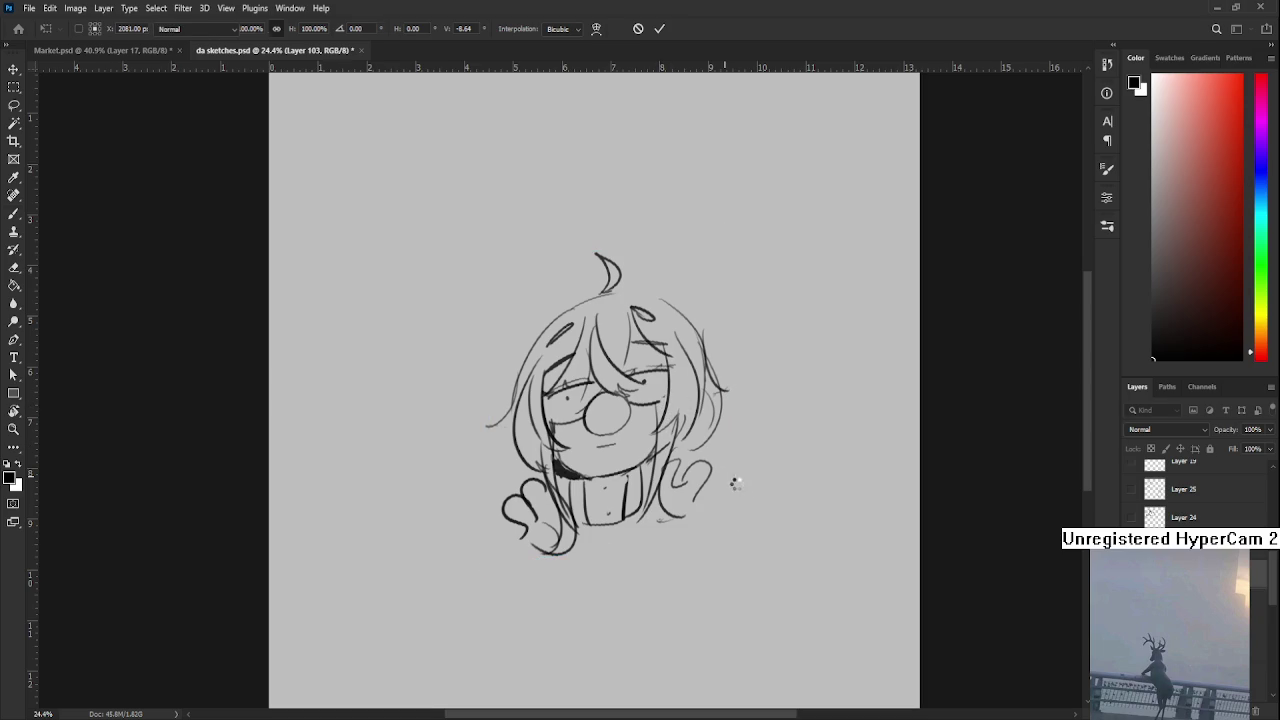
scroll(704, 507, "up", 1)
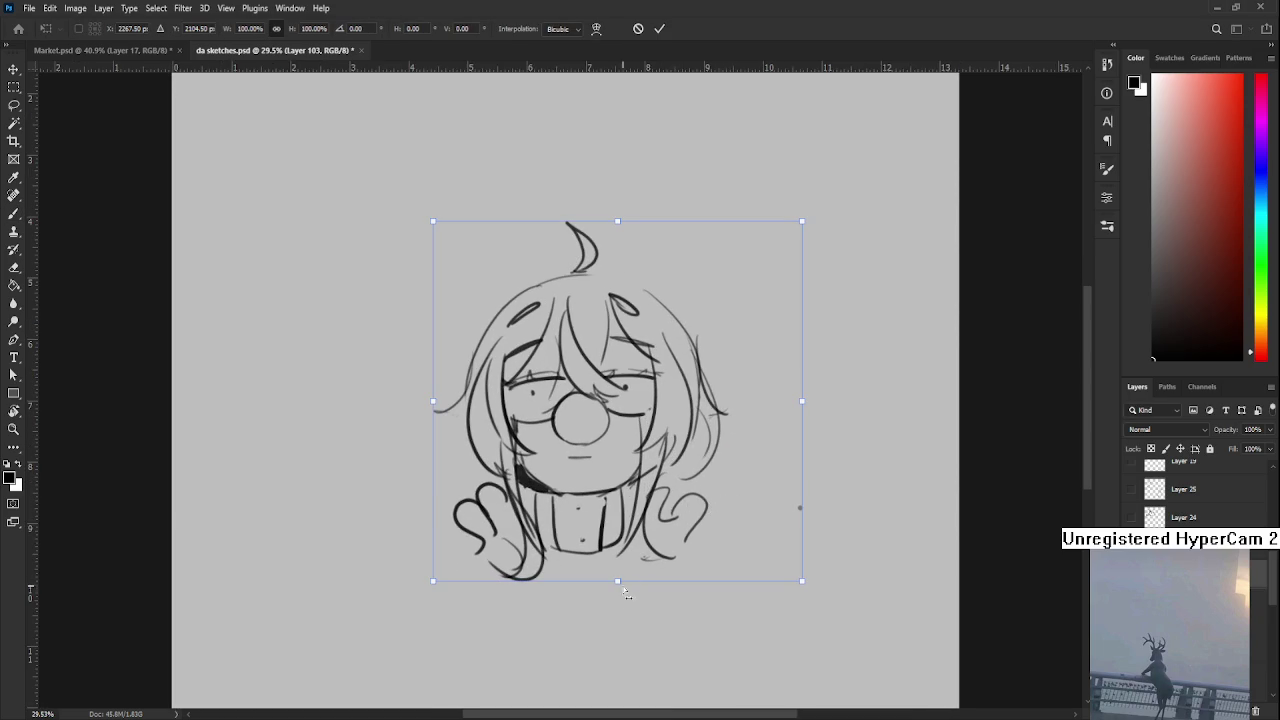
left_click_drag(630, 580, 621, 580)
left_click_drag(797, 404, 795, 419)
key("Return")
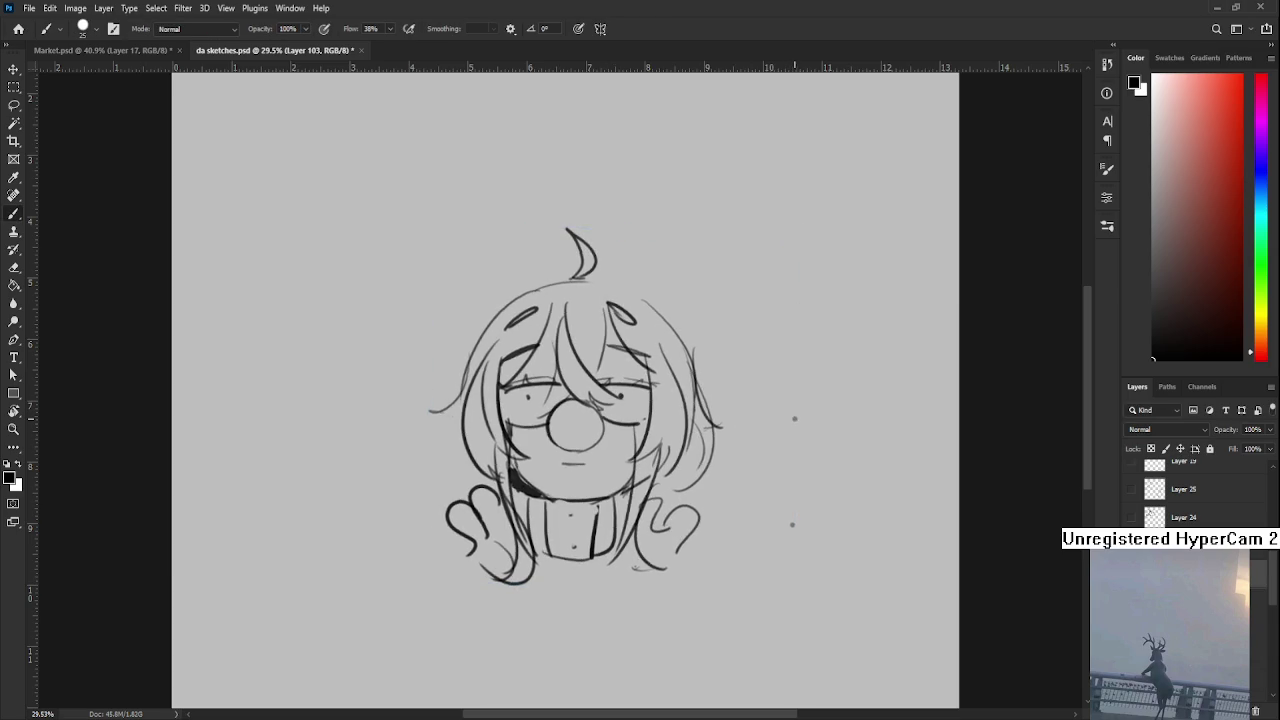
scroll(795, 419, "down", 3, "alt")
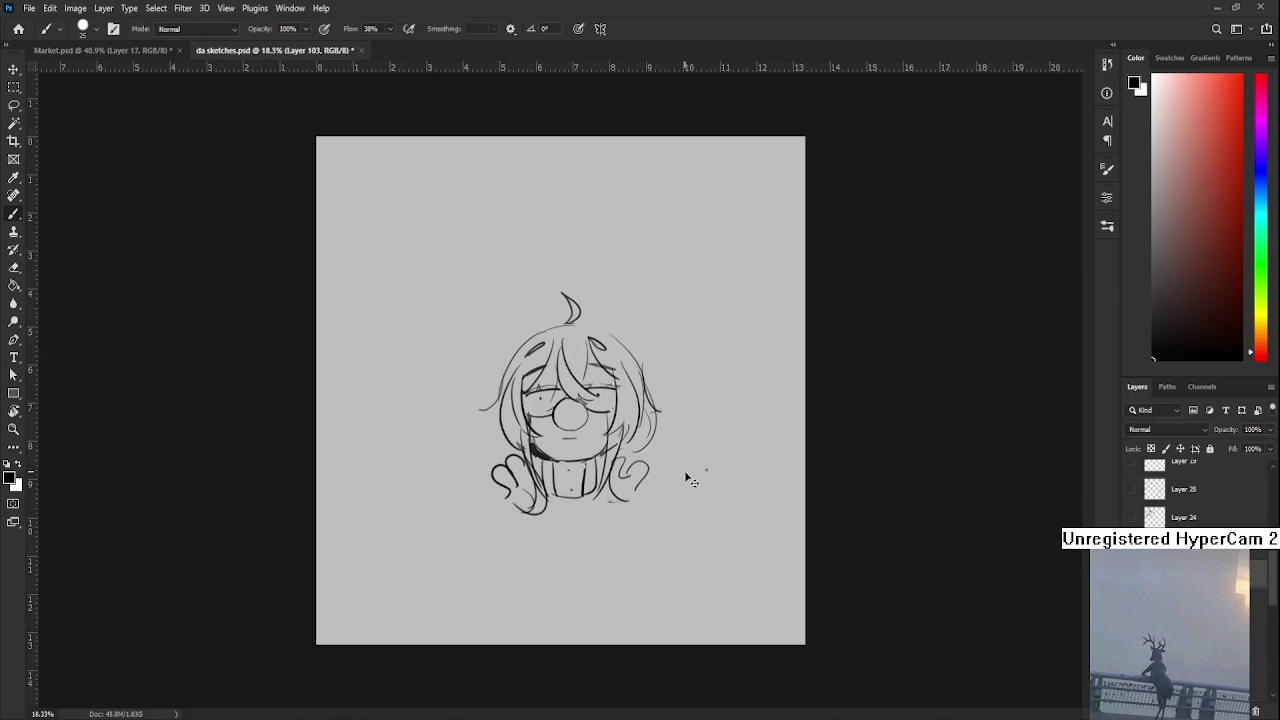
Tilt the sketch further by lowering its right side and skewing its top edge
key("ctrl+t")
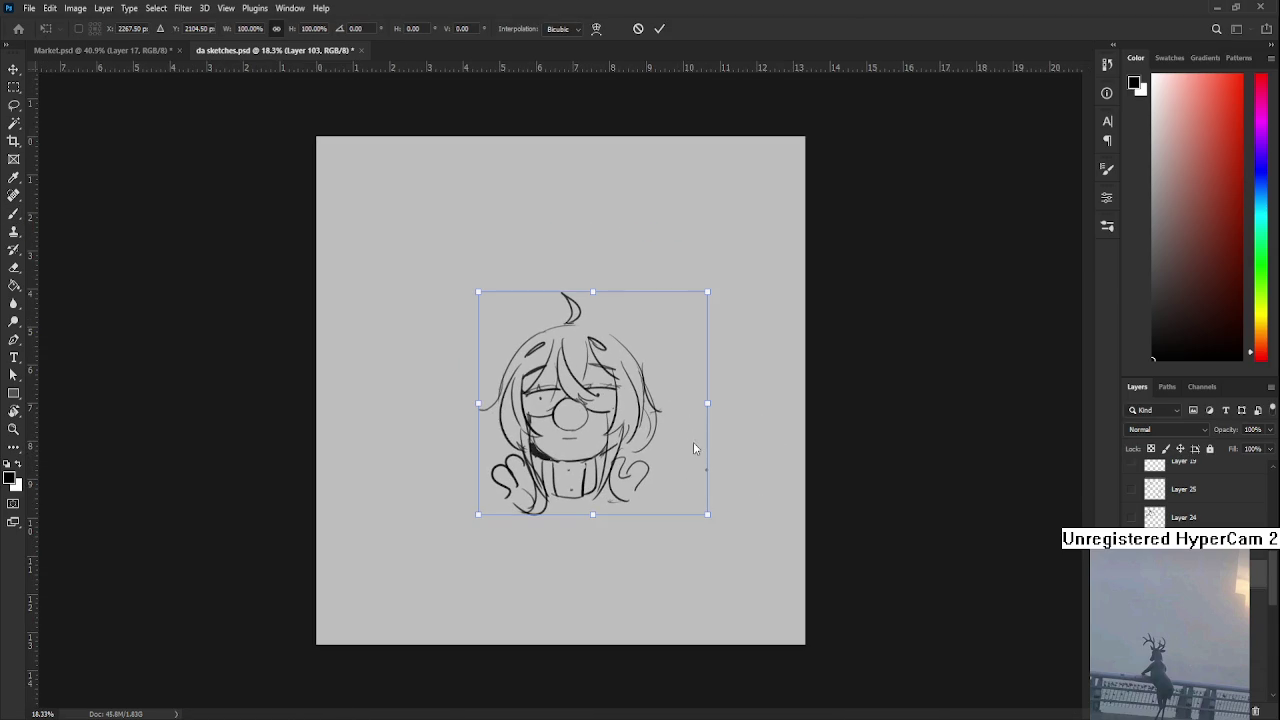
left_click_drag(707, 404, 707, 411)
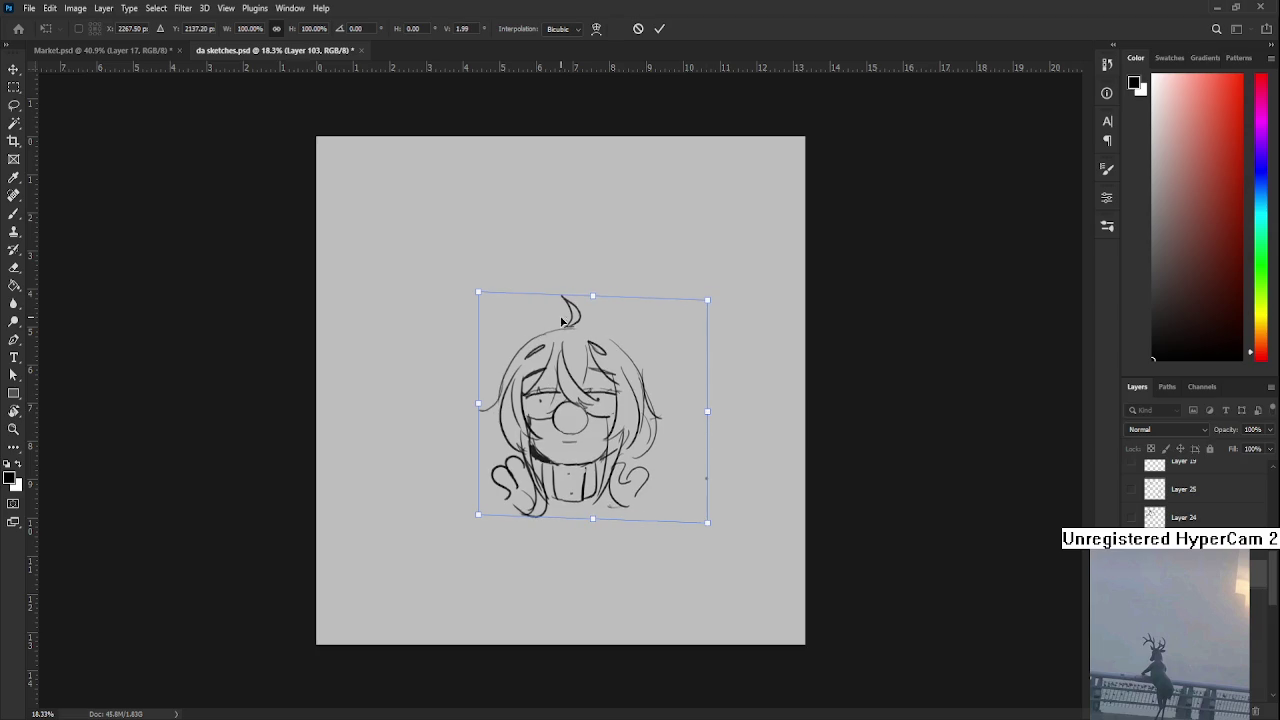
left_click_drag(596, 295, 610, 295)
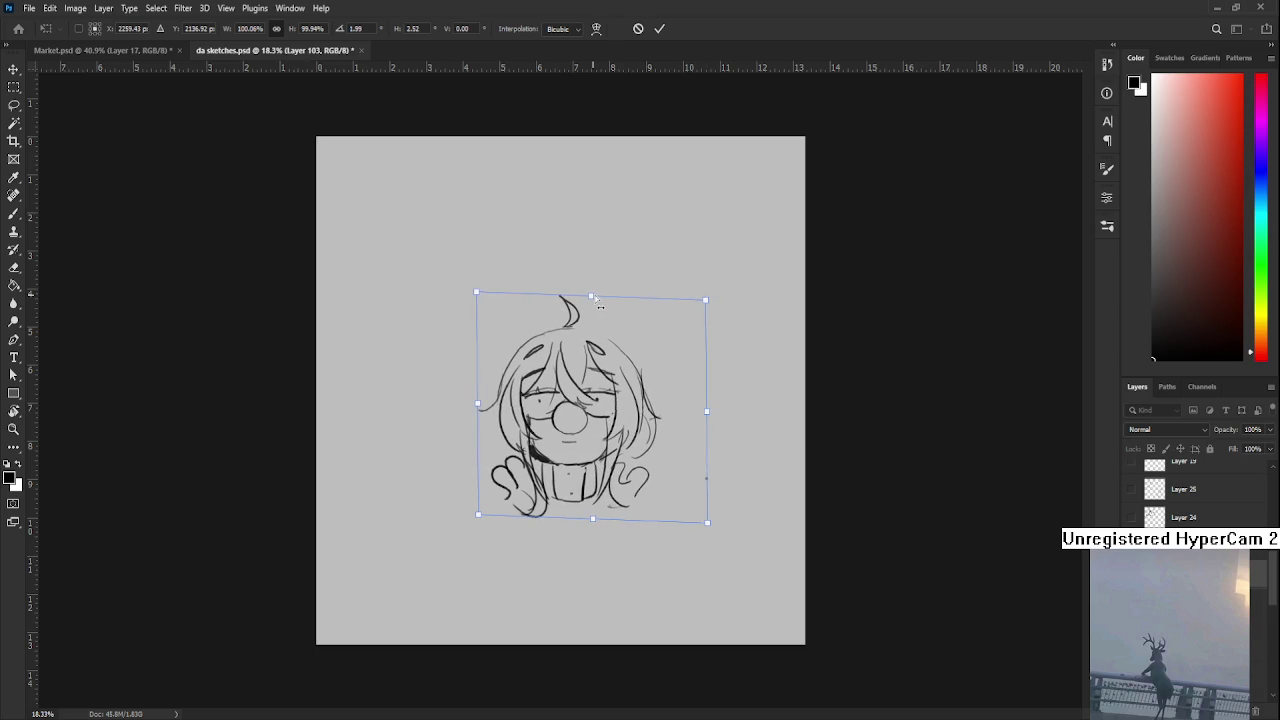
key("Return")
scroll(707, 397, "down", 1)
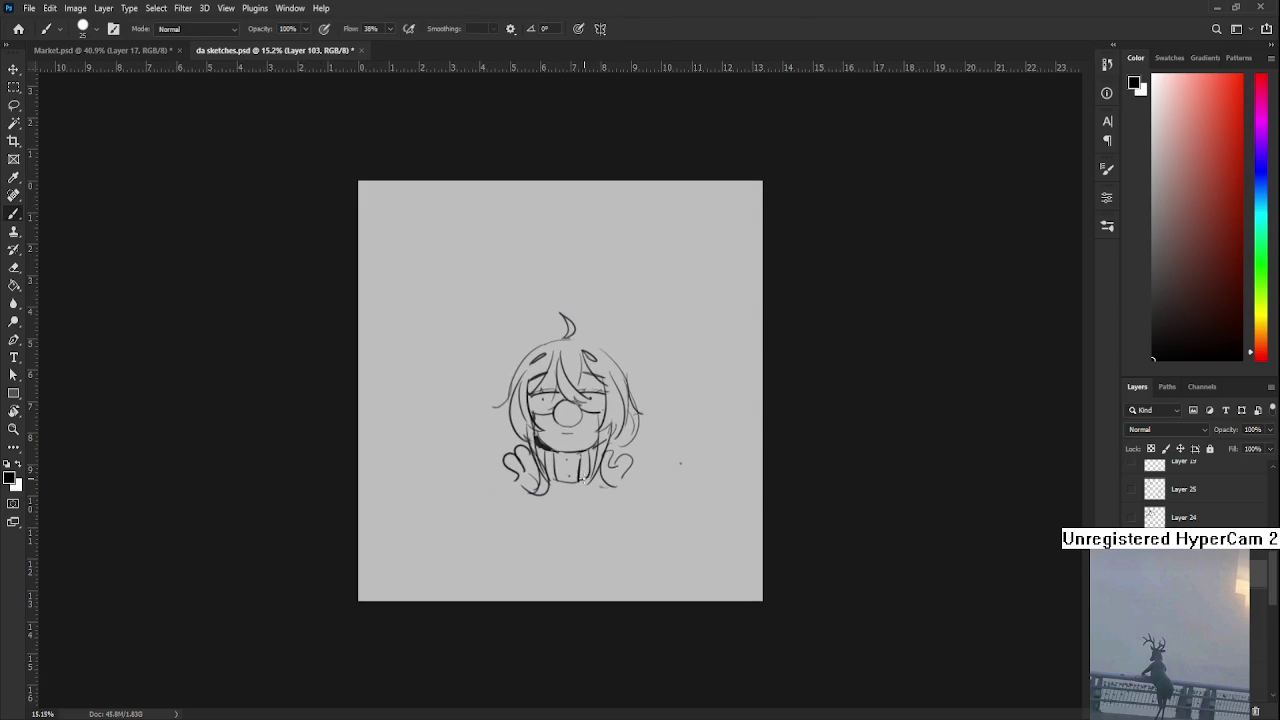
Lasso the stray dot beside the sketch and delete it
key("l")
left_click_drag(638, 515, 654, 512)
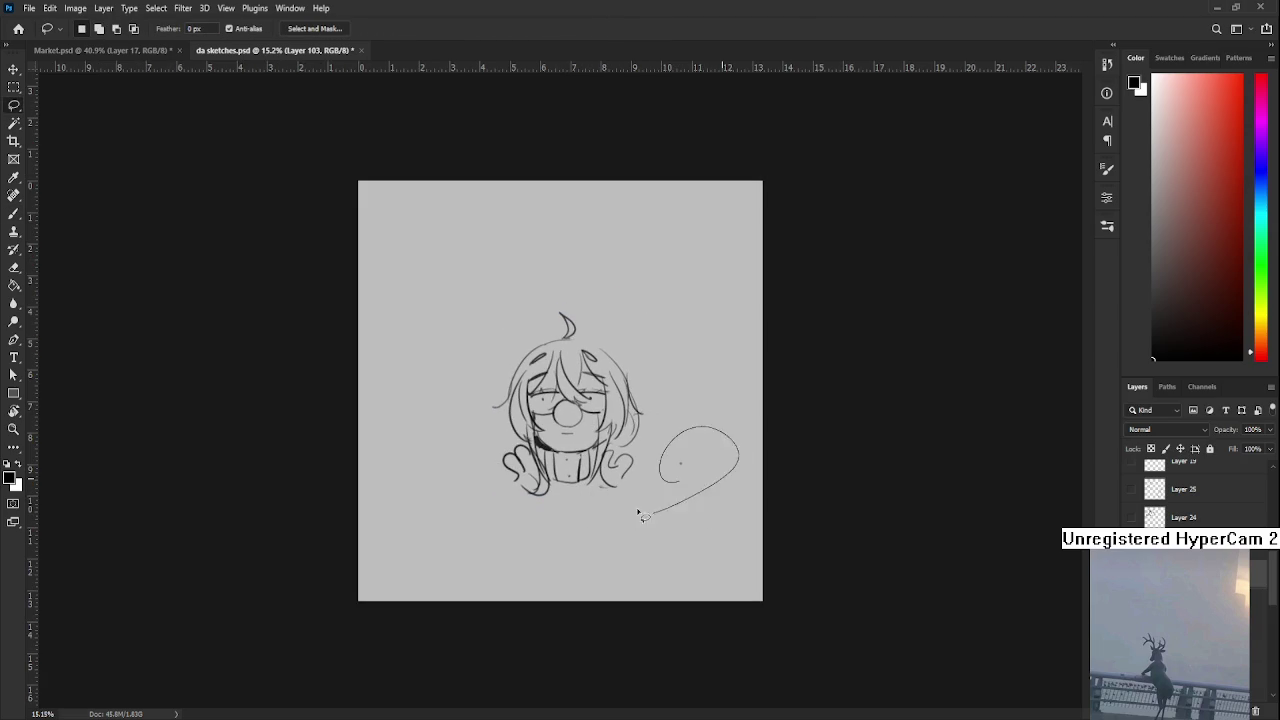
key("Delete")
key("ctrl+d")
Redraw the left cheek line darker and extend the dark shadow down the neck
scroll(600, 480, "up", 4)
scroll(570, 430, "up", 4)
mouse_move(479, 420)
left_mouse_down()
mouse_move(462, 466)
mouse_move(456, 428)
mouse_move(458, 518)
left_mouse_up()
key("b")
key("ctrl+z")
key("ctrl+z")
left_click_drag(452, 420, 453, 510)
key("ctrl+z")
mouse_move(450, 430)
left_mouse_down()
mouse_move(452, 520)
mouse_move(490, 570)
left_mouse_up()
key("ctrl+z")
mouse_move(460, 528)
left_mouse_down()
mouse_move(500, 583)
mouse_move(476, 574)
mouse_move(472, 502)
left_mouse_up()
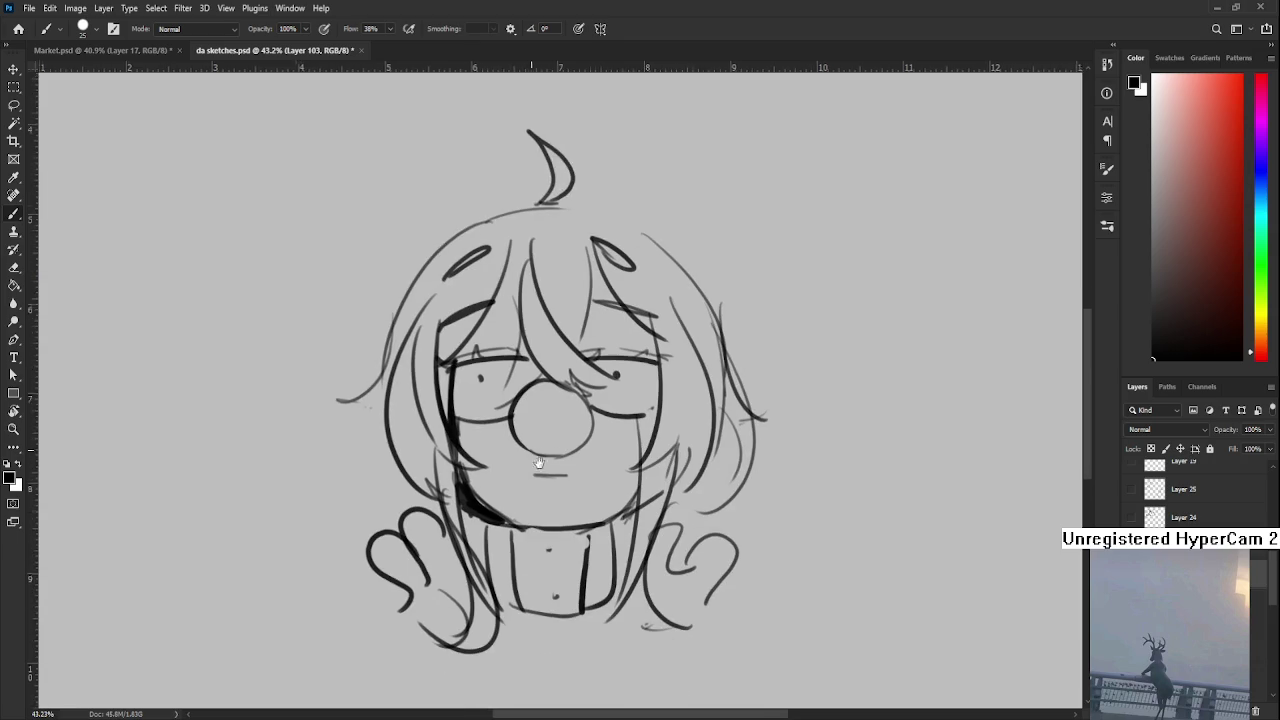
left_click_drag(642, 414, 642, 455)
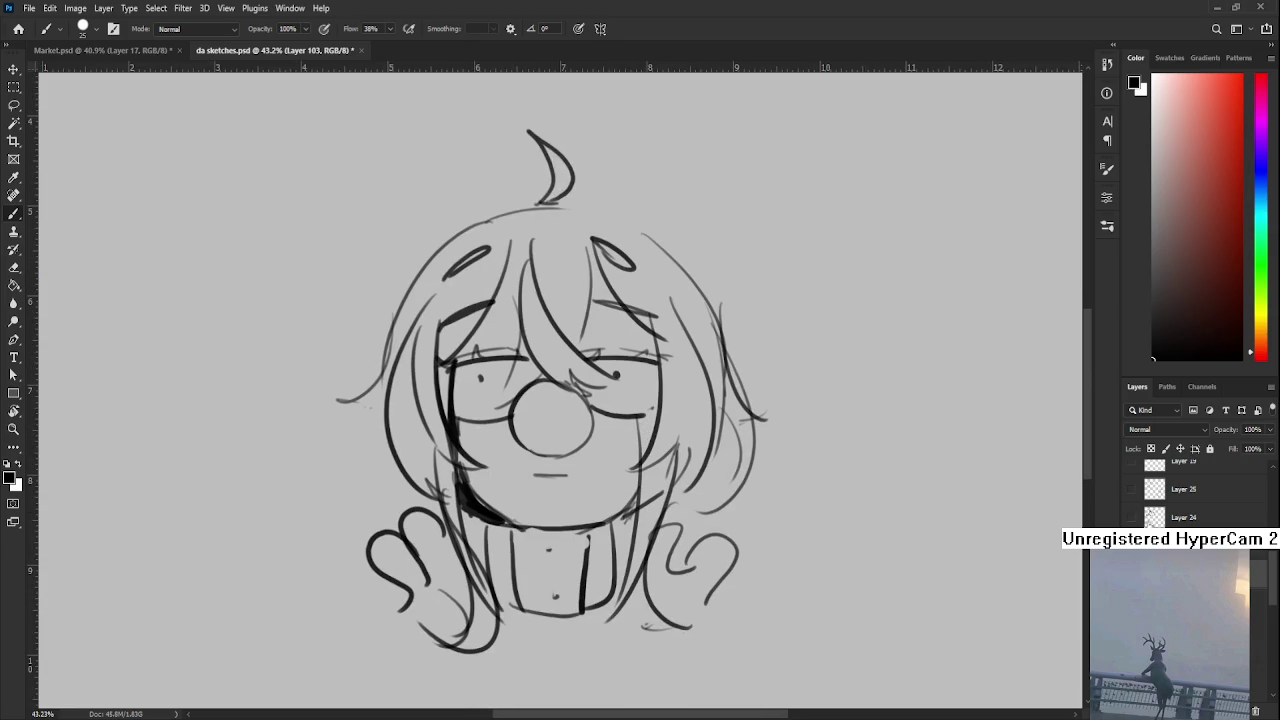
Add a new empty layer and set the painting colour to red
left_click(1240, 711)
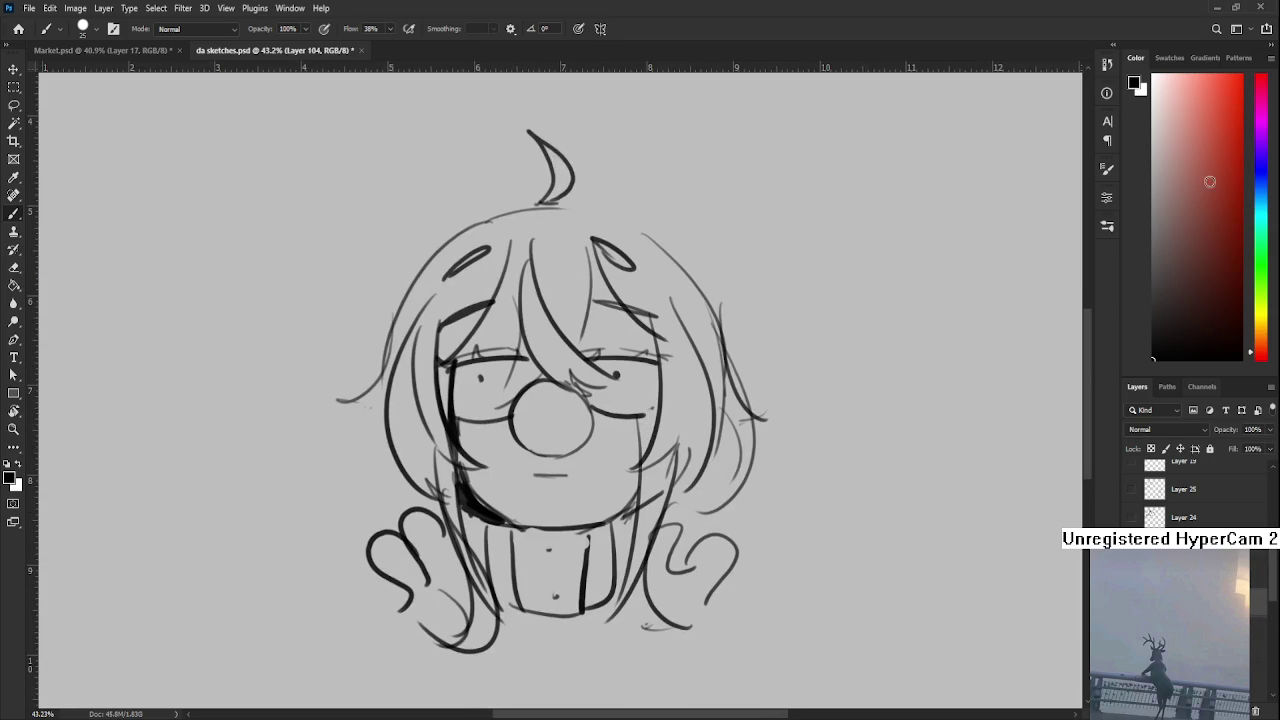
left_click(1224, 82)
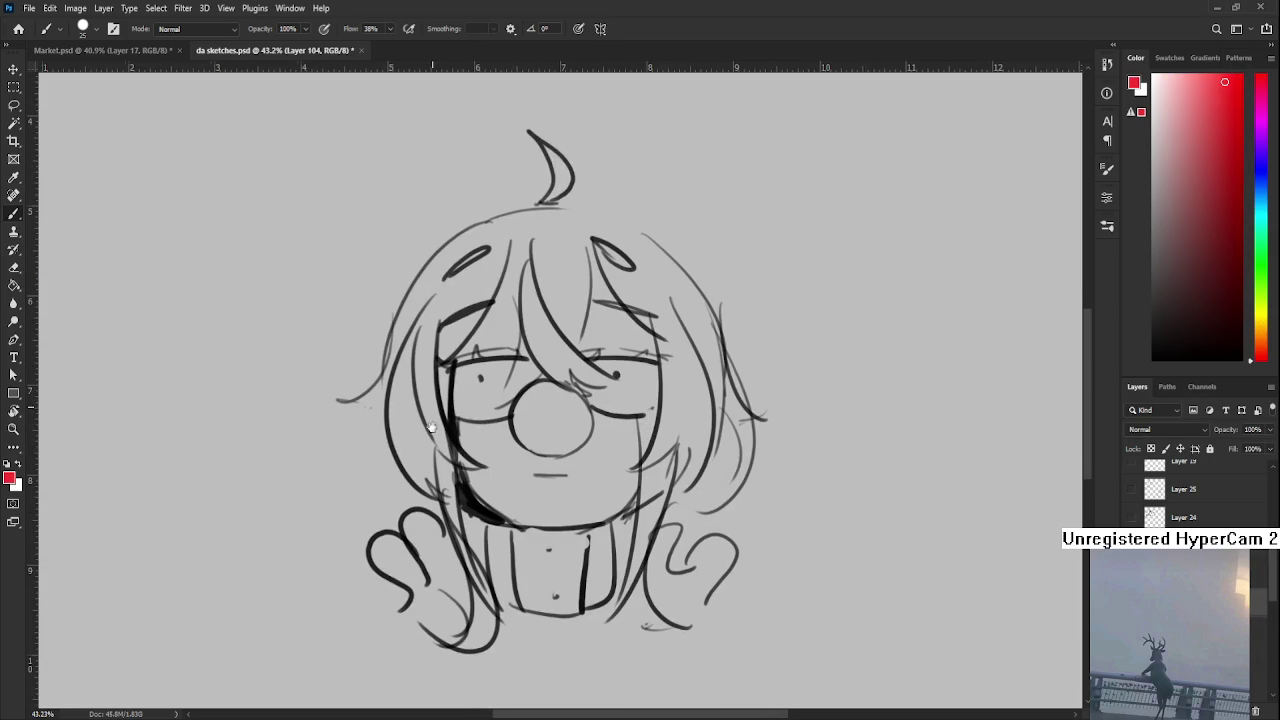
left_click_drag(520, 366, 490, 428)
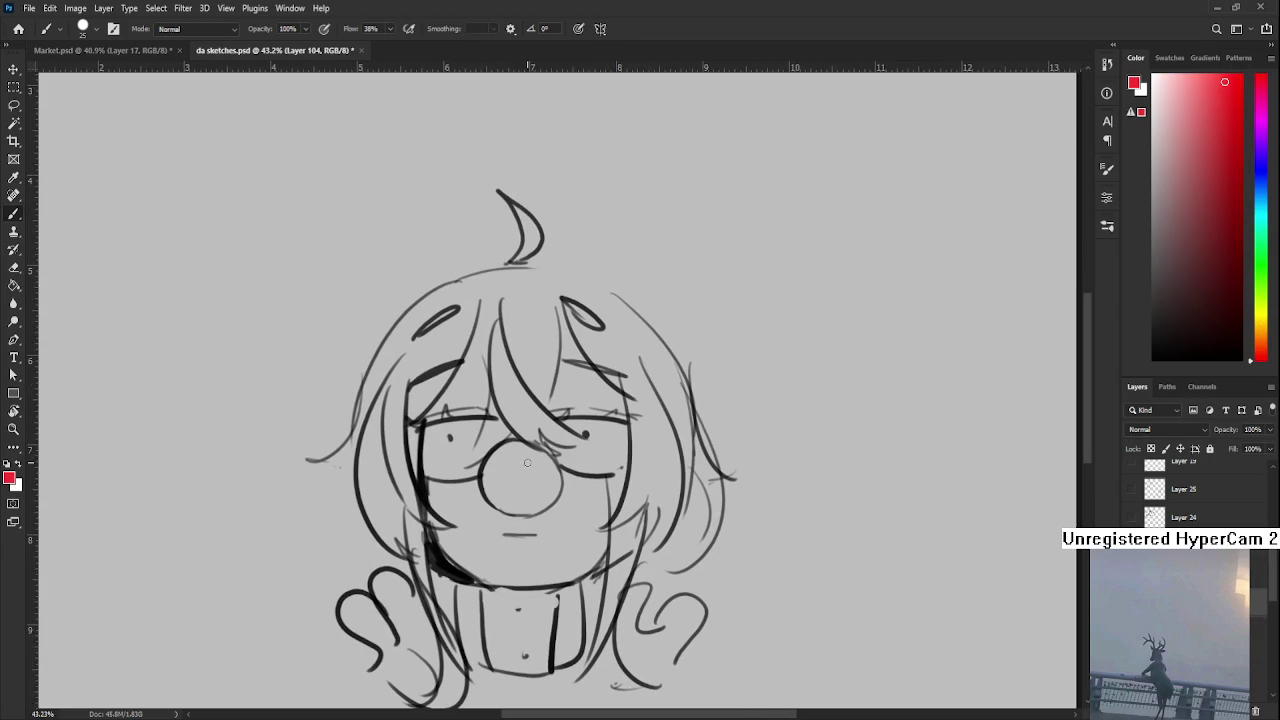
Paint the round nose red and erase the red spilling below it
mouse_move(518, 464)
left_mouse_down()
mouse_move(503, 490)
mouse_move(534, 466)
mouse_move(535, 443)
left_mouse_up()
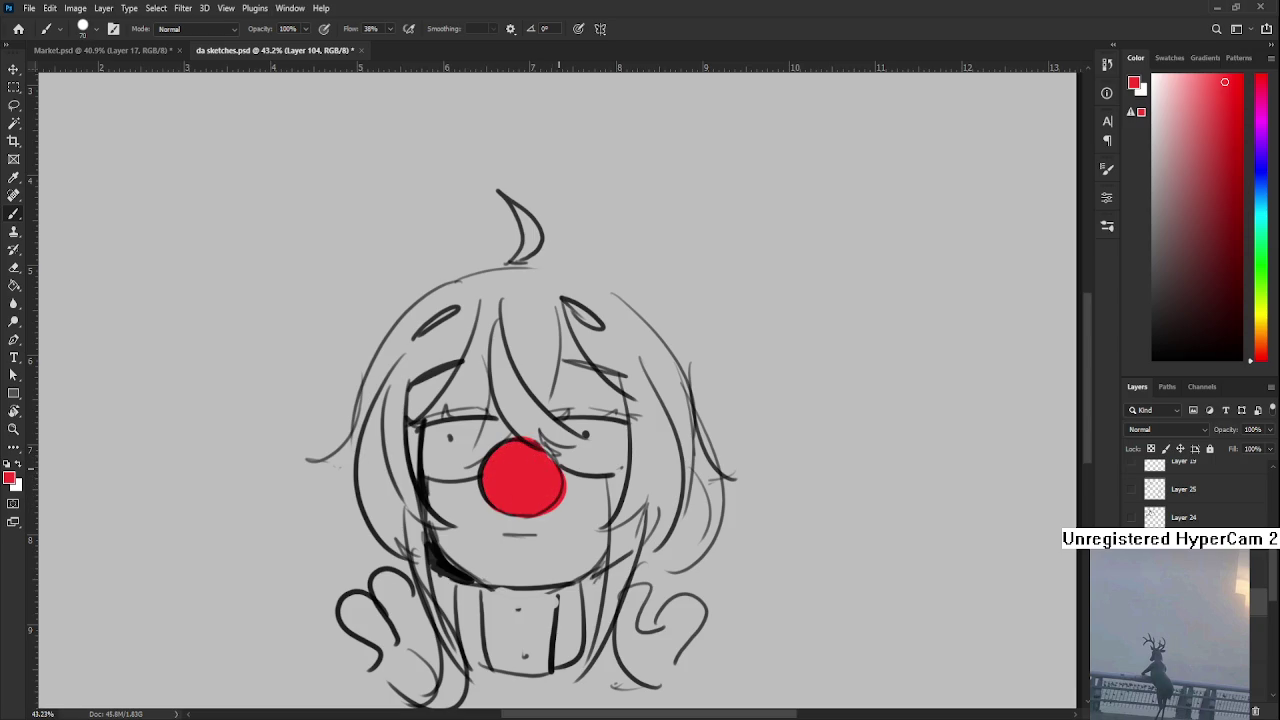
key("ctrl+z")
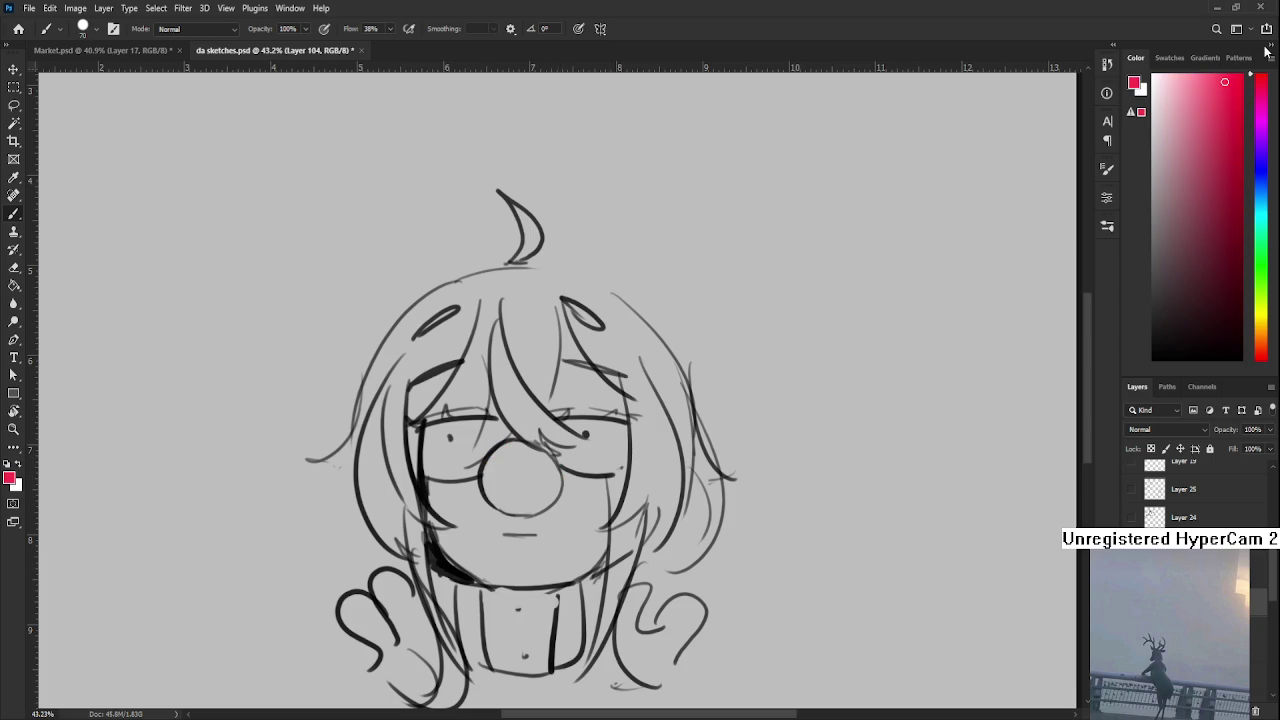
mouse_move(504, 461)
left_mouse_down()
mouse_move(515, 485)
mouse_move(529, 459)
mouse_move(506, 486)
mouse_move(517, 494)
mouse_move(546, 474)
left_mouse_up()
key("ctrl+z")
key("e")
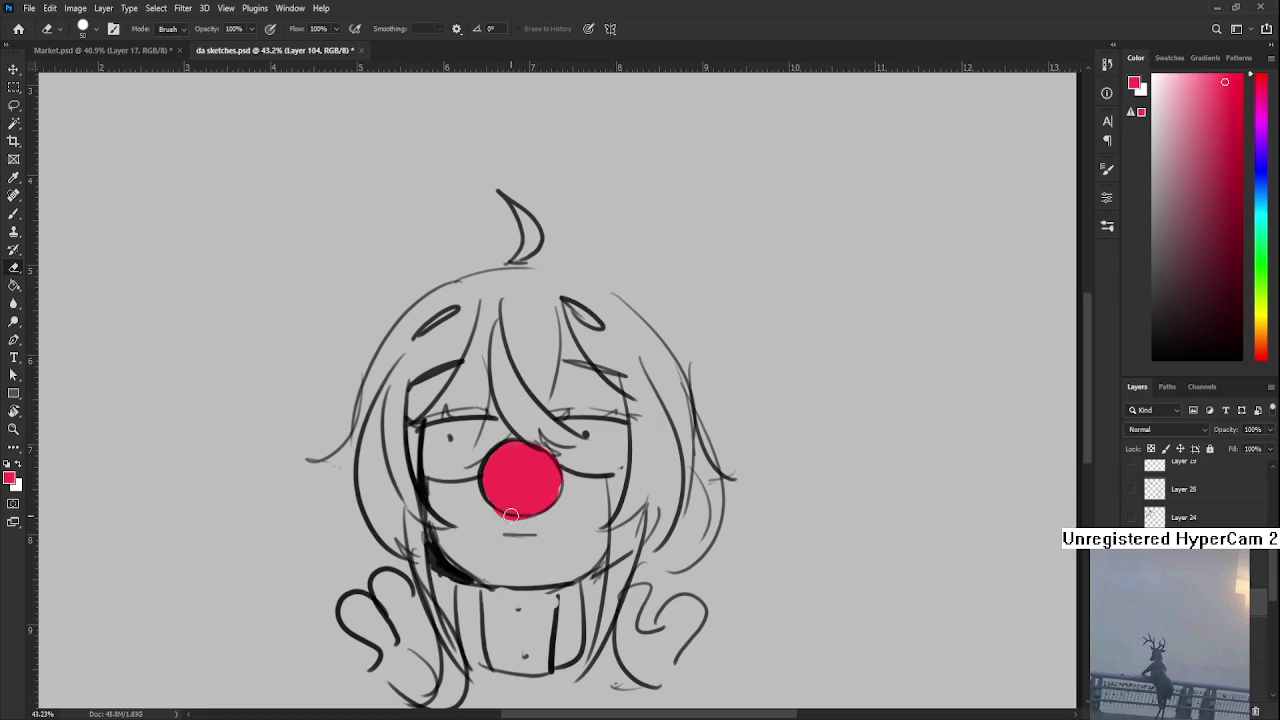
left_click_drag(510, 514, 488, 515)
key("b")
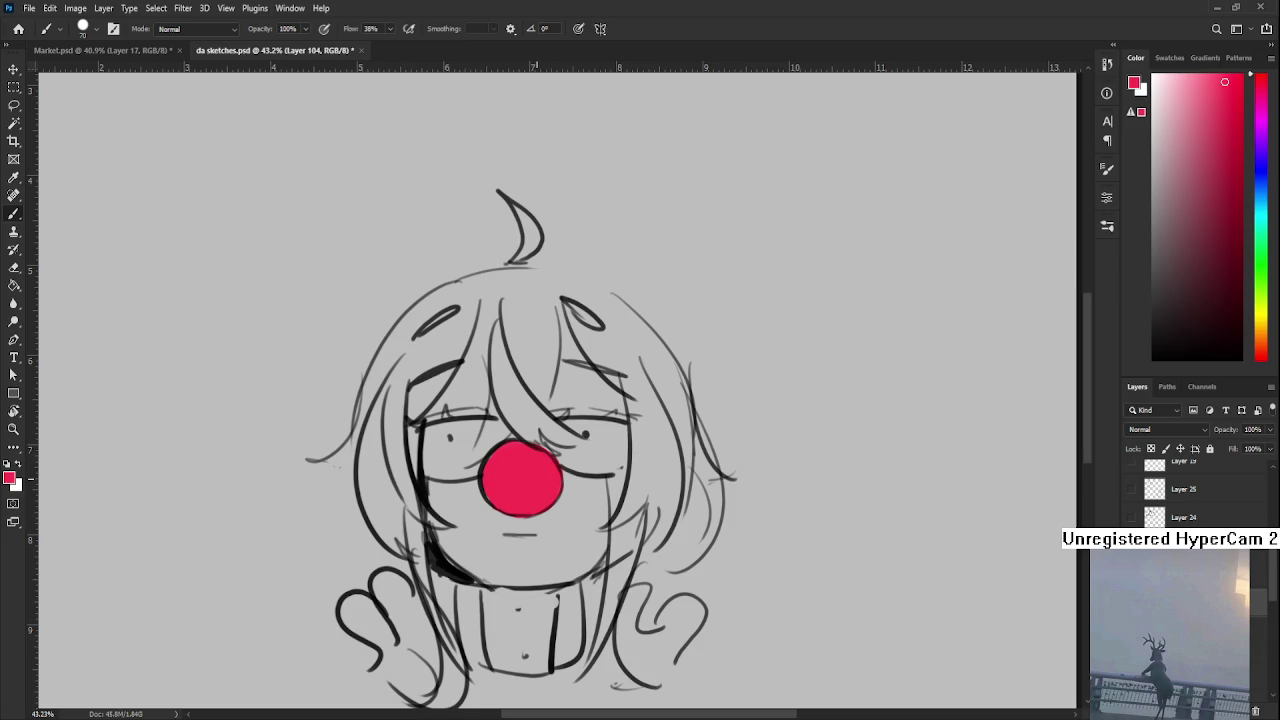
Adjust the red to a slightly different tone sampled from the nose
scroll(582, 445, "down", 2)
scroll(582, 445, "down", 2)
scroll(582, 445, "up", 2)
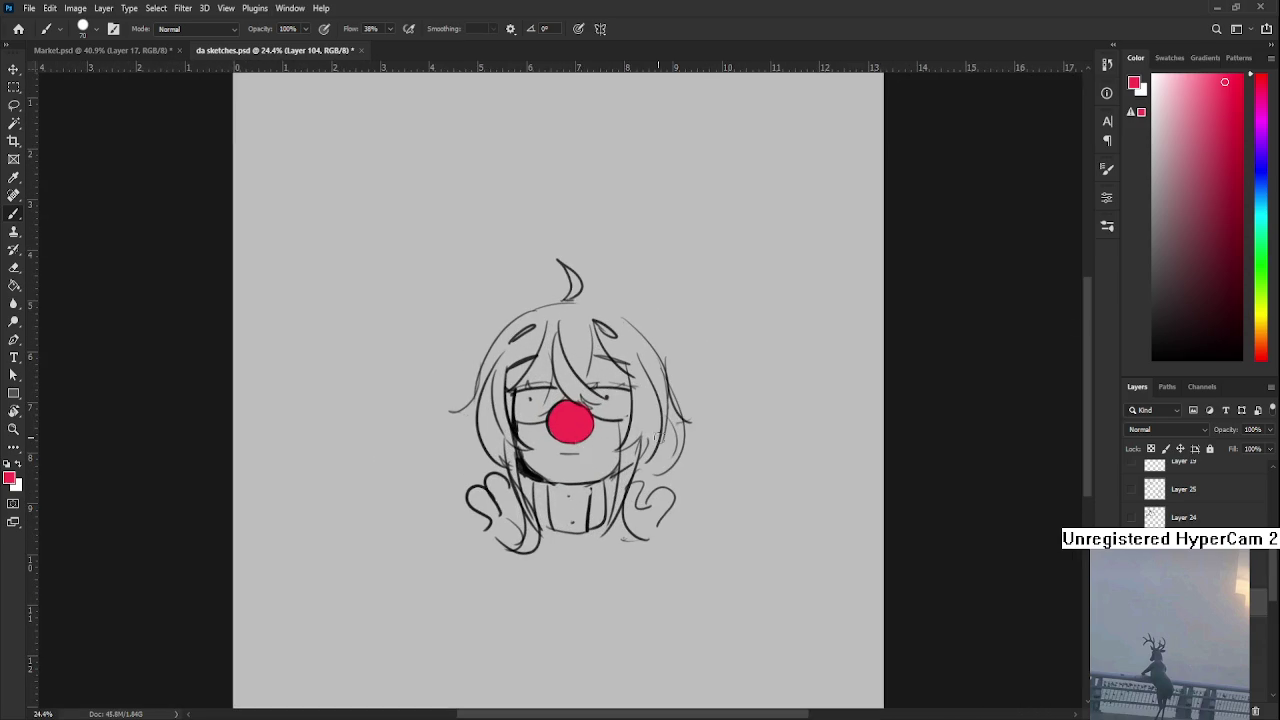
left_click(1237, 83)
left_click(571, 414, "alt")
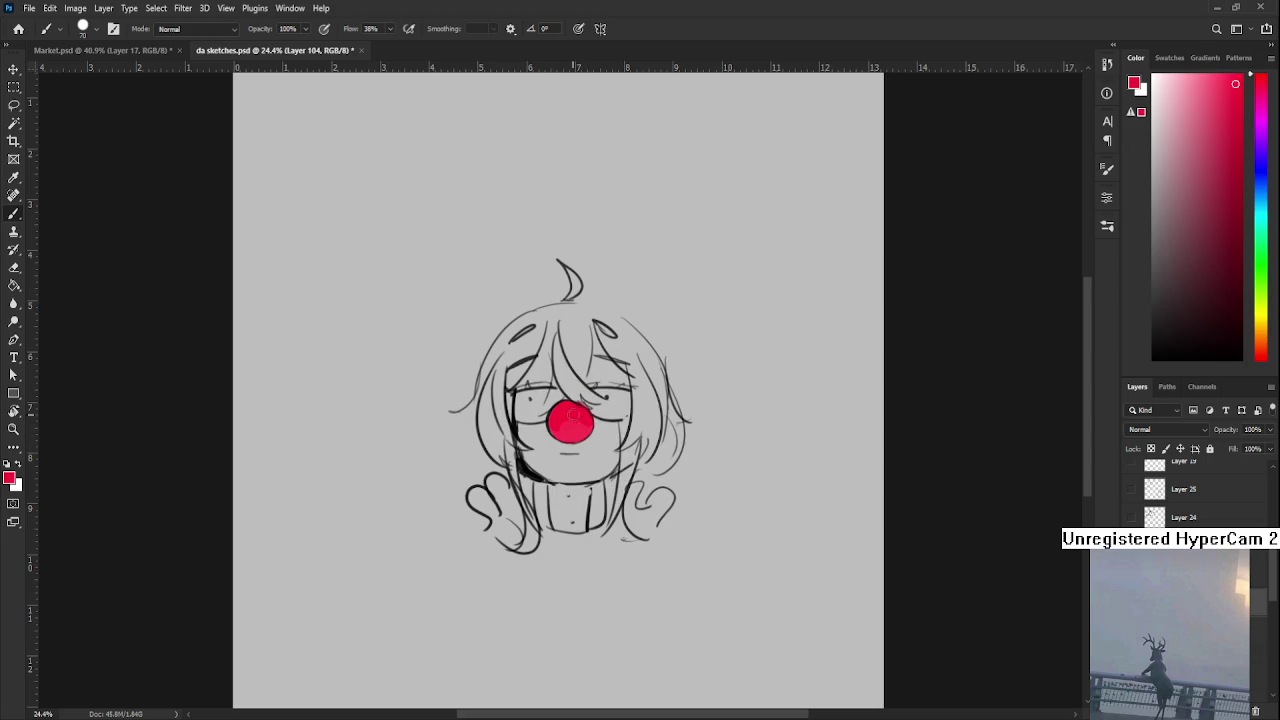
left_click_drag(575, 414, 545, 449)
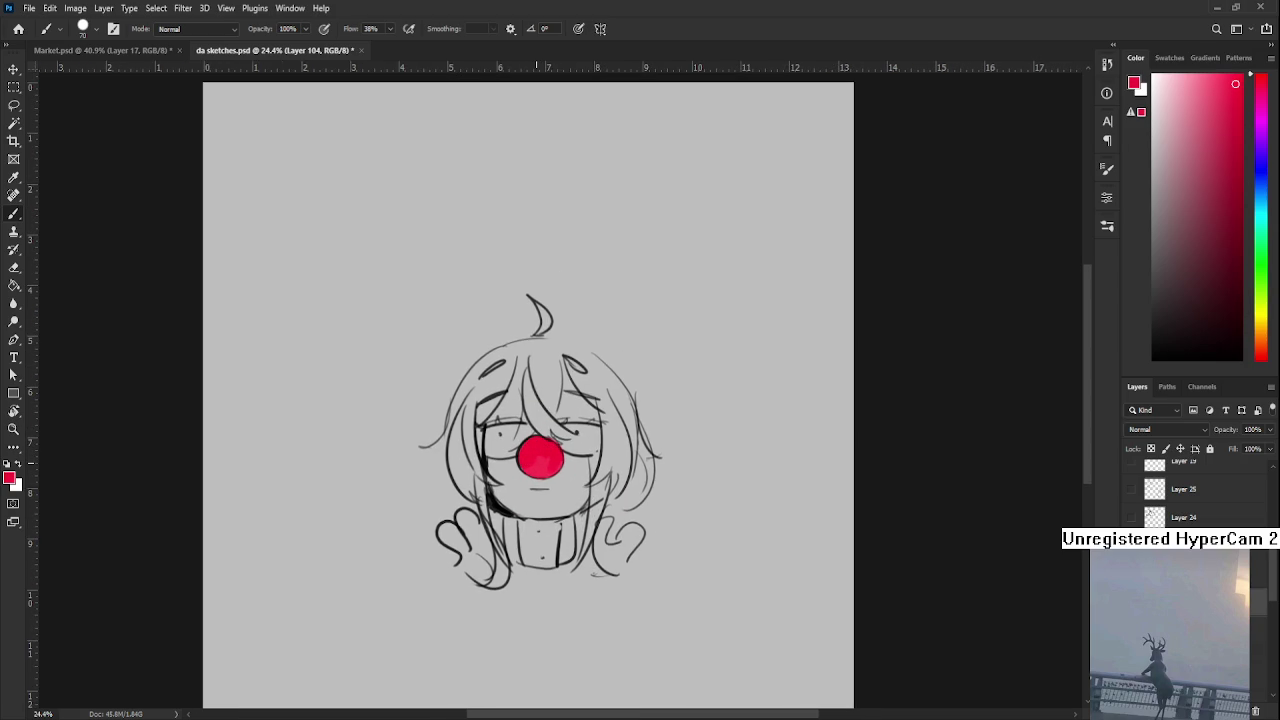
scroll(600, 405, "up", 2)
On Layer 103, extend the red nose's left edge and even out its lighter patch
scroll(549, 426, "up", 2)
scroll(480, 450, "up", 1)
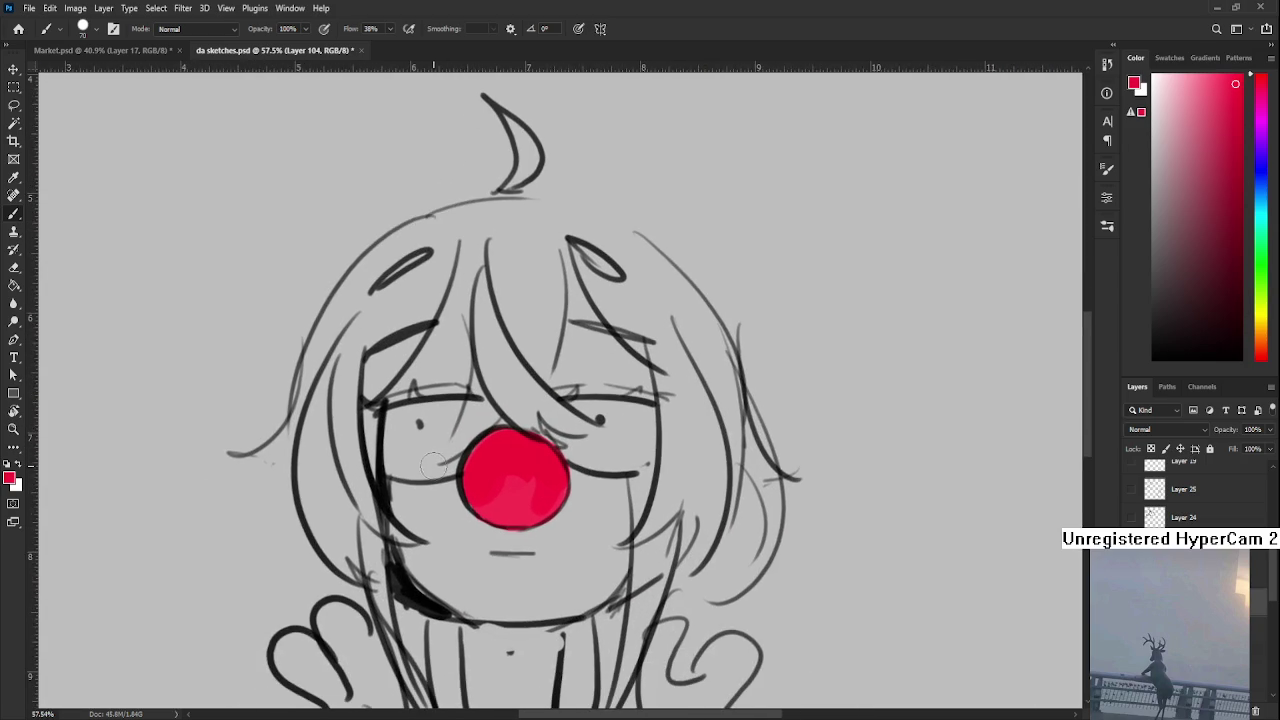
left_click(1190, 600)
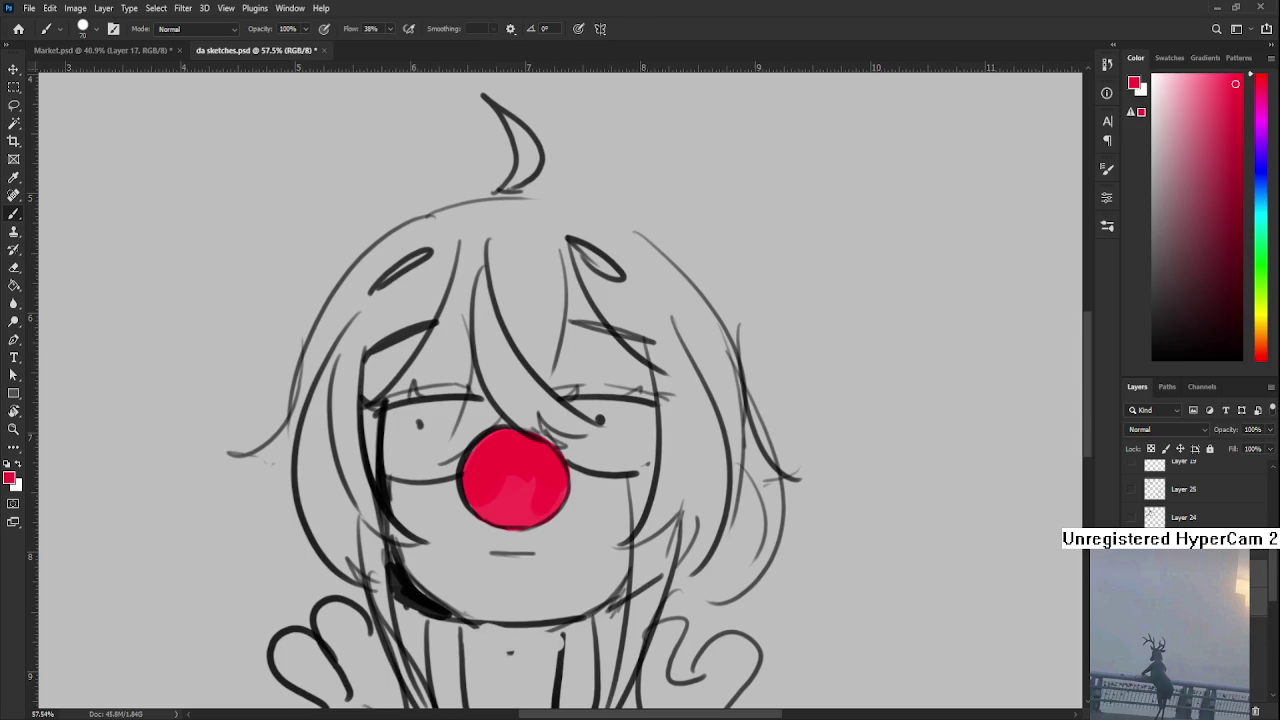
left_click(1180, 600)
left_click_drag(510, 484, 456, 478)
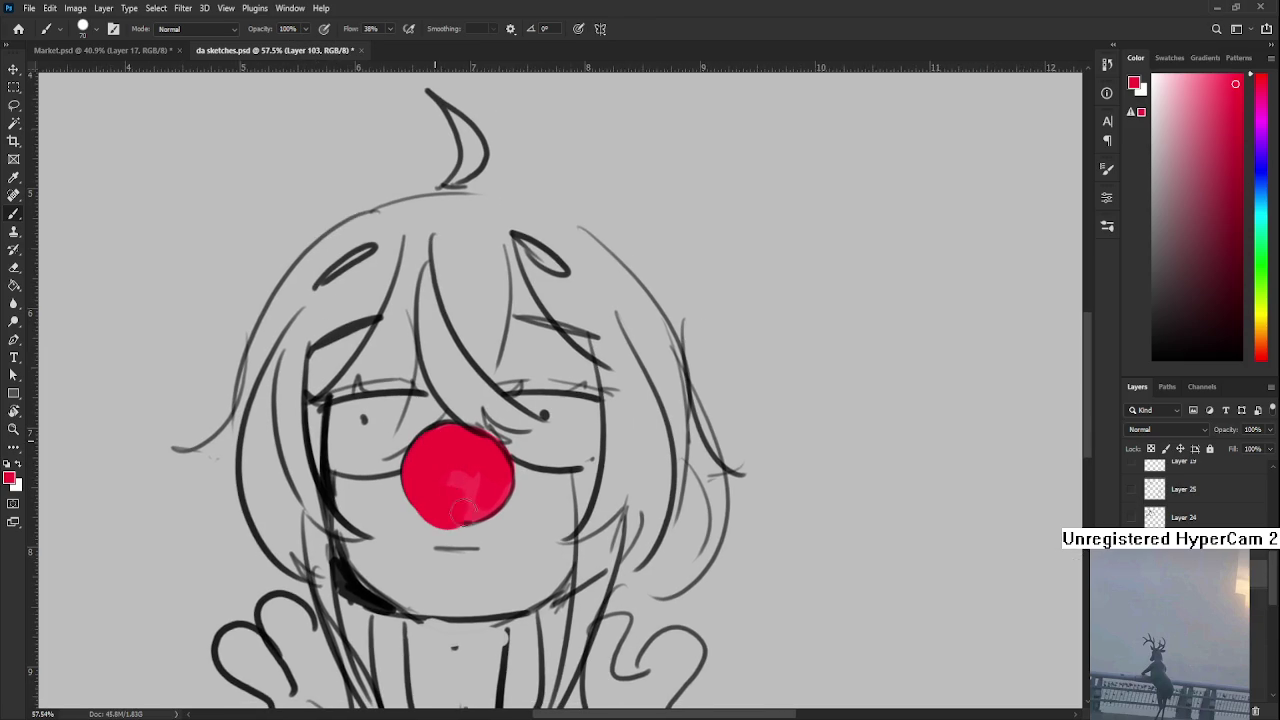
left_click_drag(456, 478, 454, 444)
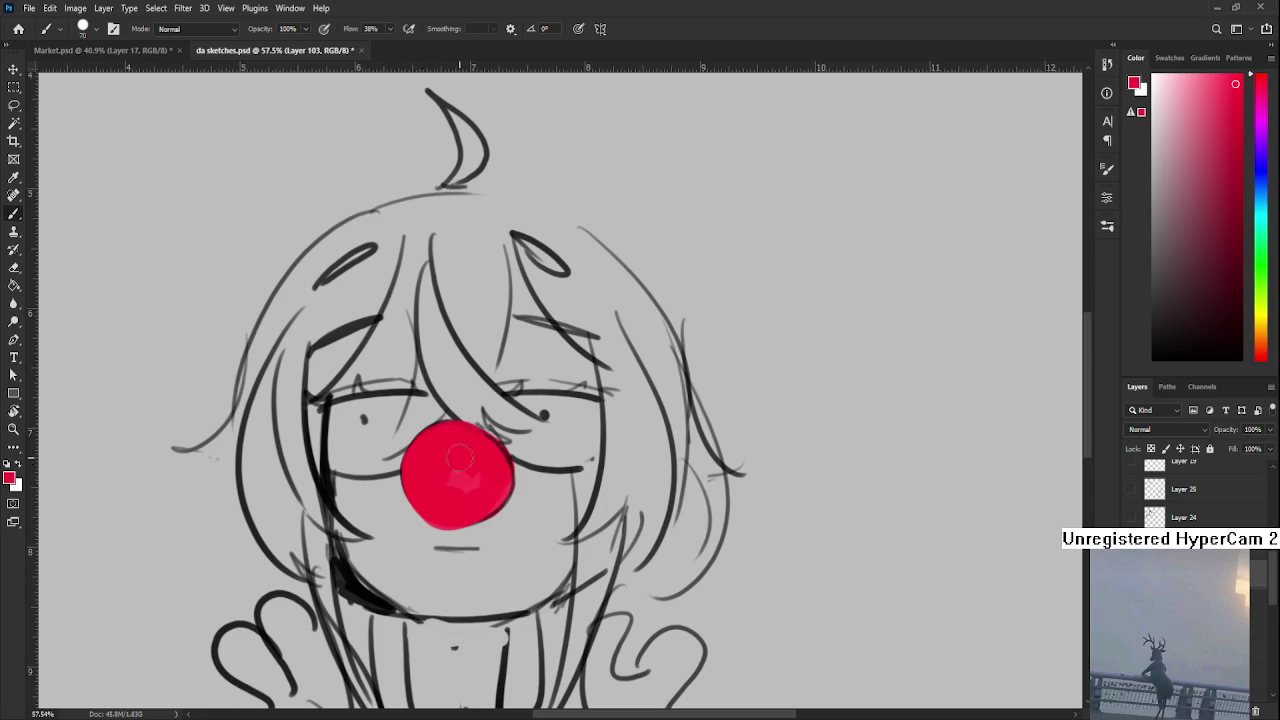
left_click_drag(454, 444, 466, 510)
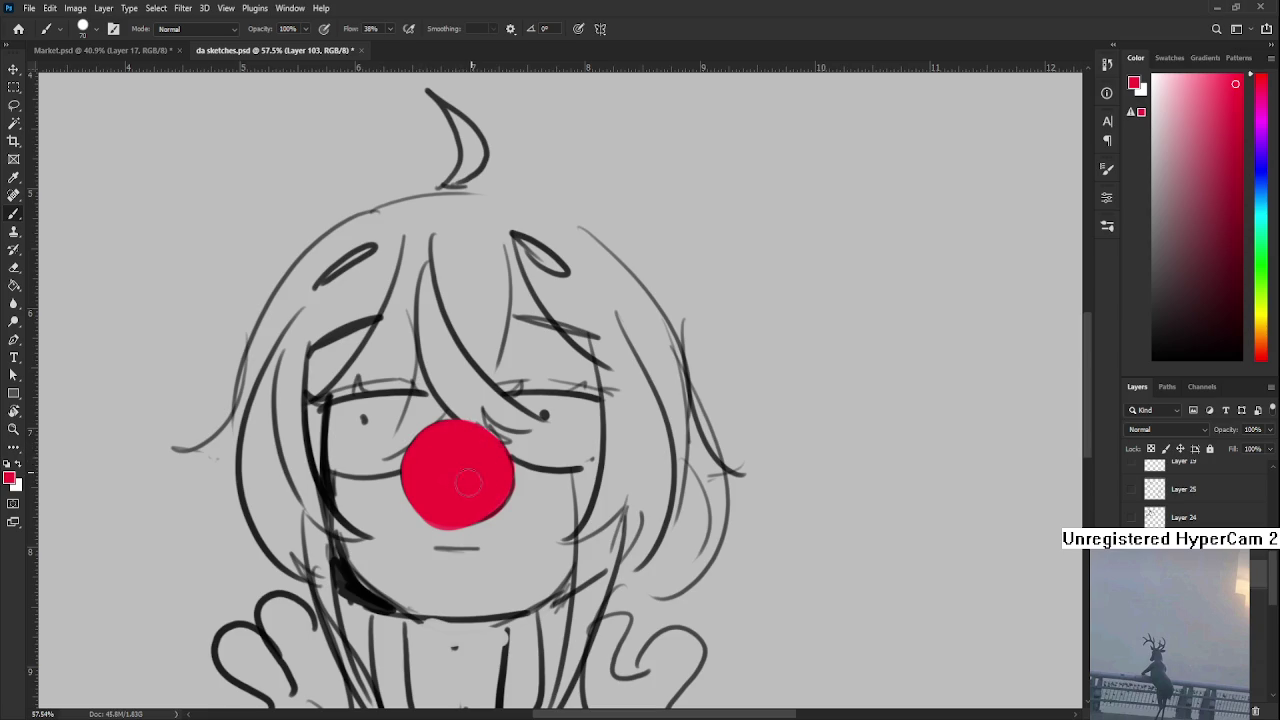
Erase the nose's bottom edge clean and shrink the brush to size 30
key("e")
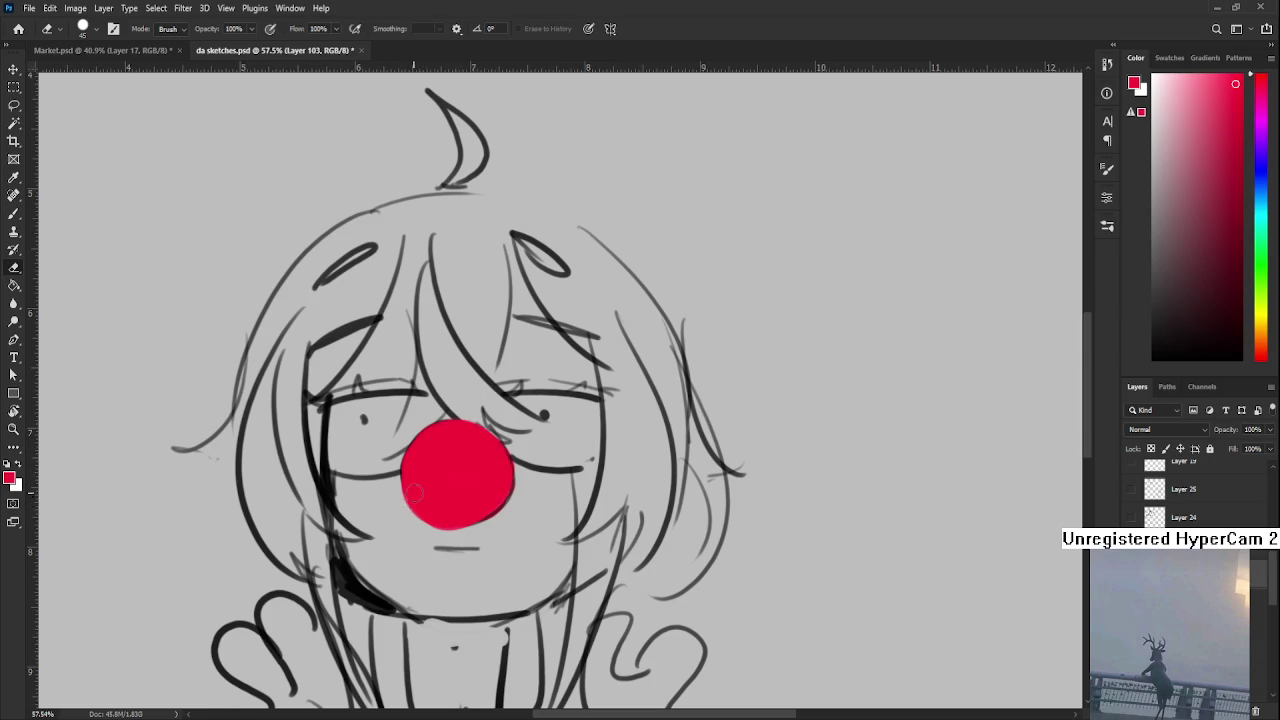
mouse_move(402, 507)
left_mouse_down()
mouse_move(462, 528)
mouse_move(488, 518)
left_mouse_up()
key("b")
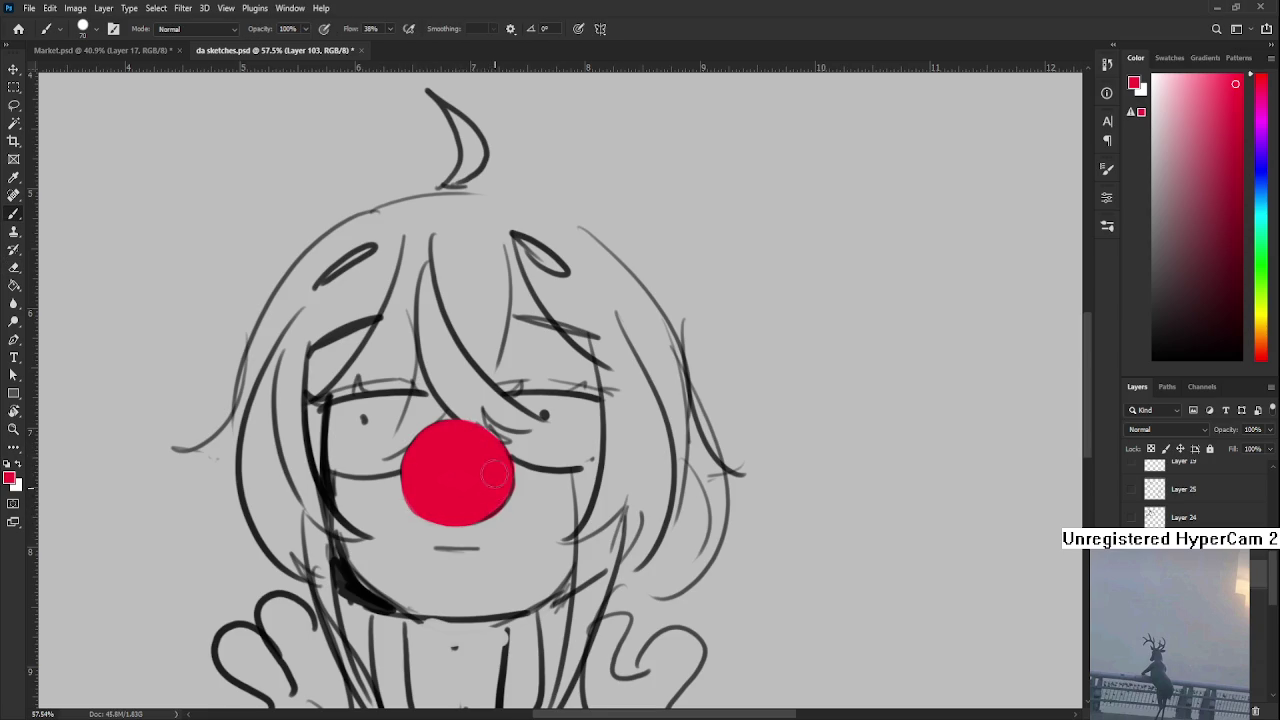
left_click_drag(485, 457, 493, 473)
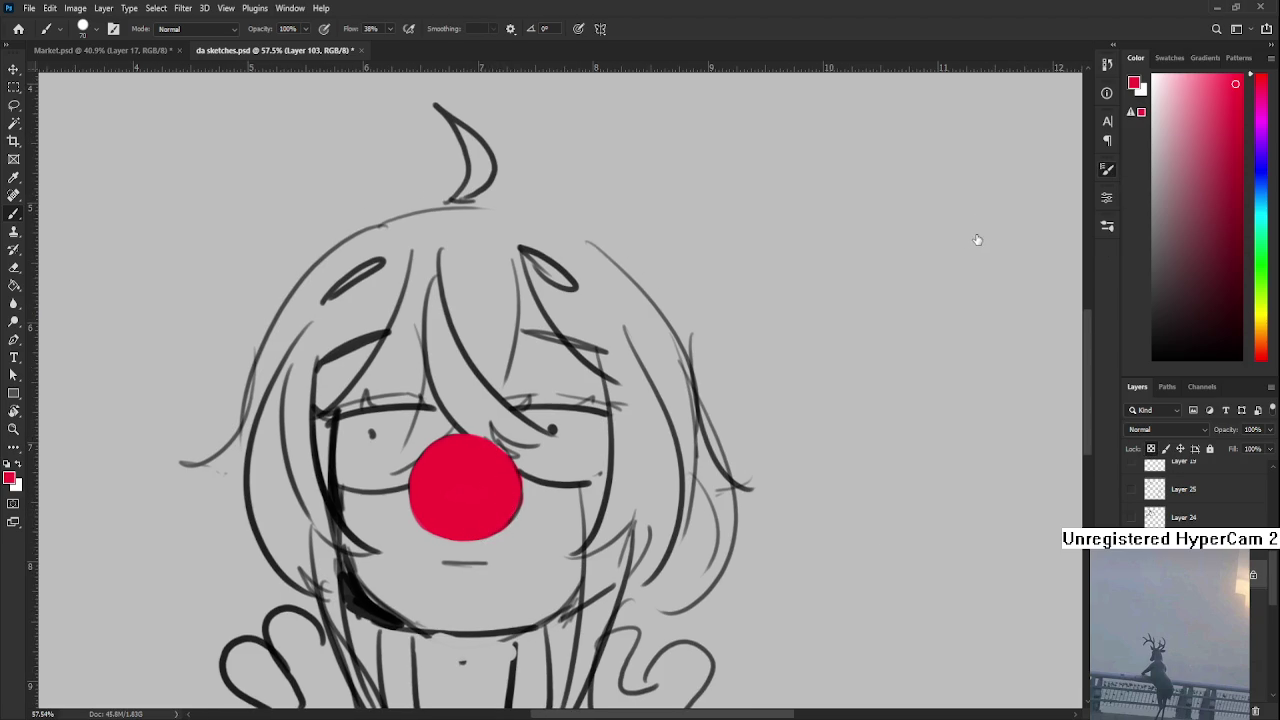
key("bracketleft")
key("bracketleft")
key("bracketleft")
Paint a soft light-pink highlight on the nose with an enlarged brush
left_click(1184, 78)
key("bracketright")
key("bracketright")
key("bracketright")
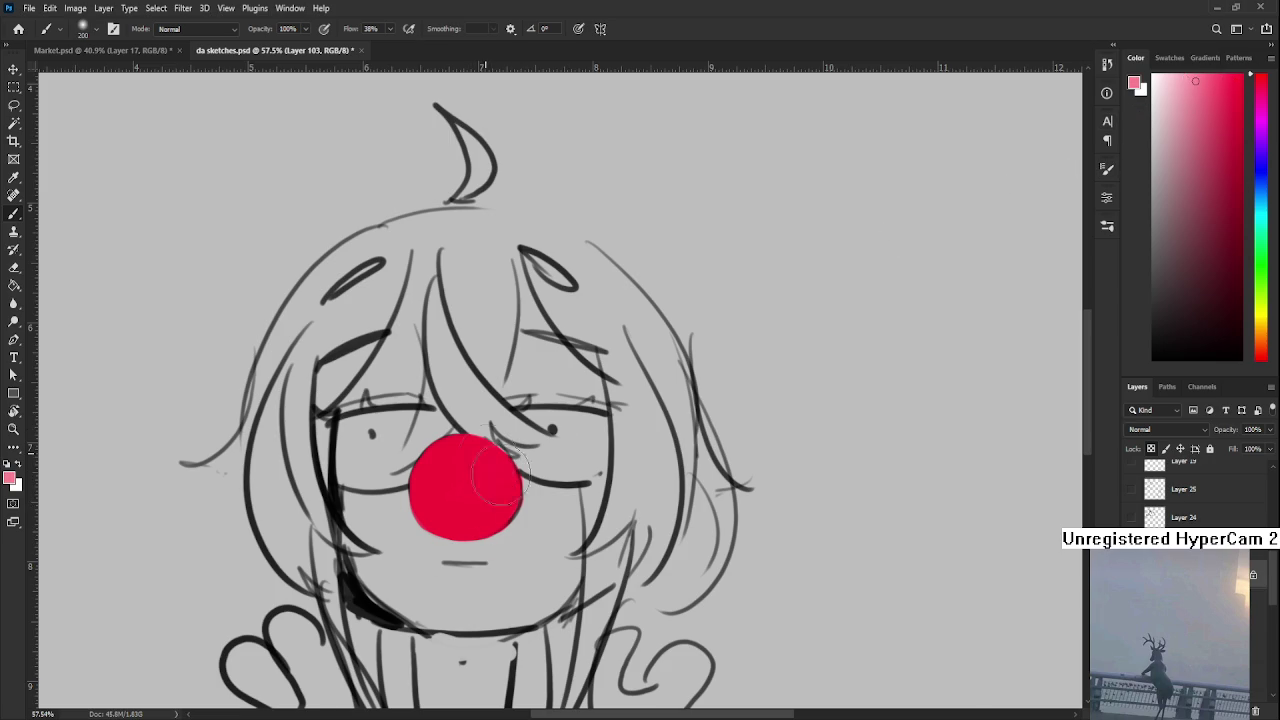
left_click_drag(490, 470, 480, 530)
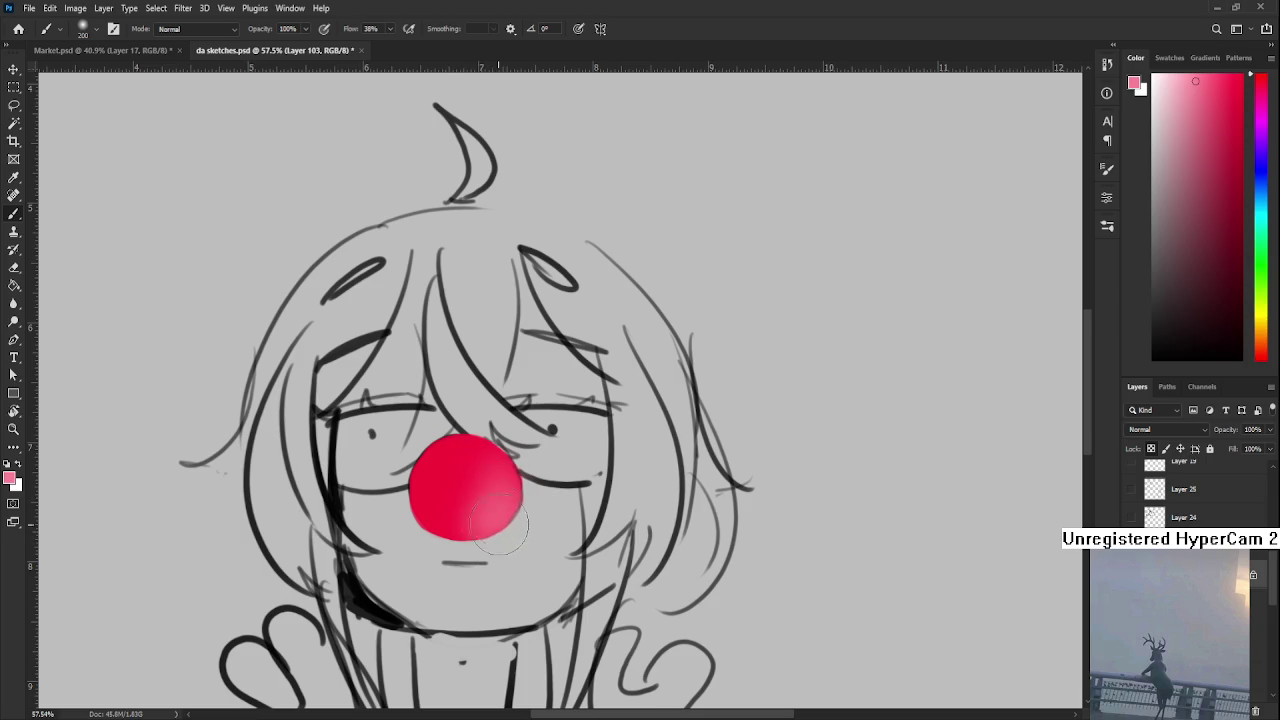
Shade the nose's lower right with darker reds, reducing the brush to size 50
left_click(464, 478, "alt")
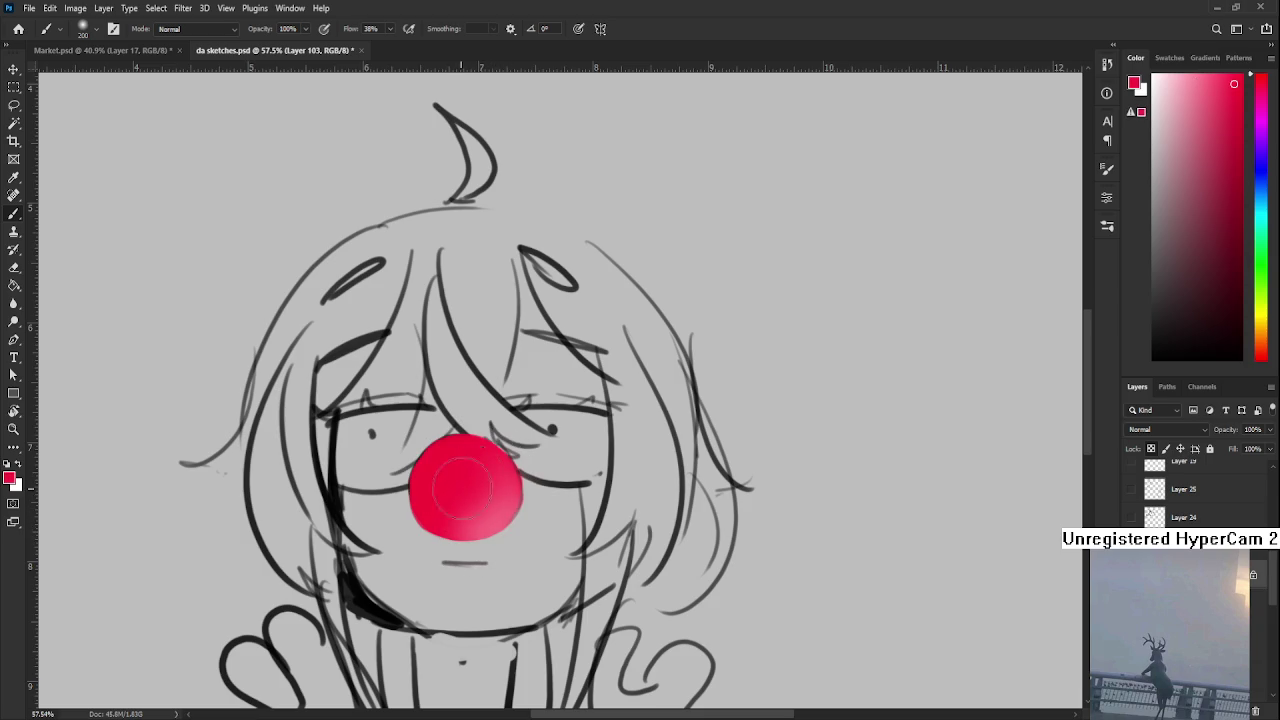
left_click(1227, 262)
left_click(1234, 265)
mouse_move(520, 480)
left_mouse_down()
mouse_move(495, 530)
mouse_move(443, 509)
mouse_move(430, 525)
mouse_move(486, 486)
left_mouse_up()
left_click(462, 495, "alt")
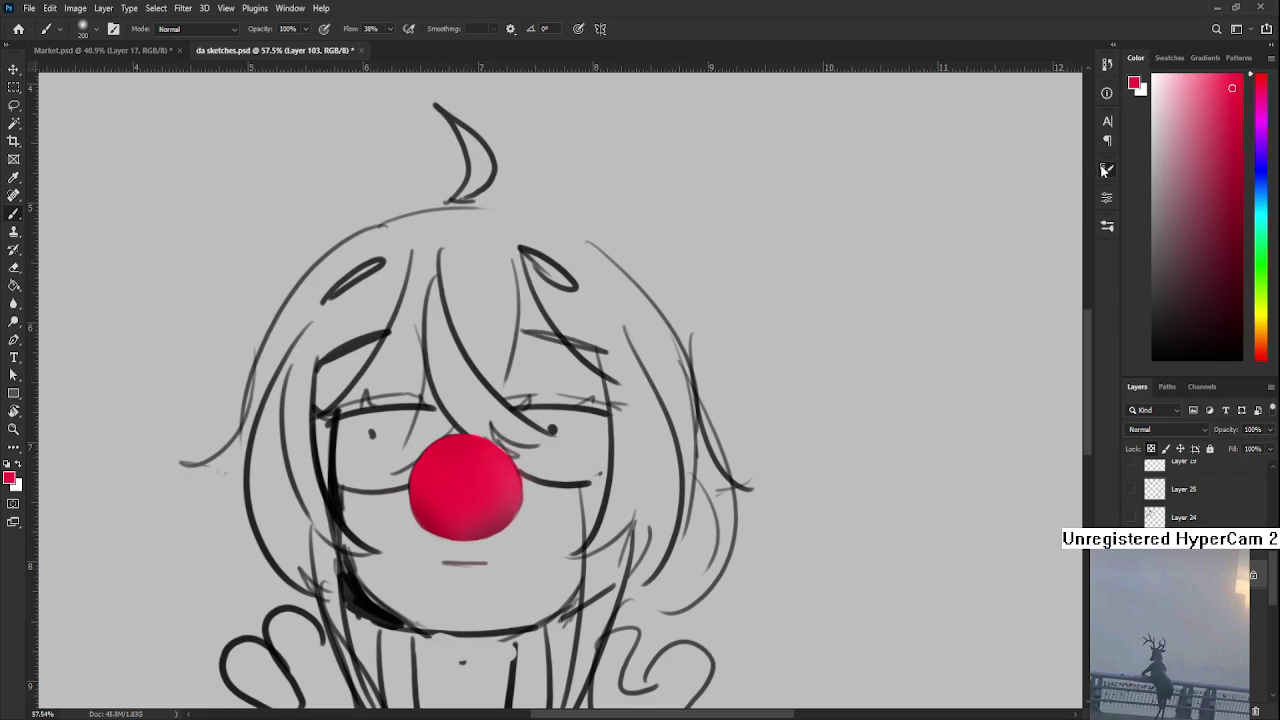
key("bracketleft")
key("bracketleft")
key("bracketleft")
key("bracketleft")
key("bracketleft")
key("bracketleft")
key("bracketleft")
key("bracketleft")
key("bracketleft")
left_click(486, 493, "alt")
left_click_drag(492, 511, 505, 488)
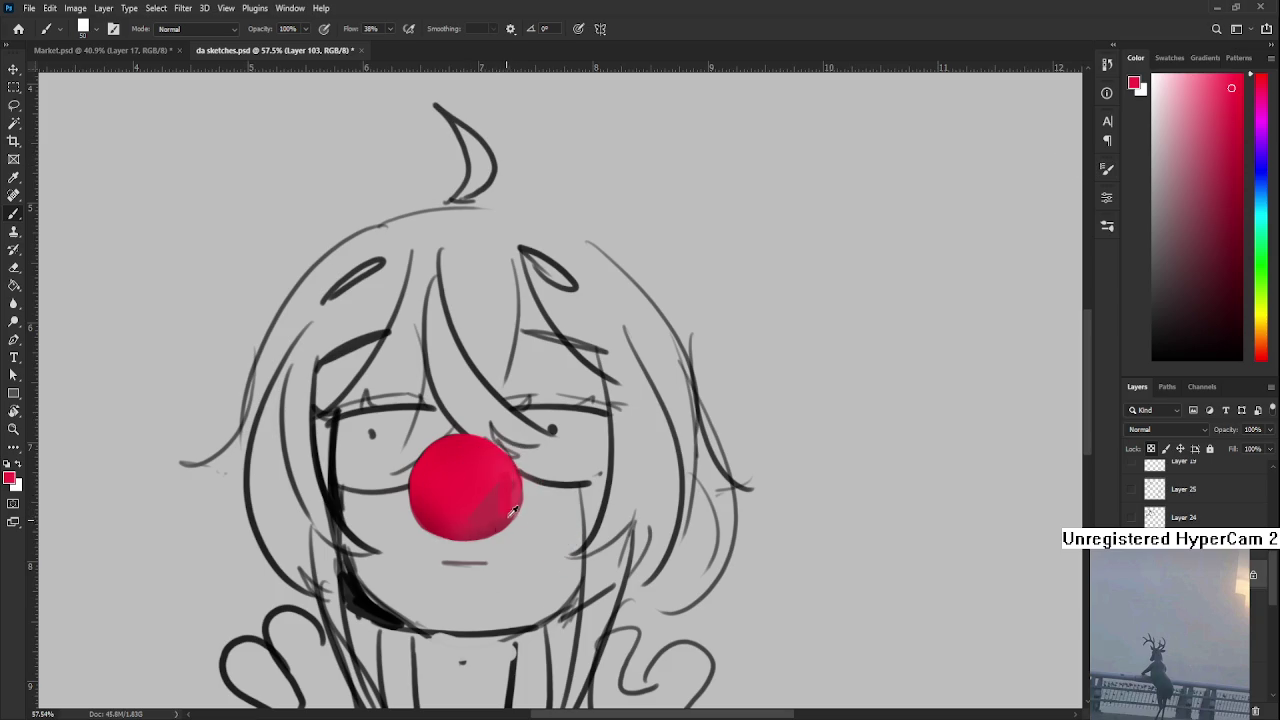
Sample brighter and darker reds from the nose, then try a white highlight and undo it
left_click(425, 503, "alt")
left_click(441, 515, "alt")
left_click(438, 519, "alt")
left_click(438, 519, "alt")
left_click(439, 507, "alt")
left_click(430, 473, "alt")
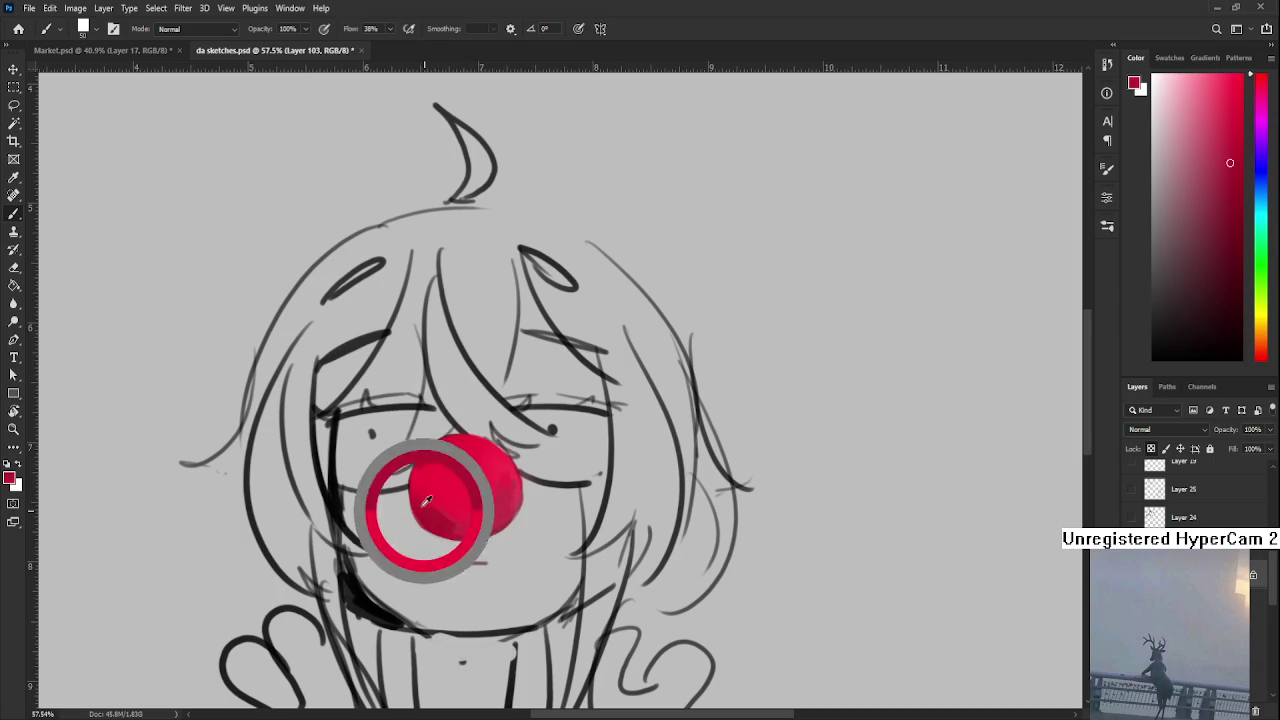
left_click(434, 477, "alt")
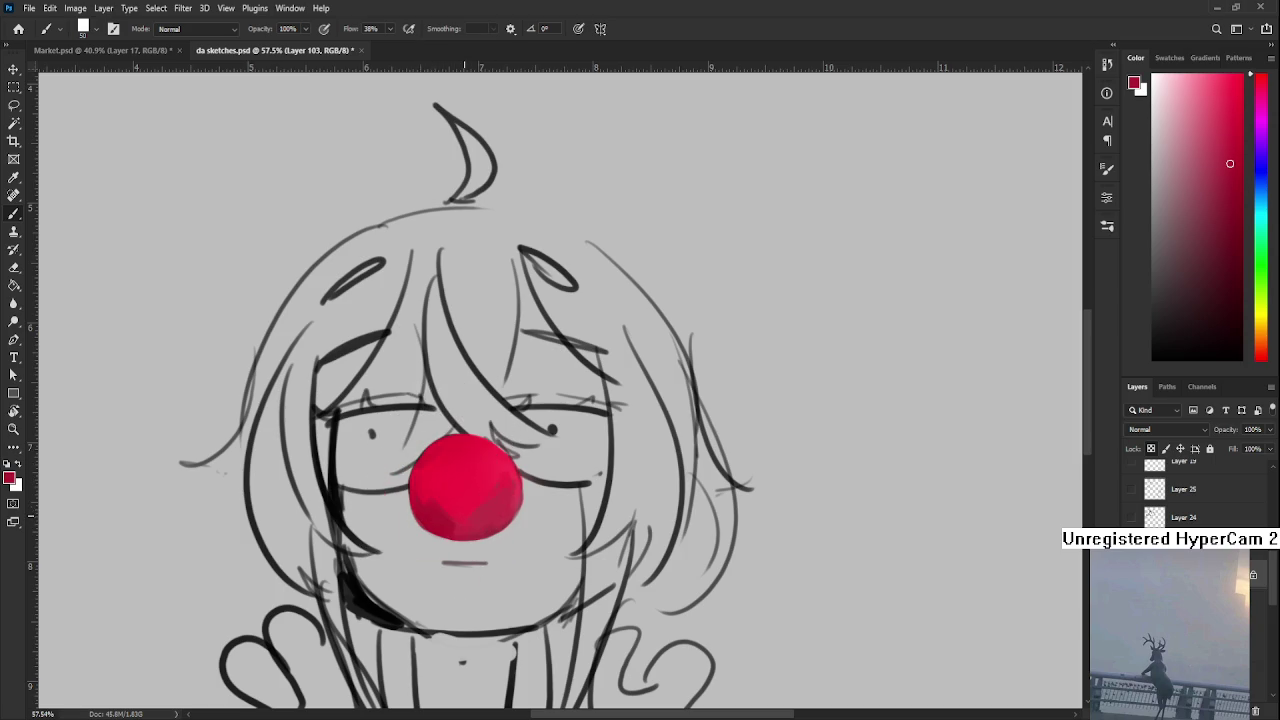
left_click(496, 465, "alt")
left_click(1153, 76)
mouse_move(503, 462)
left_mouse_down()
mouse_move(496, 494)
mouse_move(515, 508)
mouse_move(500, 497)
mouse_move(519, 484)
left_mouse_up()
key("ctrl+z")
key("ctrl+z")
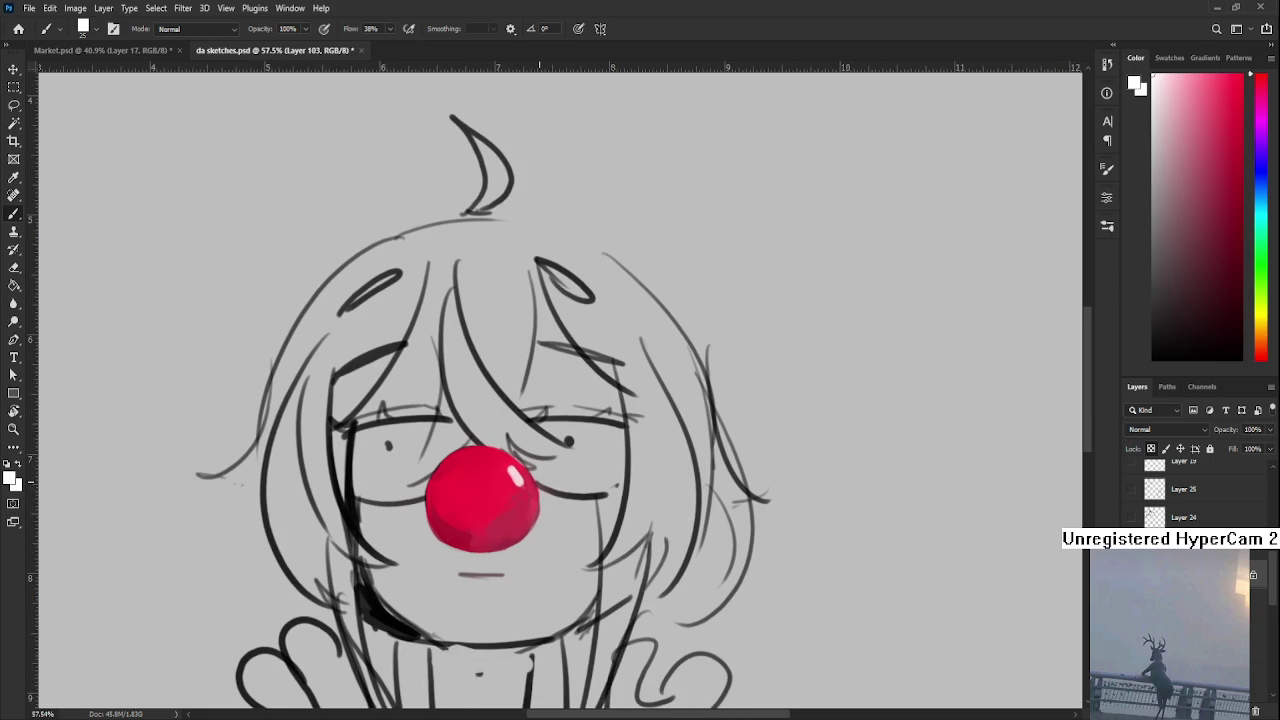
Swap the painting colour back to black and recentre the sketch in view
scroll(624, 512, "down", 2)
scroll(624, 512, "down", 1)
scroll(624, 512, "down", 2)
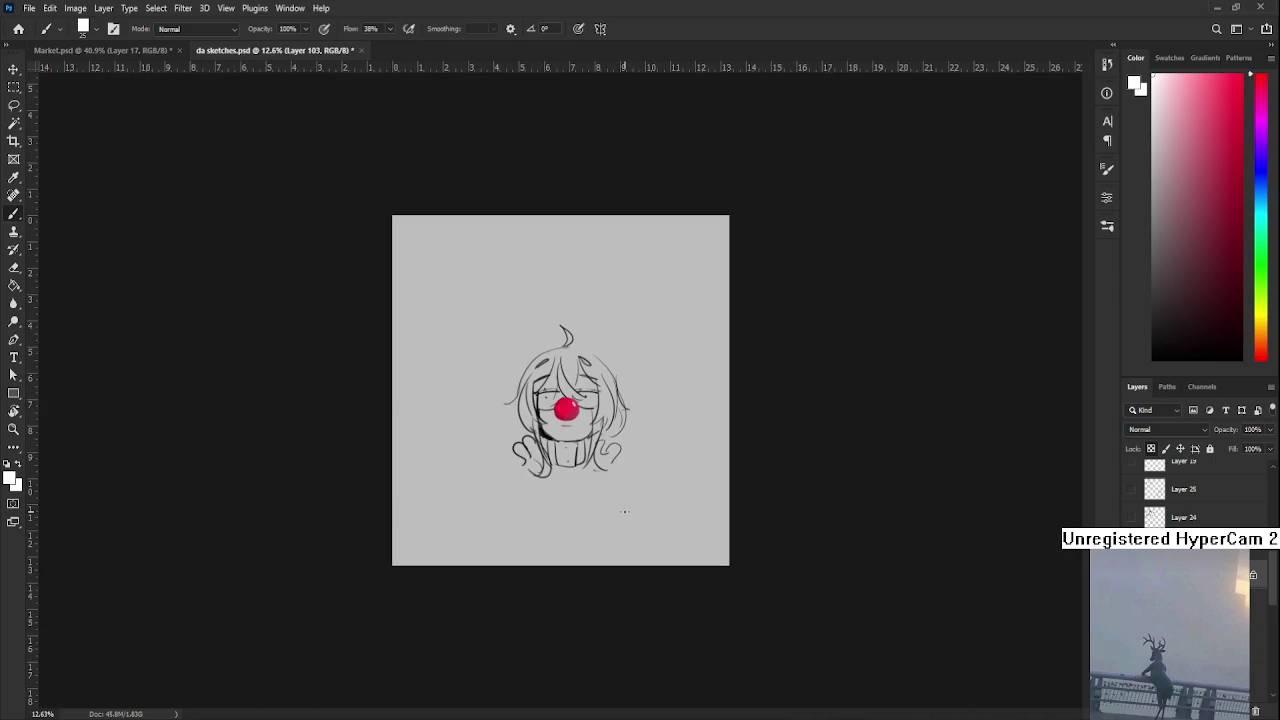
scroll(561, 389, "up", 2)
scroll(561, 389, "up", 2)
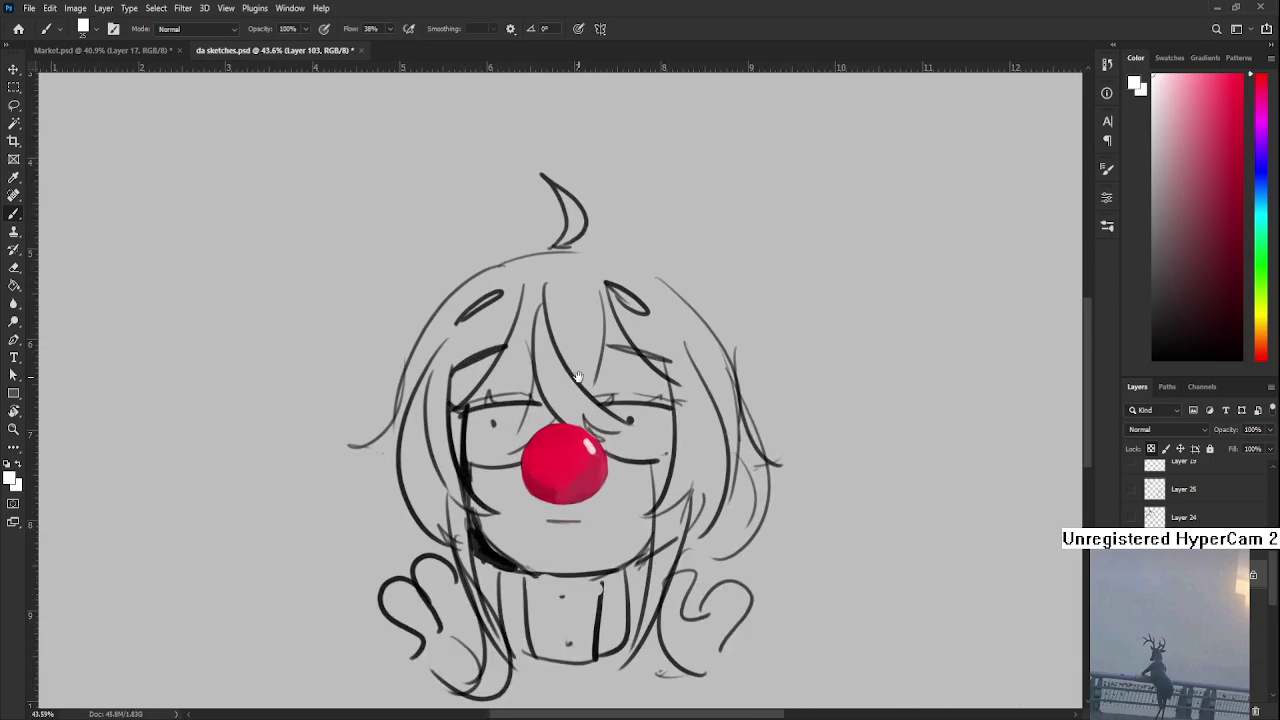
scroll(624, 420, "down", 1)
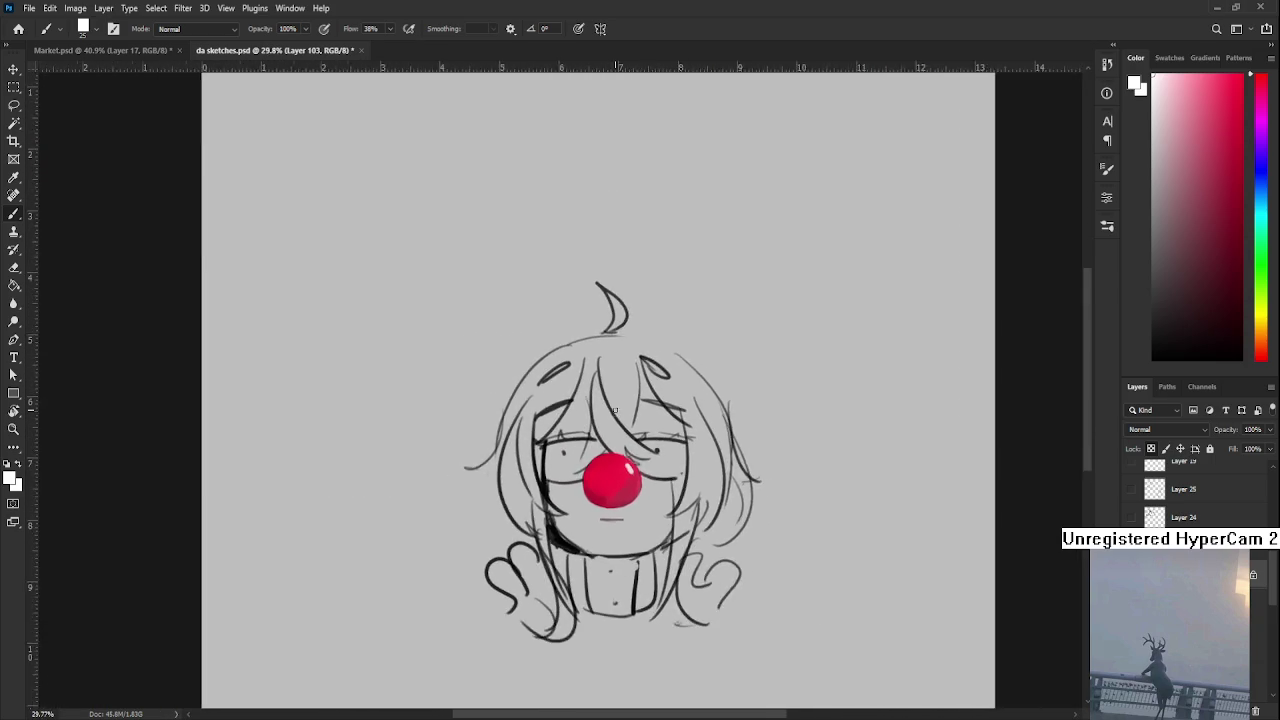
key("x")
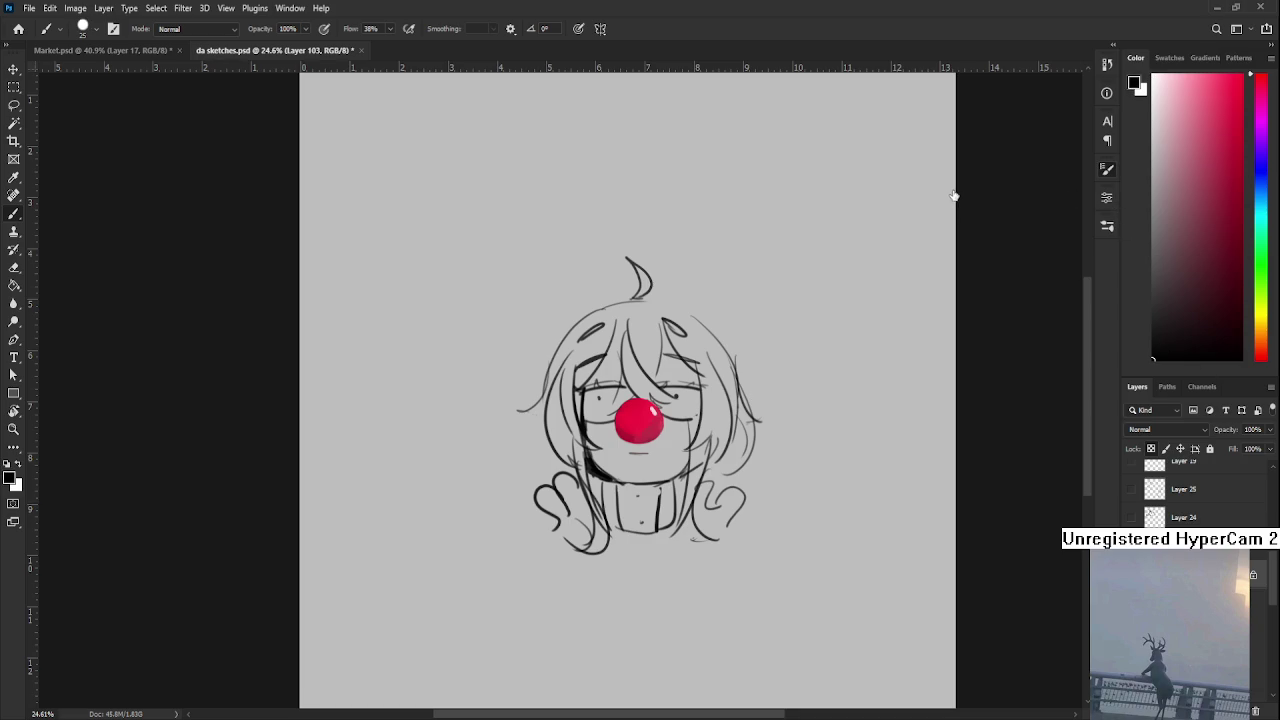
scroll(630, 358, "up", 1)
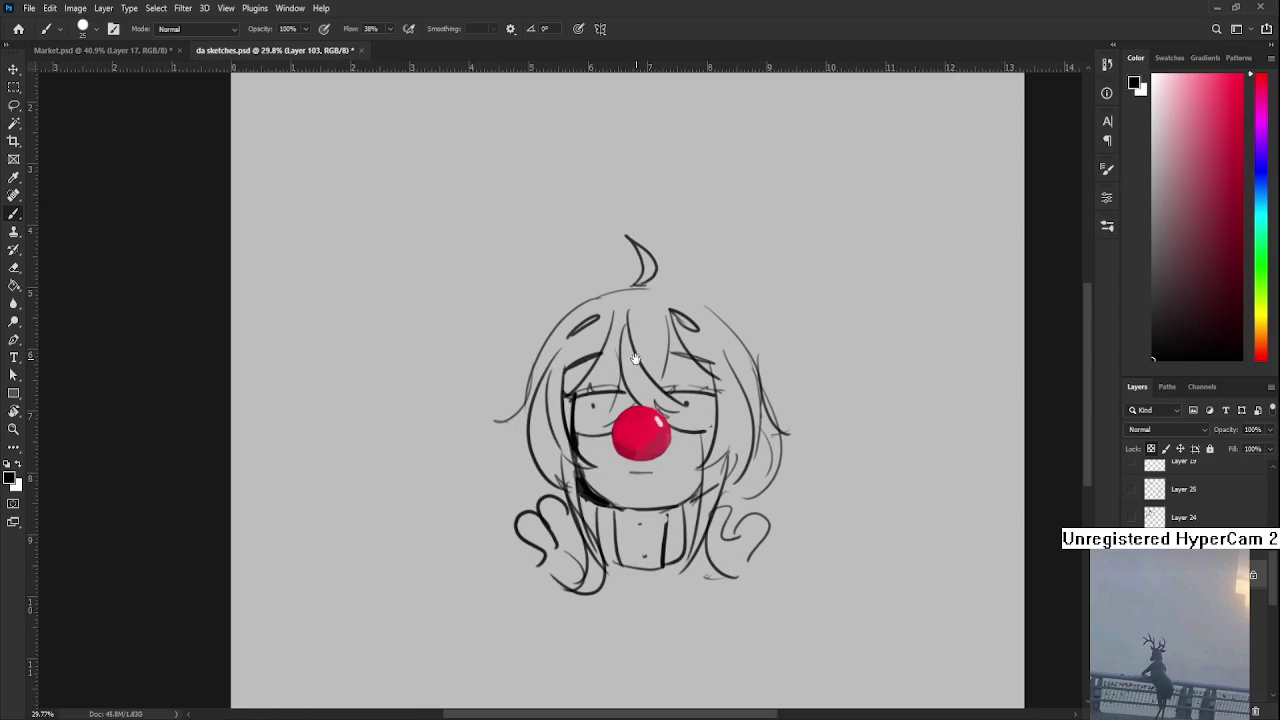
left_click_drag(580, 371, 527, 400)
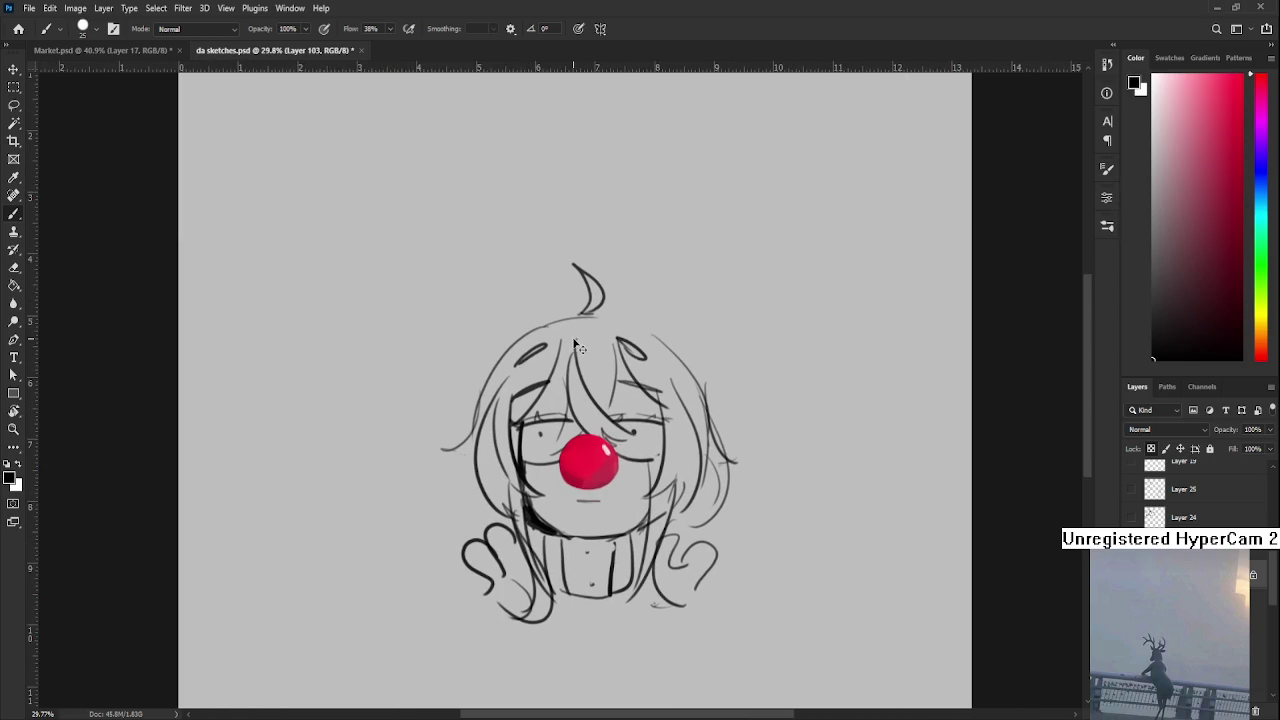
key("l")
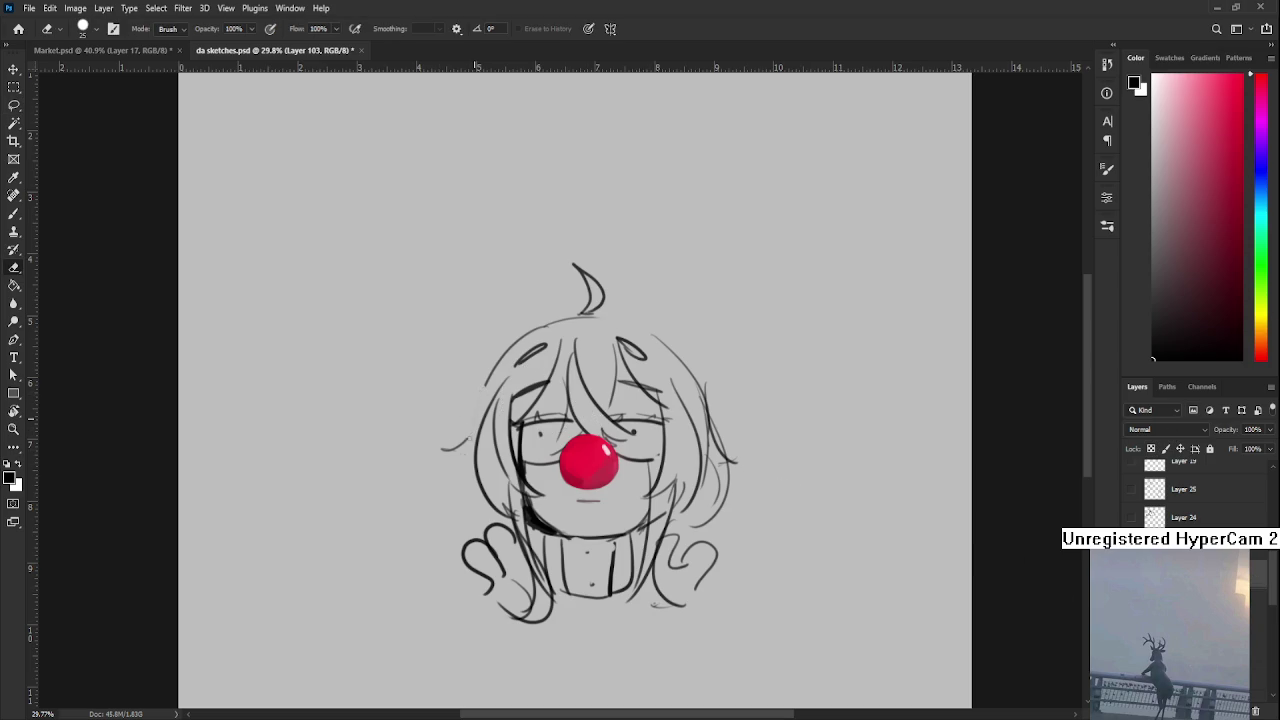
Add a hair strand along the hair's left edge
key("b")
mouse_move(476, 378)
left_mouse_down()
mouse_move(472, 466)
mouse_move(470, 455)
left_mouse_up()
left_click_drag(666, 370, 538, 450)
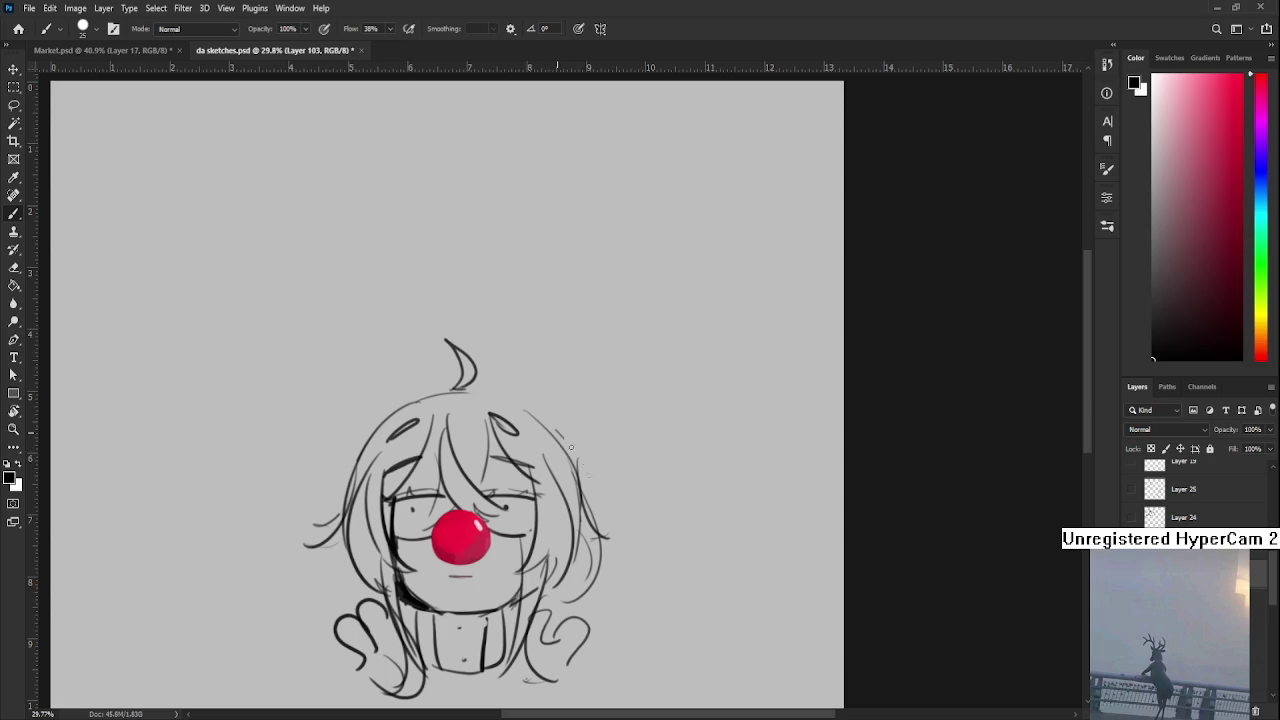
left_click_drag(413, 587, 498, 484)
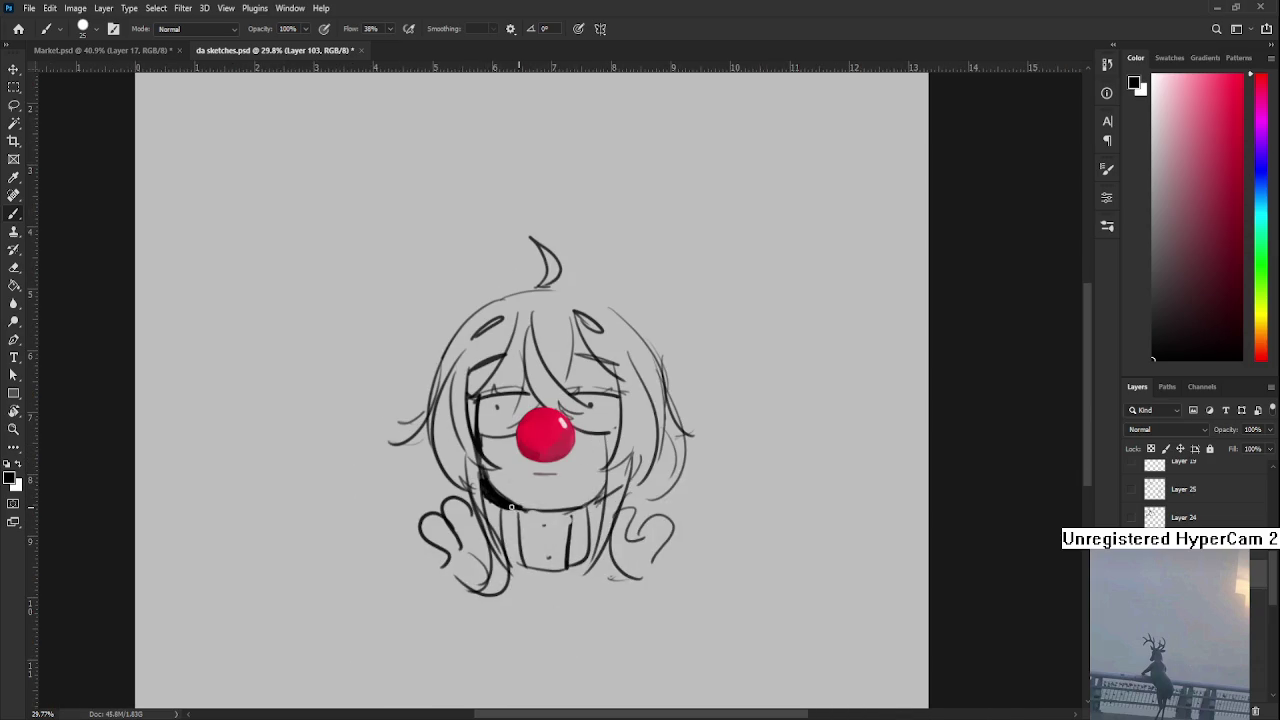
Erase the stray lines to the left of the face
key("e")
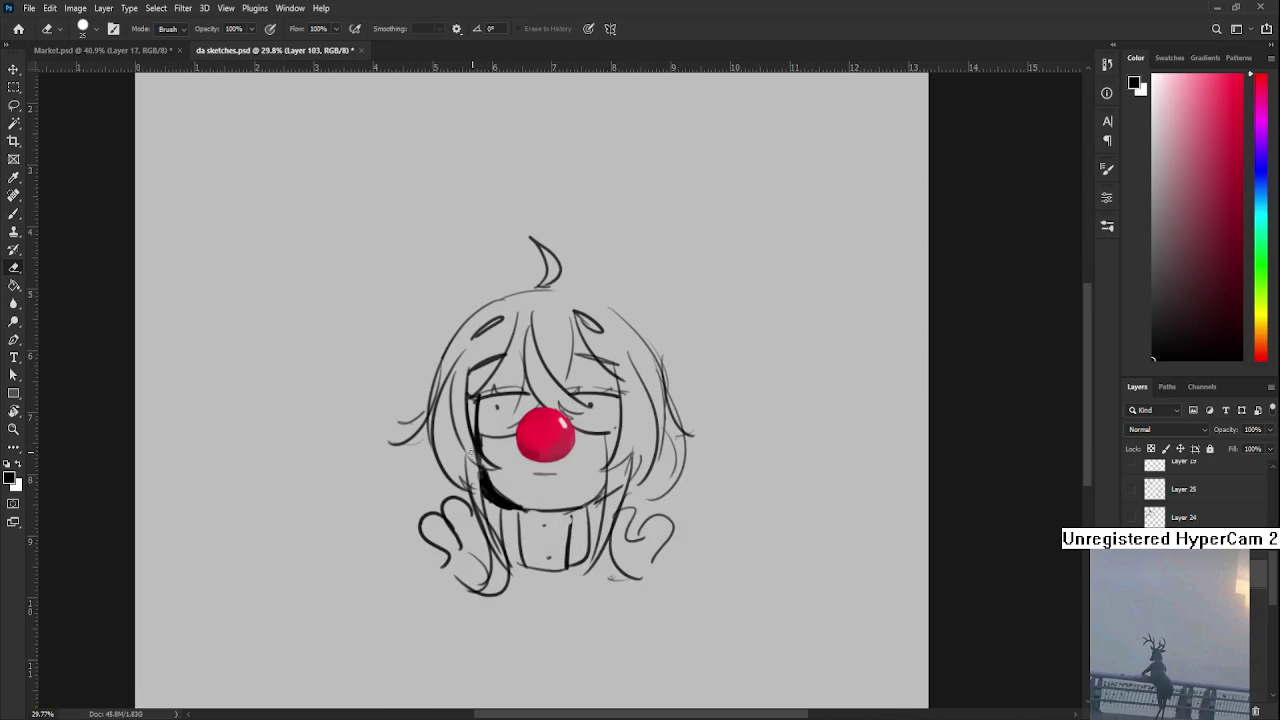
left_click_drag(472, 460, 488, 474)
key("b")
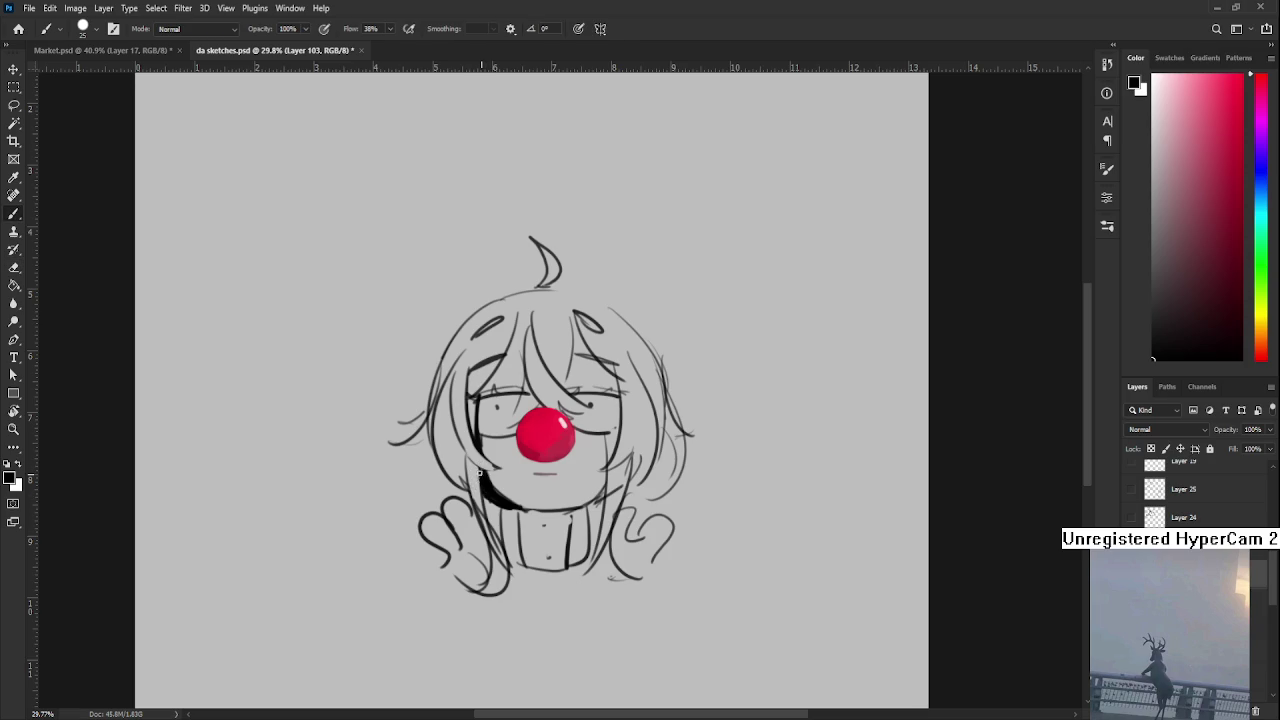
key("e")
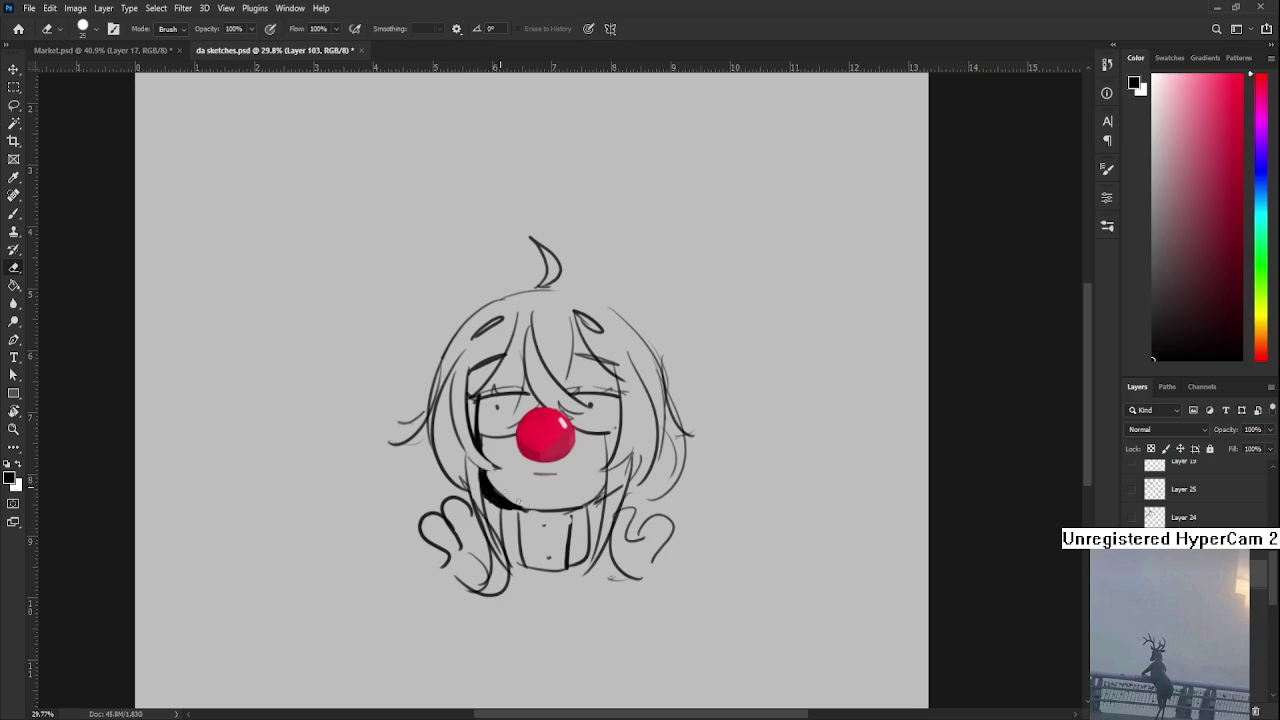
key("b")
Lighten the inner arm line near the collar with the Eraser
left_click_drag(542, 497, 503, 469)
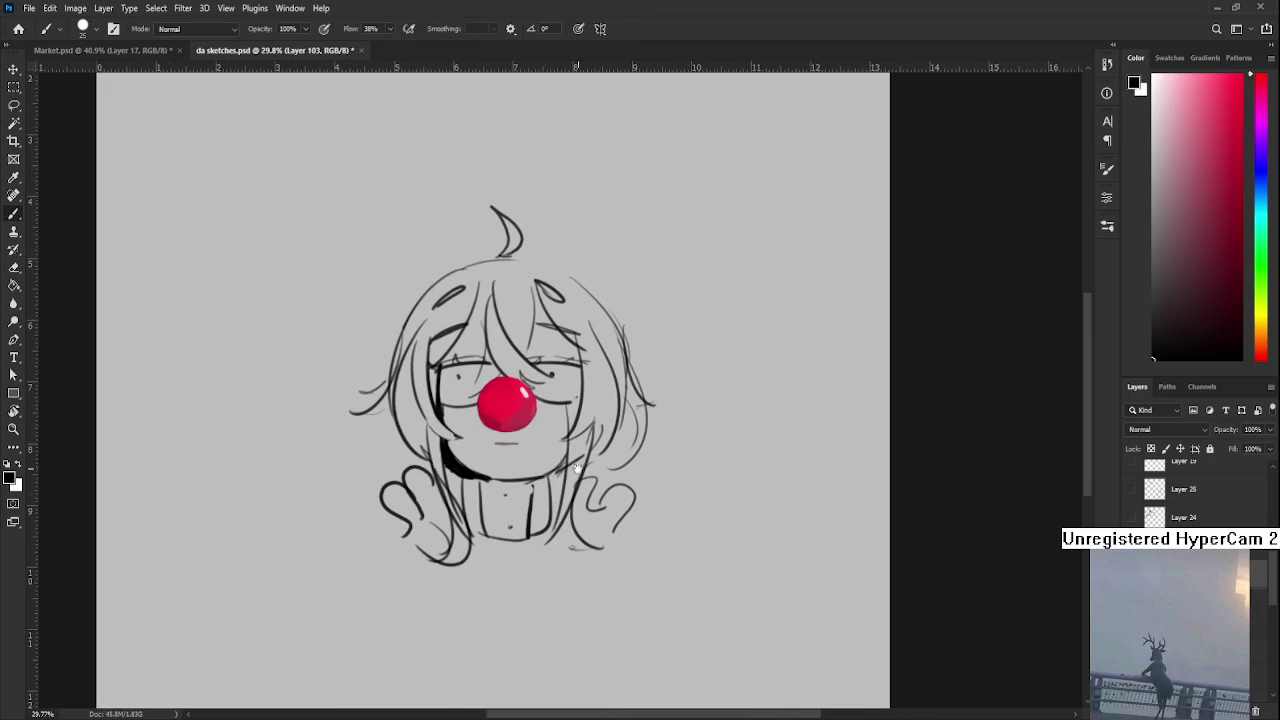
key("e")
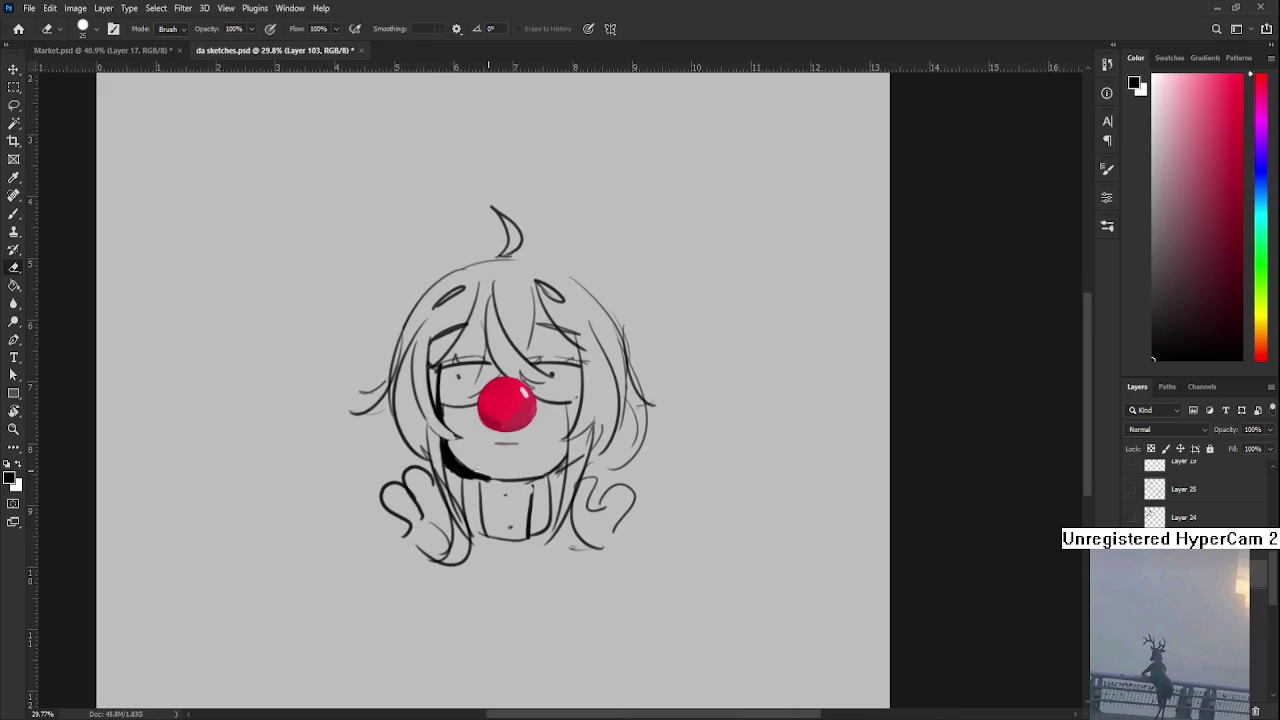
left_click_drag(478, 472, 533, 481)
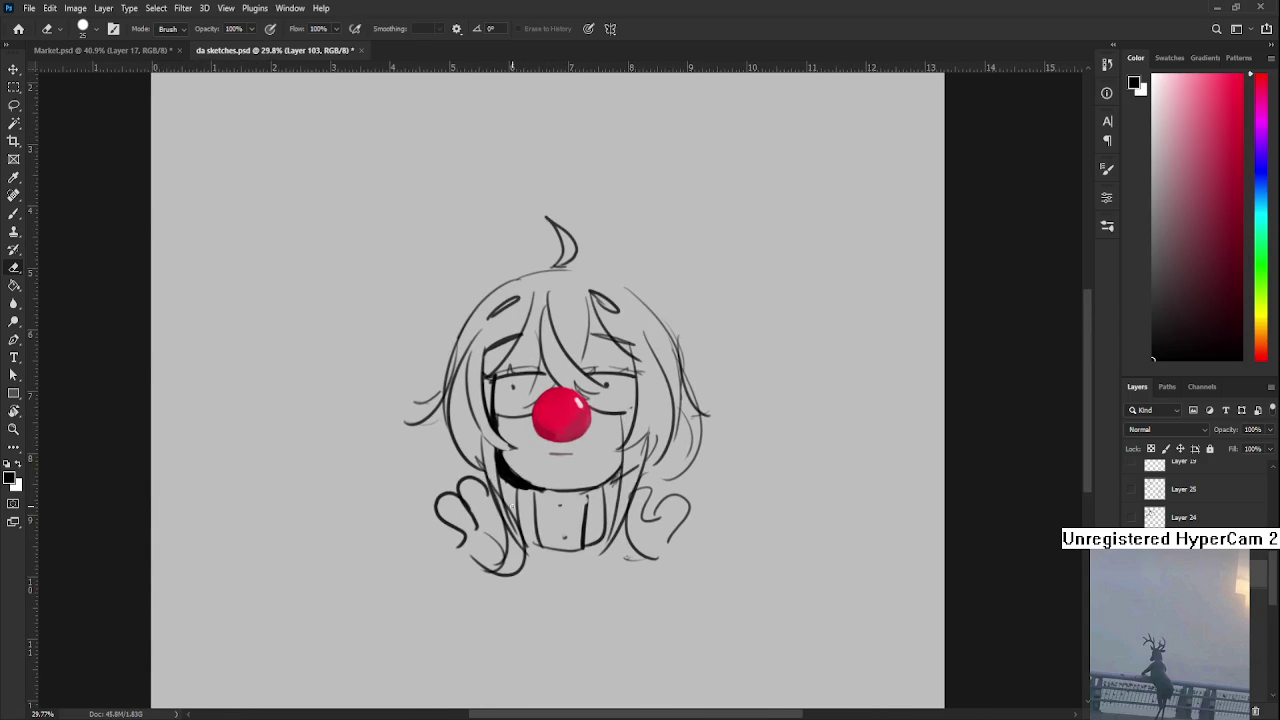
mouse_move(511, 531)
left_mouse_down()
mouse_move(500, 488)
mouse_move(524, 576)
left_mouse_up()
key("b")
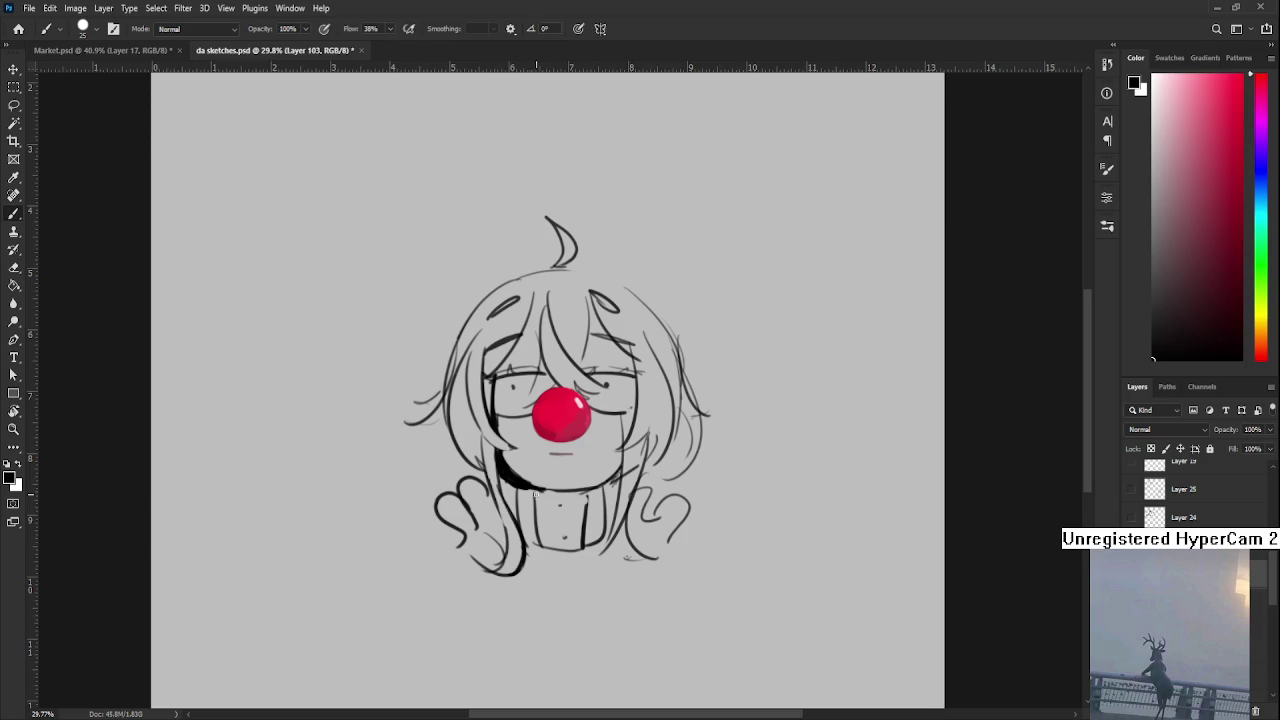
scroll(671, 409, "down", 2)
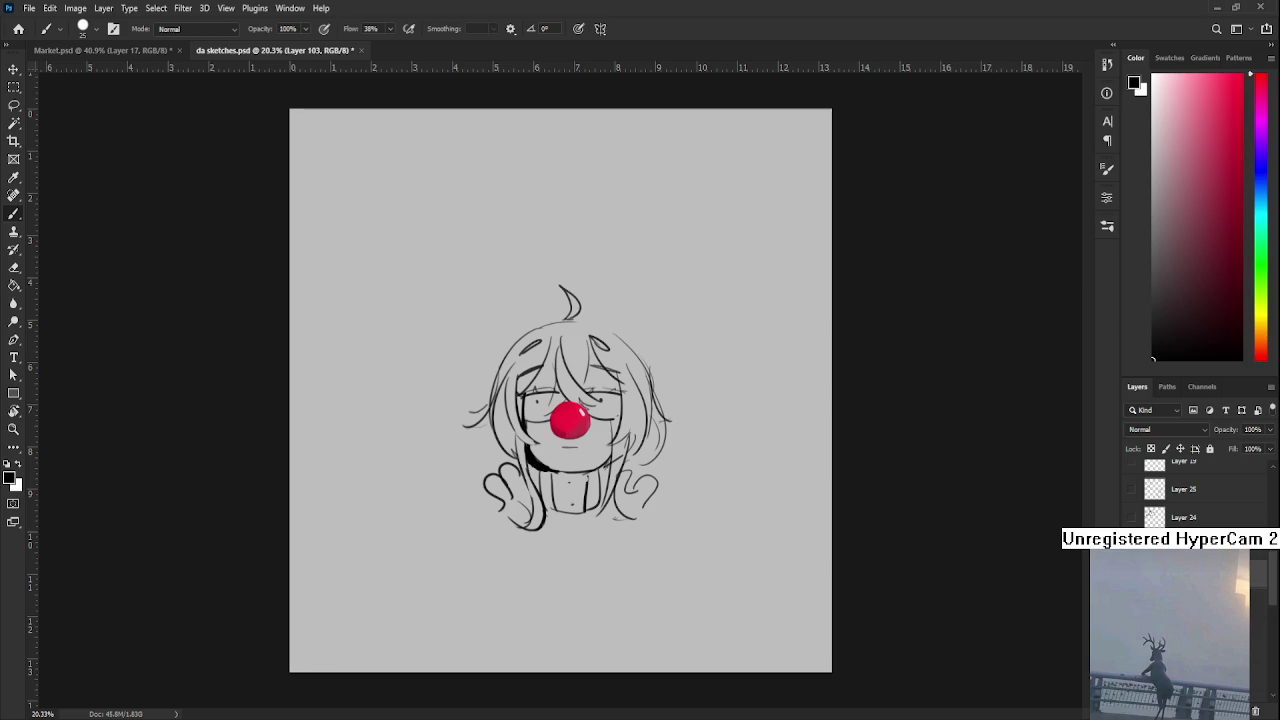
scroll(590, 480, "up", 3)
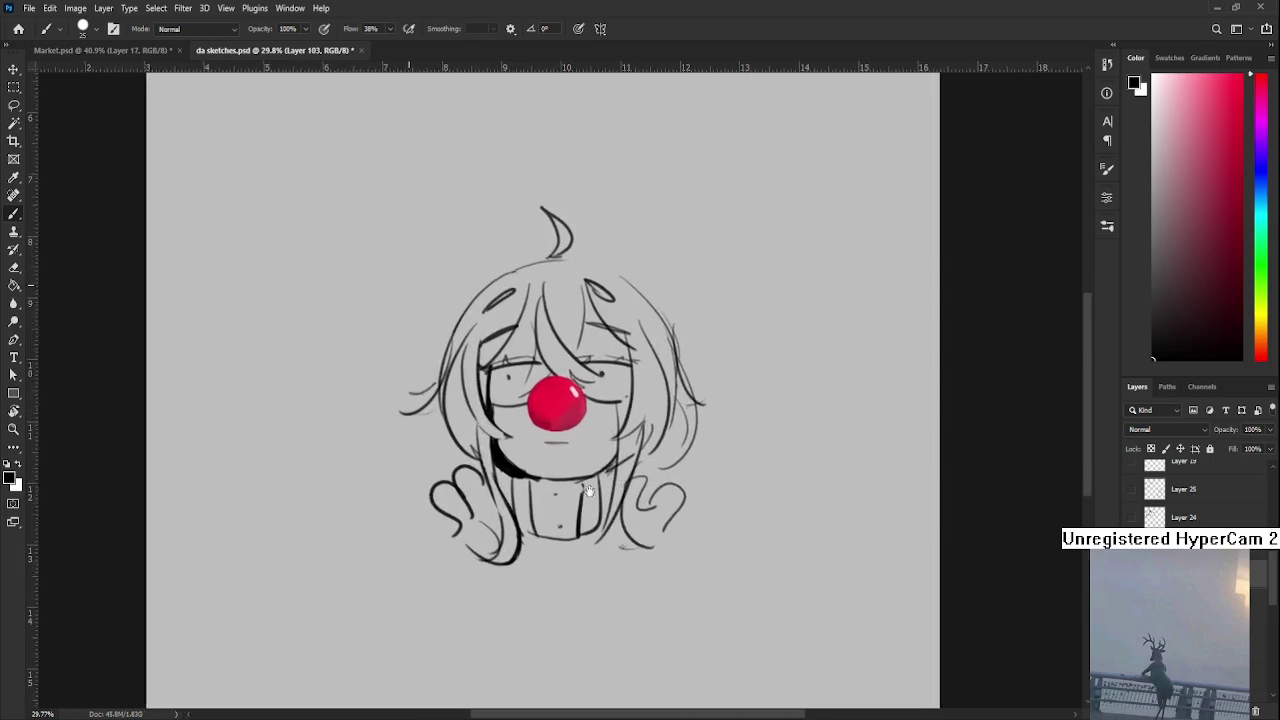
scroll(605, 477, "down", 3)
scroll(605, 477, "right", 2)
scroll(605, 477, "up", 2)
scroll(506, 500, "up", 2)
scroll(506, 500, "left", 2)
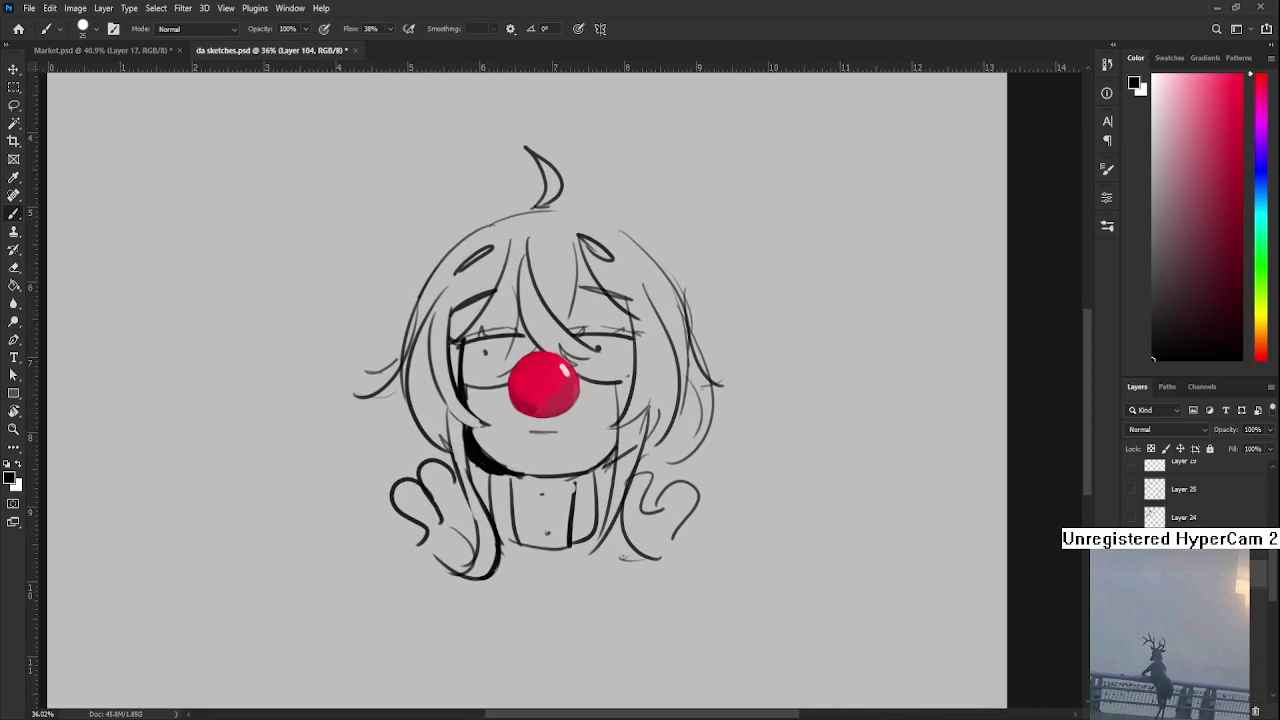
Draw rounder curved arcs down the left side of the body, redoing strokes with undo
left_click_drag(750, 547, 738, 462)
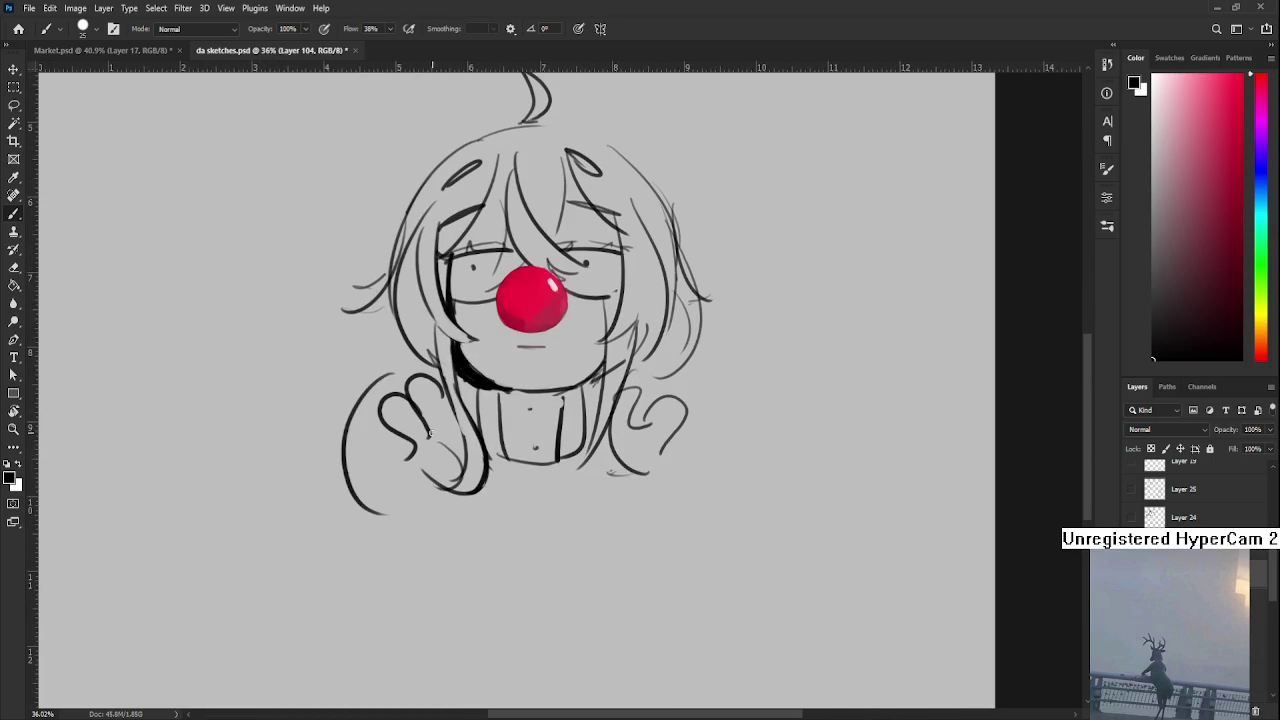
key("ctrl+z")
left_click_drag(390, 374, 378, 538)
key("ctrl+z")
mouse_move(400, 376)
left_mouse_down()
mouse_move(418, 530)
mouse_move(482, 514)
left_mouse_up()
key("ctrl+z")
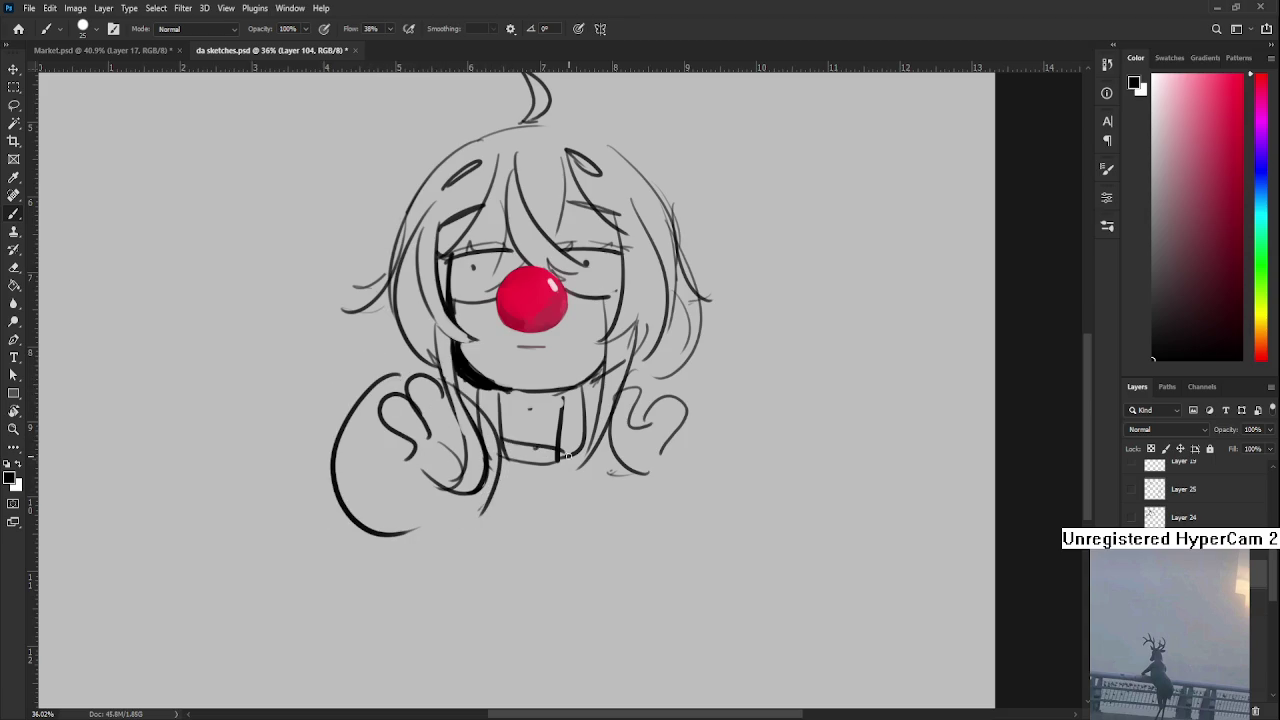
mouse_move(400, 449)
left_mouse_down()
mouse_move(504, 456)
mouse_move(394, 447)
mouse_move(439, 435)
left_mouse_up()
left_click_drag(462, 380, 460, 534)
mouse_move(439, 442)
left_mouse_down()
mouse_move(428, 395)
mouse_move(390, 446)
left_mouse_up()
Add loop strokes and small curls beneath the rounded body
left_click_drag(574, 419, 544, 417)
mouse_move(540, 370)
left_mouse_down()
mouse_move(520, 437)
mouse_move(522, 414)
left_mouse_up()
left_click_drag(392, 436, 416, 487)
key("ctrl+z")
mouse_move(548, 412)
left_mouse_down()
mouse_move(530, 478)
mouse_move(550, 480)
mouse_move(482, 494)
left_mouse_up()
mouse_move(537, 441)
left_mouse_down()
mouse_move(487, 463)
mouse_move(547, 492)
left_mouse_up()
Draw a boot at the bottom of the left leg and try a tail curl, undoing it
left_click_drag(323, 457, 355, 453)
mouse_move(336, 454)
left_mouse_down()
mouse_move(348, 476)
mouse_move(320, 510)
mouse_move(362, 502)
mouse_move(355, 466)
left_mouse_up()
left_click_drag(462, 393, 443, 432)
mouse_move(382, 358)
left_mouse_down()
mouse_move(362, 400)
mouse_move(352, 358)
left_mouse_up()
key("ctrl+z")
mouse_move(424, 388)
left_mouse_down()
mouse_move(423, 346)
mouse_move(326, 368)
mouse_move(277, 429)
left_mouse_up()
key("ctrl+z")
Draw vertical torso lines on the character, redoing them several times
key("ctrl+z")
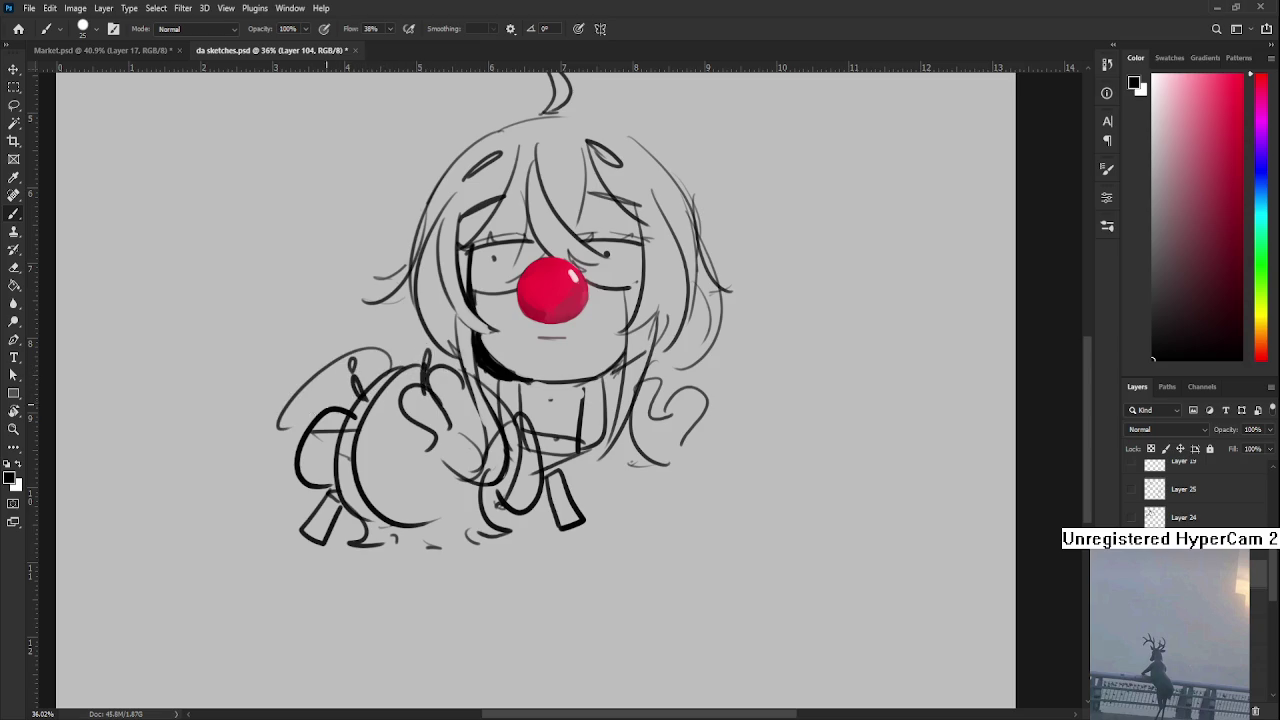
mouse_move(511, 408)
left_mouse_down()
mouse_move(508, 371)
mouse_move(490, 428)
mouse_move(448, 438)
left_mouse_up()
left_click_drag(507, 384, 470, 500)
key("ctrl+z")
left_click_drag(498, 394, 484, 490)
key("ctrl+z")
left_click_drag(498, 394, 484, 488)
key("ctrl+z")
Sketch a hand curled under the nose, erasing and redrawing the finger lines
key("ctrl+z")
key("ctrl+z")
left_click_drag(520, 392, 515, 482)
key("ctrl+z")
mouse_move(516, 412)
left_mouse_down()
mouse_move(504, 486)
mouse_move(512, 362)
mouse_move(530, 400)
mouse_move(514, 362)
left_mouse_up()
key("ctrl+z")
key("ctrl+z")
left_click_drag(518, 358, 522, 410)
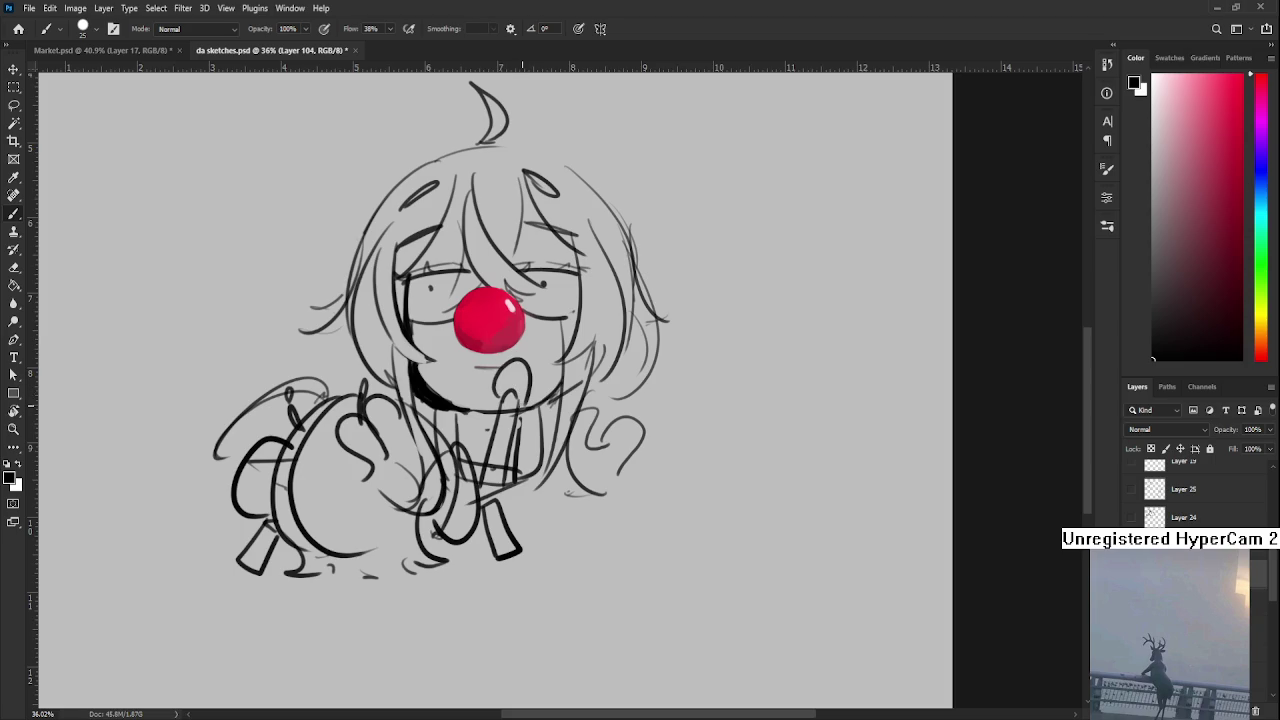
mouse_move(408, 387)
left_mouse_down()
mouse_move(429, 382)
mouse_move(438, 396)
left_mouse_up()
key("ctrl+z")
mouse_move(466, 352)
left_mouse_down()
mouse_move(436, 404)
mouse_move(453, 350)
mouse_move(478, 372)
mouse_move(460, 360)
mouse_move(464, 390)
mouse_move(526, 378)
mouse_move(540, 396)
mouse_move(542, 350)
left_mouse_up()
key("ctrl+z")
key("ctrl+z")
key("ctrl+z")
key("ctrl+z")
key("e")
key("b")
key("e")
key("b")
mouse_move(522, 394)
left_mouse_down()
mouse_move(536, 360)
mouse_move(548, 400)
left_mouse_up()
key("e")
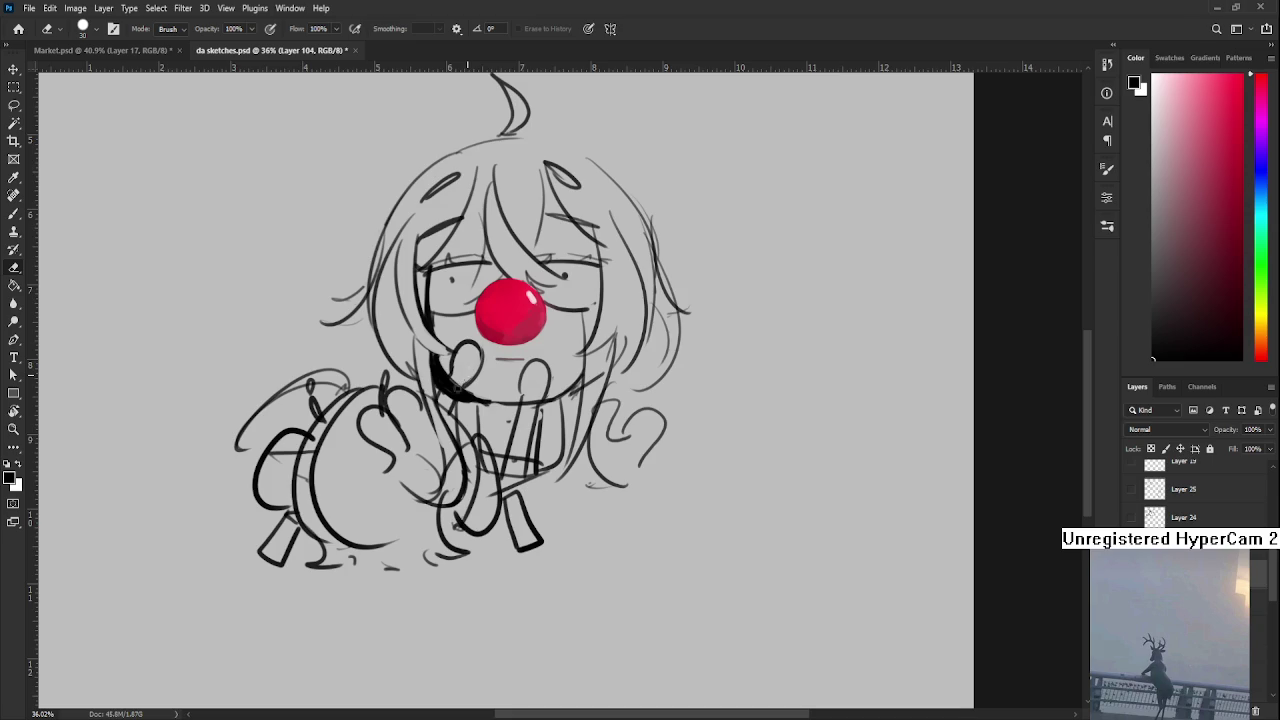
Fill the animal's left leg with solid black
left_click_drag(446, 401, 486, 374)
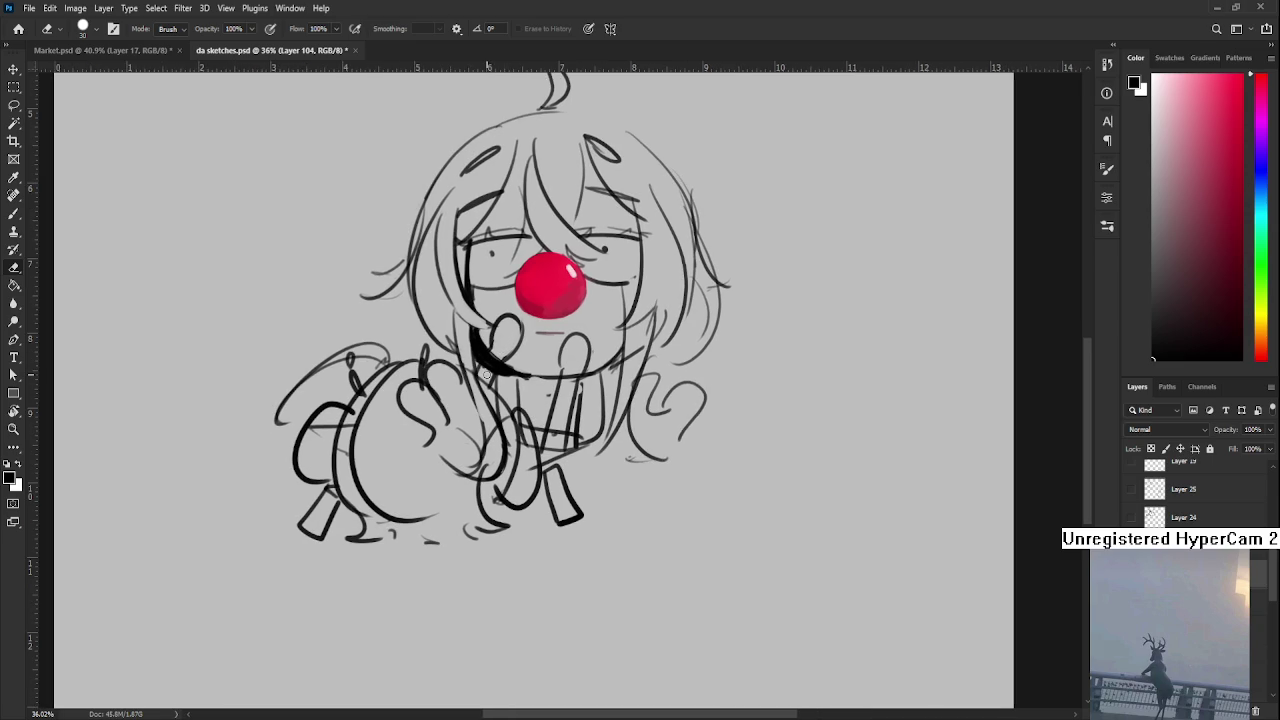
scroll(486, 374, "down", 1)
key("b")
mouse_move(316, 416)
left_mouse_down()
mouse_move(346, 454)
mouse_move(322, 521)
left_mouse_up()
Paint a black oval on the lower body and darken the leg line
key("e")
left_click_drag(404, 523, 352, 555)
key("b")
mouse_move(462, 460)
left_mouse_down()
mouse_move(445, 500)
mouse_move(470, 470)
mouse_move(457, 520)
mouse_move(478, 470)
mouse_move(488, 515)
mouse_move(509, 535)
left_mouse_up()
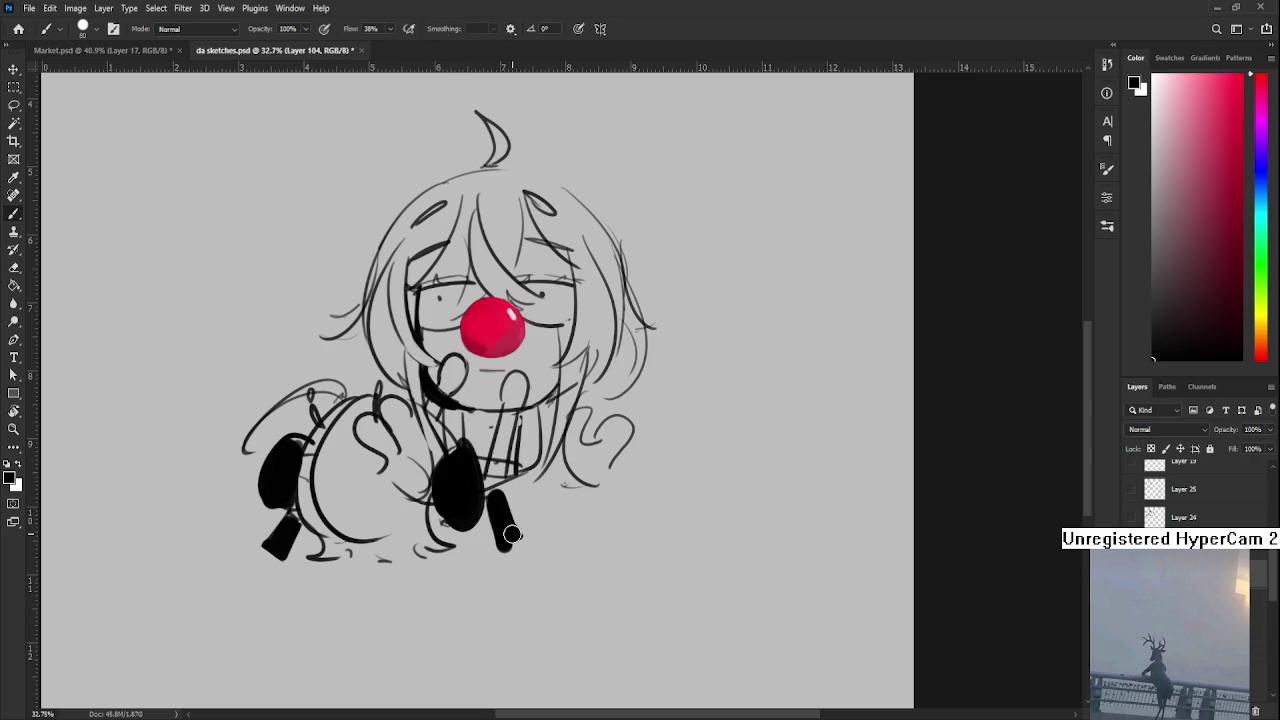
key("e")
left_click_drag(431, 500, 509, 540)
key("b")
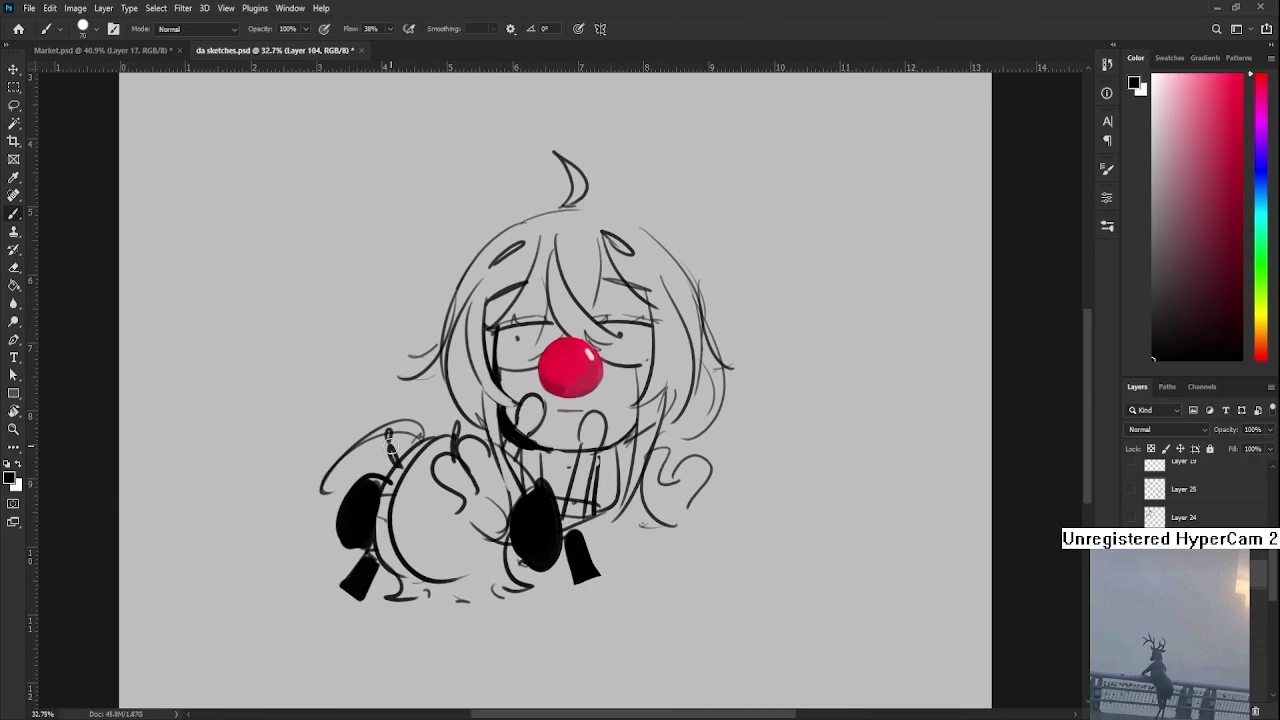
mouse_move(389, 448)
left_mouse_down()
mouse_move(386, 423)
mouse_move(398, 468)
mouse_move(386, 412)
mouse_move(454, 440)
mouse_move(453, 458)
left_mouse_up()
Compare the sketch with and without the lower-body lines, then select Layer 103
key("e")
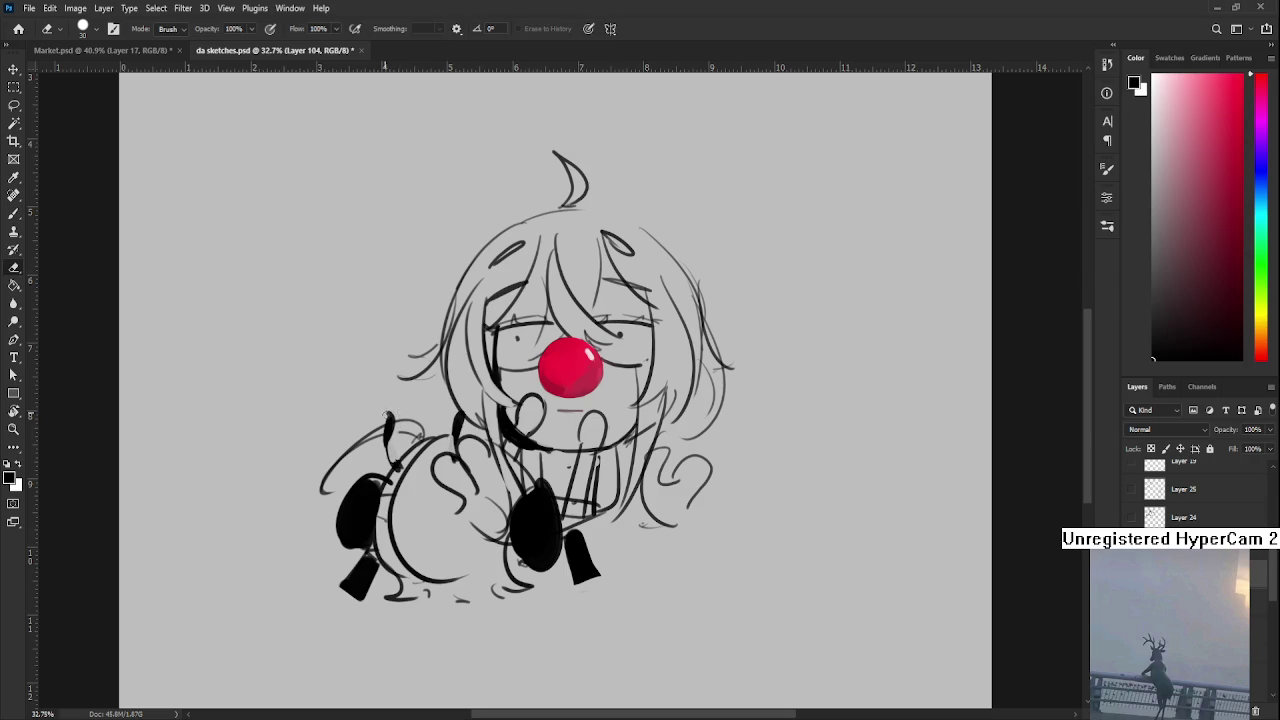
left_click_drag(386, 411, 462, 456)
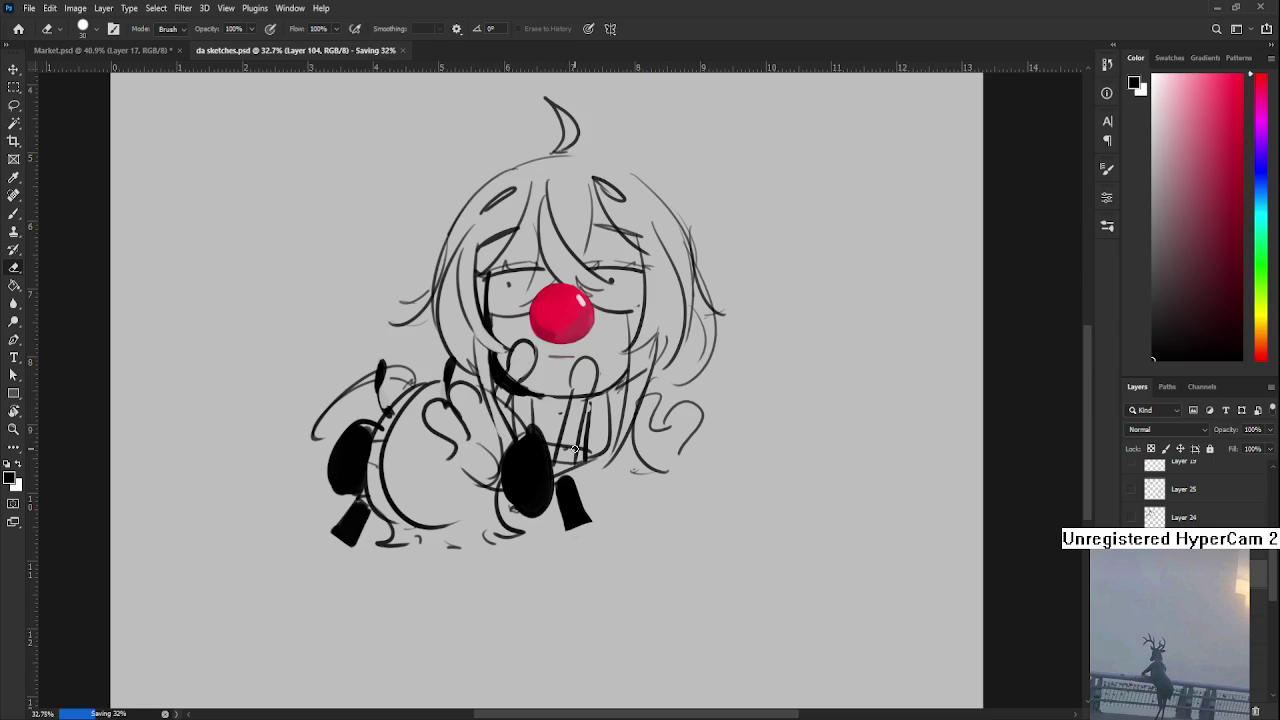
key("ctrl+z")
key("ctrl+shift+z")
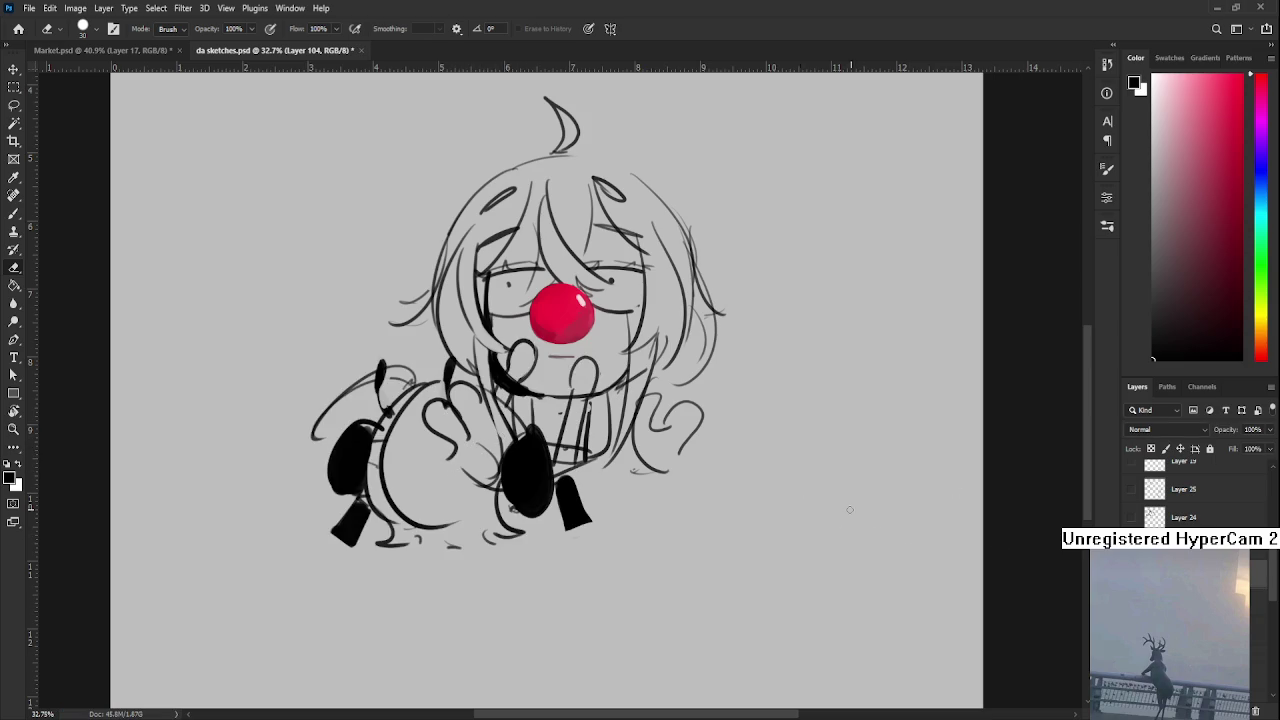
key("alt+bracketleft")
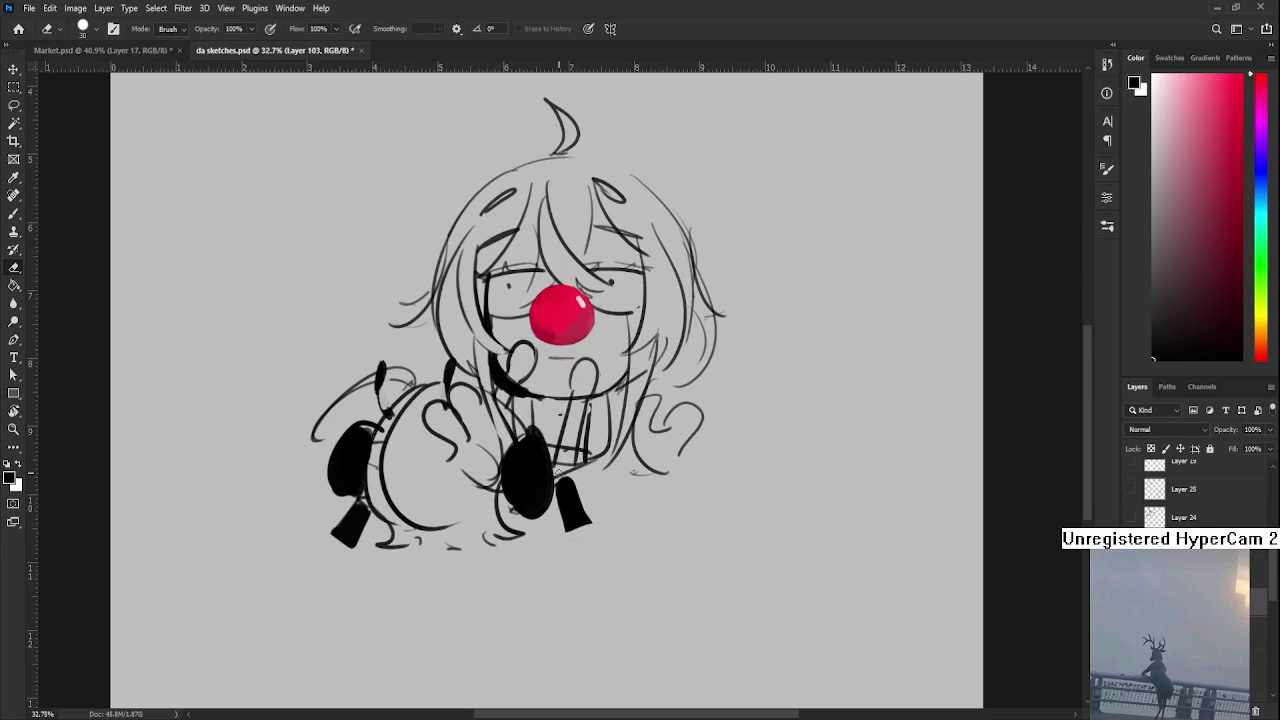
Erase the stray finger lines over the round body and between arm and leg
left_click_drag(420, 400, 452, 413)
left_click_drag(466, 498, 510, 435)
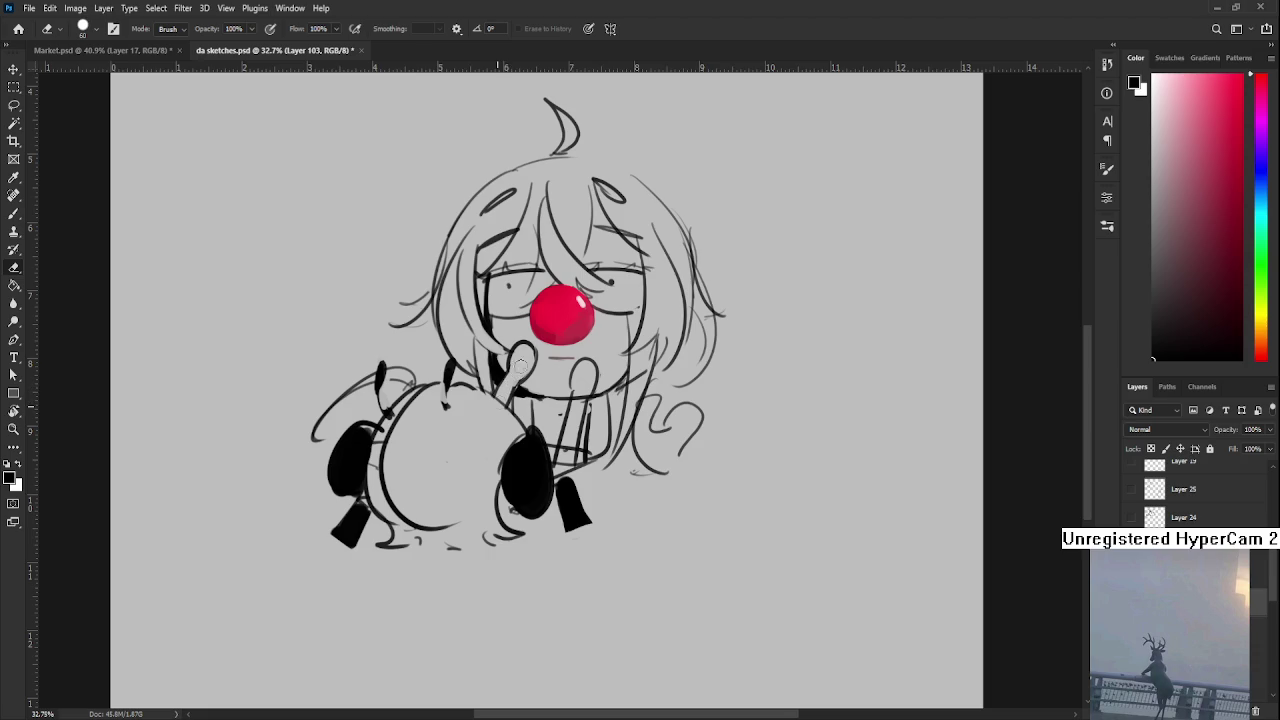
mouse_move(577, 387)
left_mouse_down()
mouse_move(507, 420)
mouse_move(496, 468)
mouse_move(494, 455)
left_mouse_up()
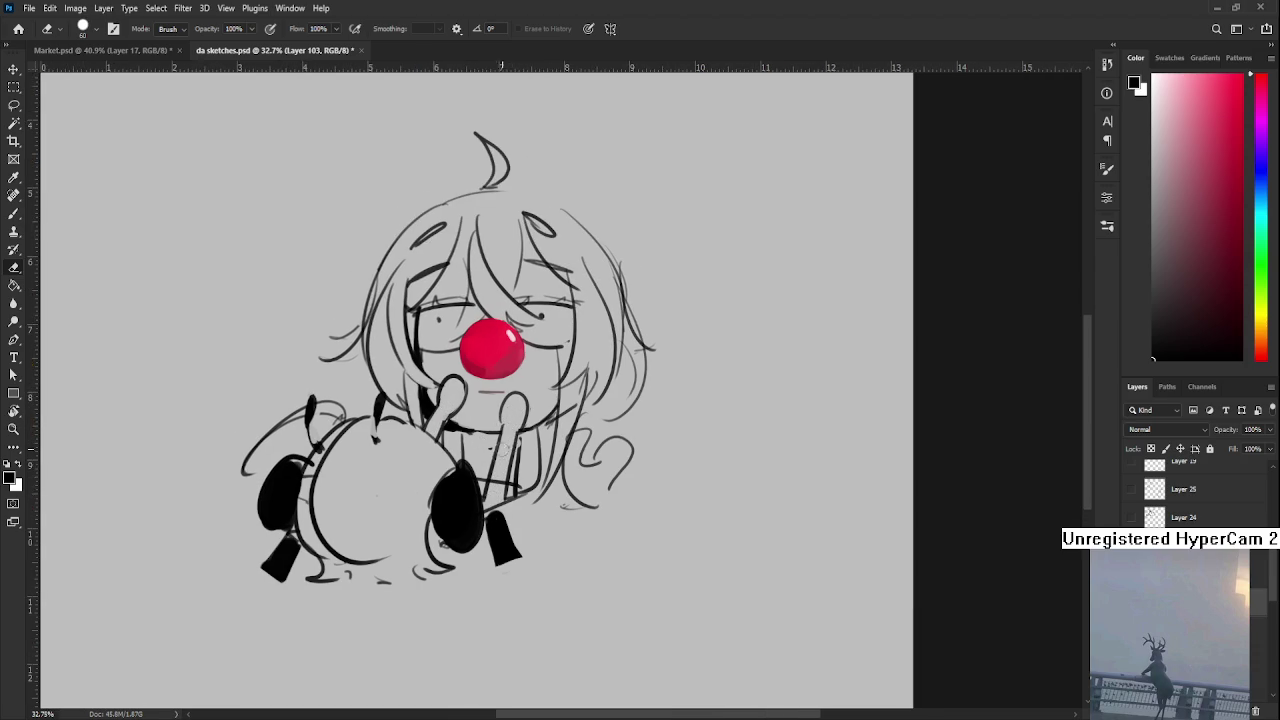
left_click_drag(440, 543, 470, 511)
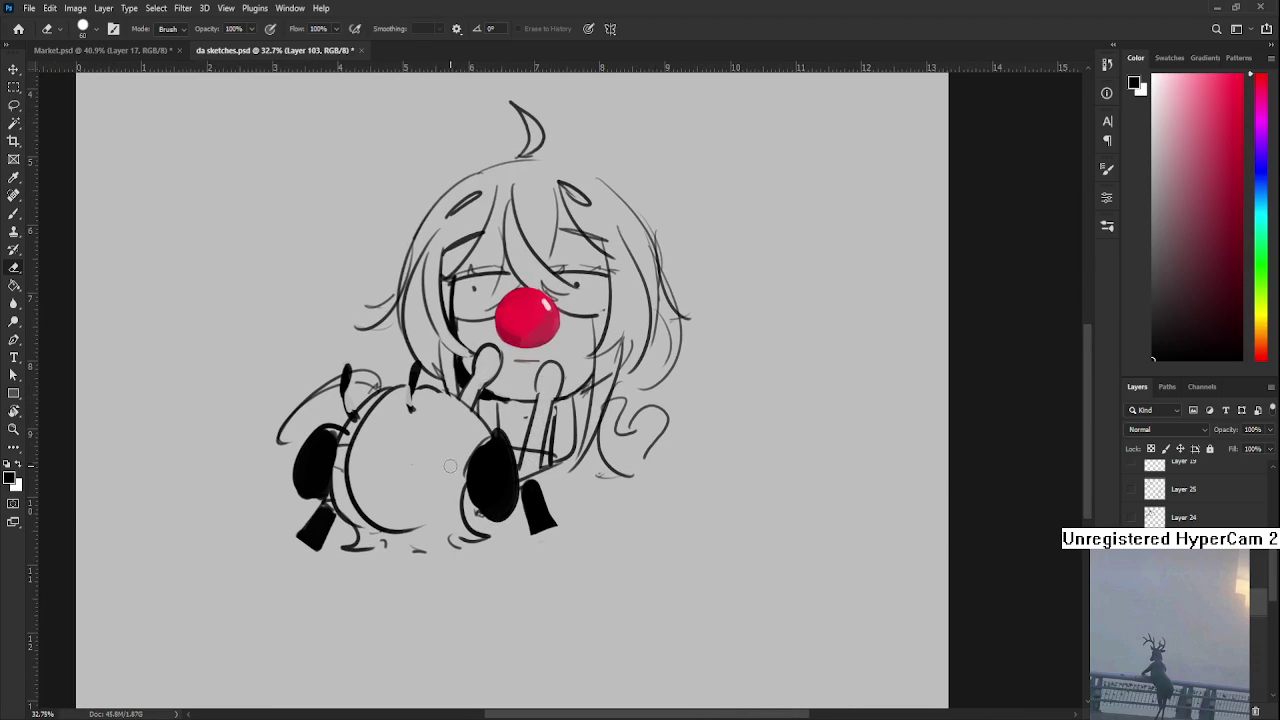
scroll(446, 473, "down", 2)
scroll(522, 467, "up", 2)
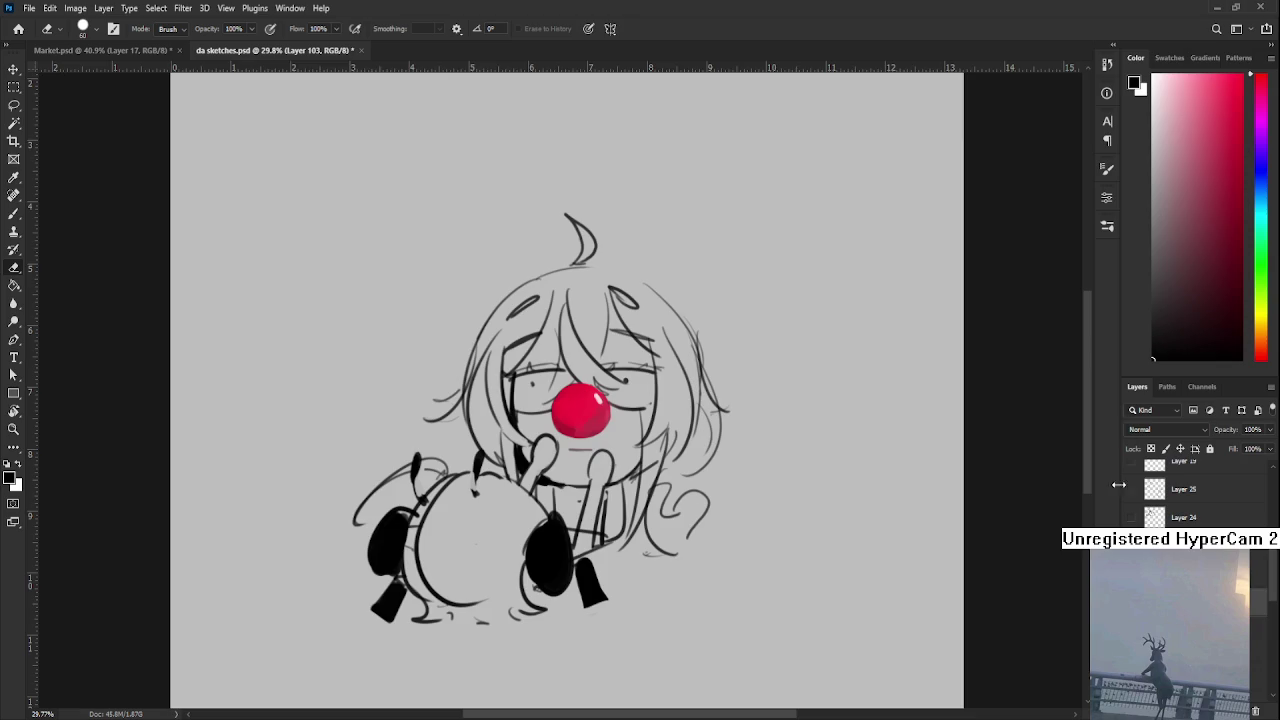
left_click_drag(694, 585, 720, 457)
scroll(720, 457, "down", 1)
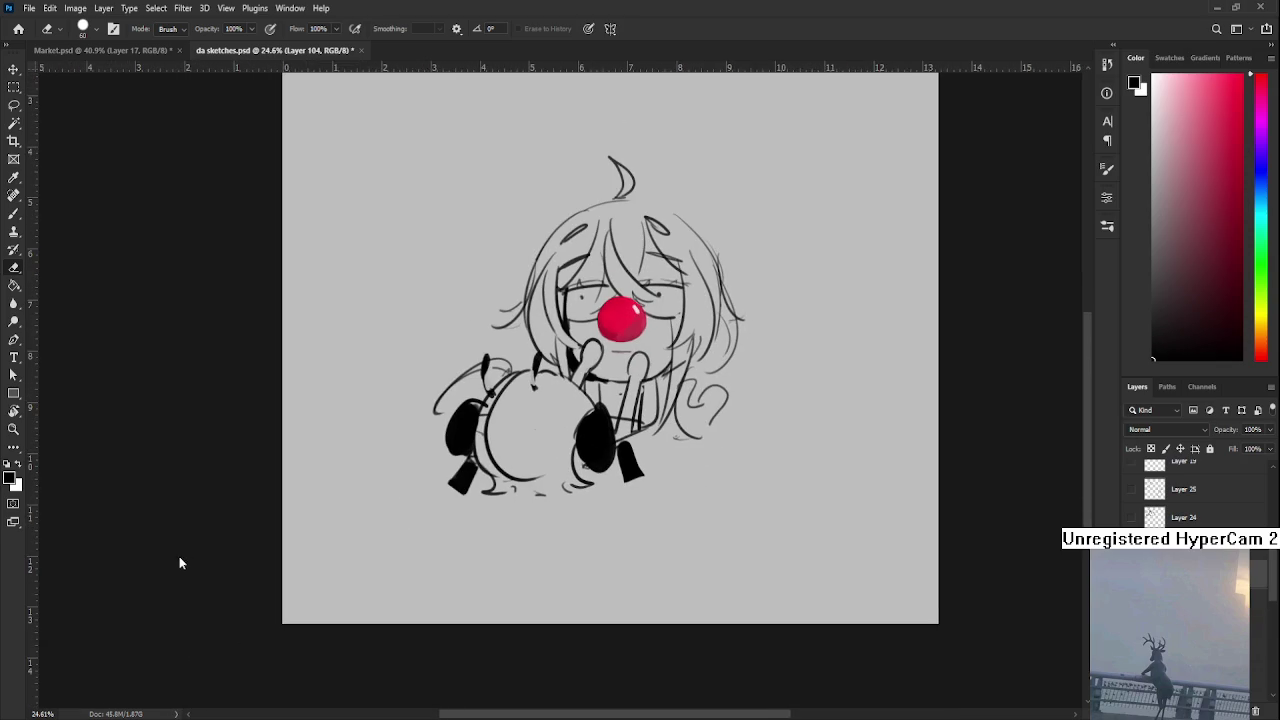
Outline the figure's bottom and paint a thick black band along it, then shrink the brush
key("b")
mouse_move(488, 484)
left_mouse_down()
mouse_move(474, 500)
mouse_move(574, 524)
left_mouse_up()
mouse_move(574, 474)
left_mouse_down()
mouse_move(606, 492)
mouse_move(576, 512)
left_mouse_up()
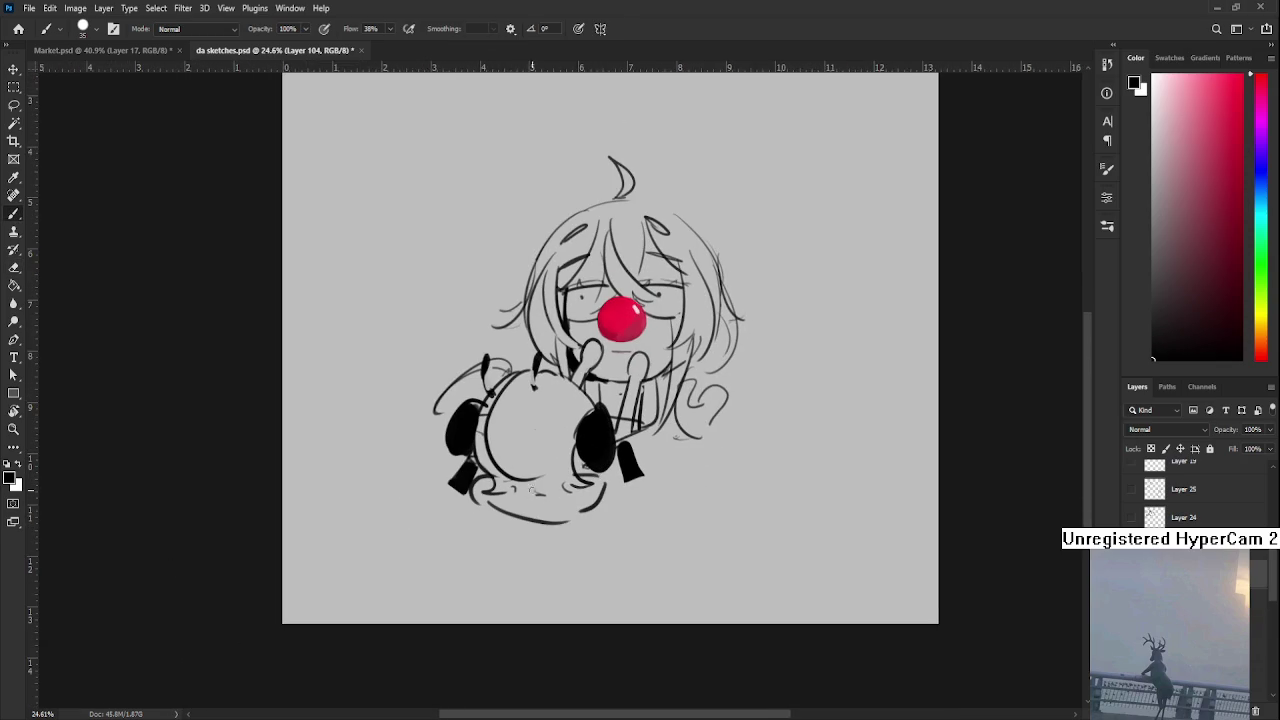
mouse_move(467, 483)
left_mouse_down()
mouse_move(490, 490)
mouse_move(488, 504)
mouse_move(550, 516)
mouse_move(576, 500)
mouse_move(584, 510)
mouse_move(598, 482)
left_mouse_up()
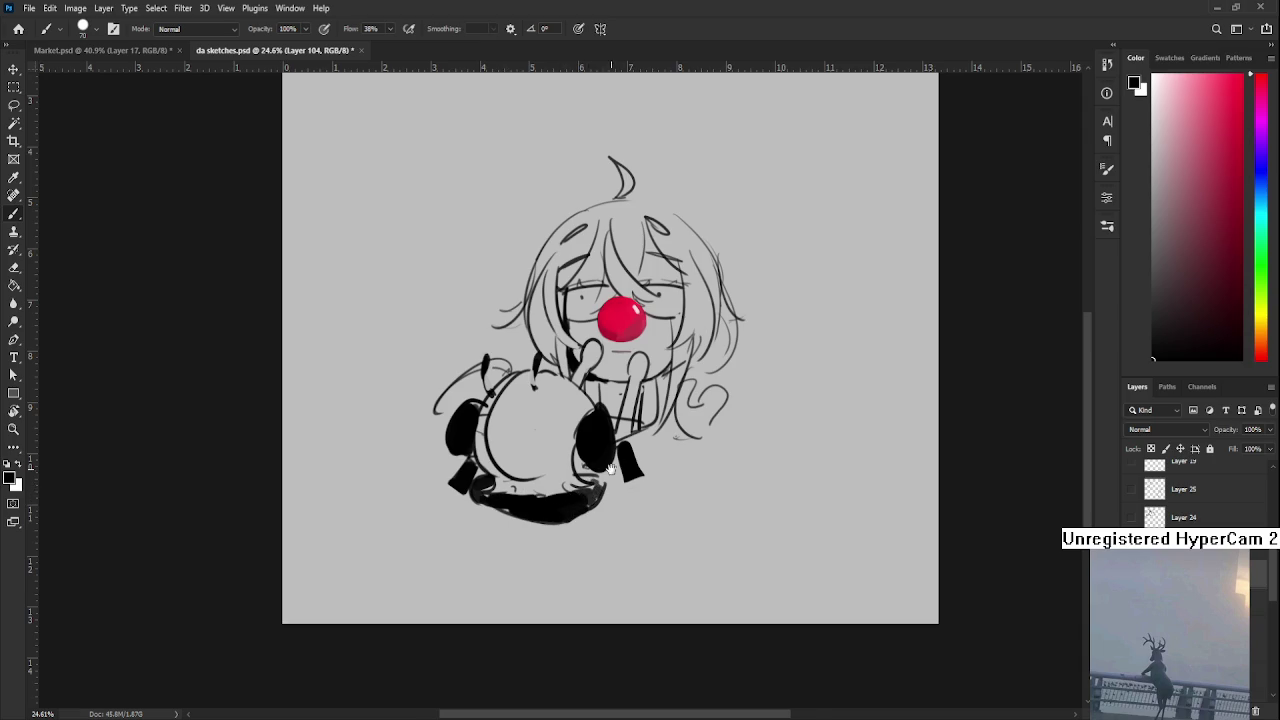
left_click_drag(625, 437, 531, 474)
key("bracketleft")
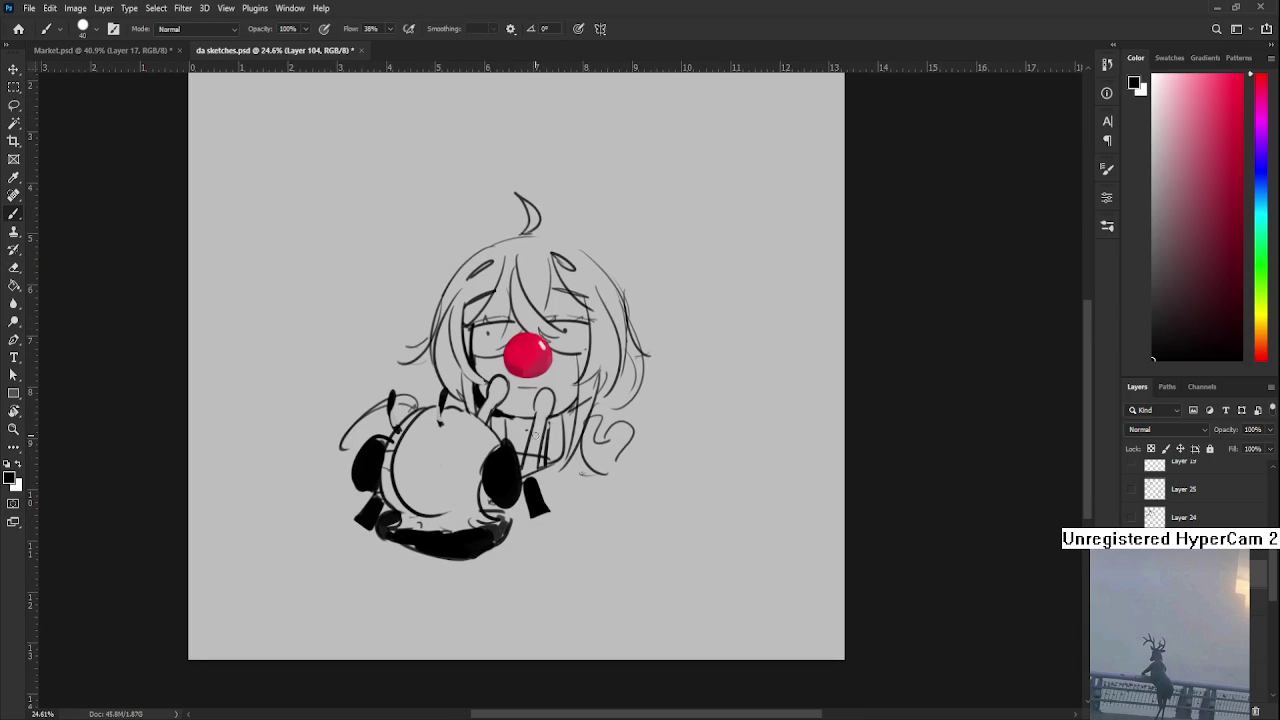
Paint black strokes between the right hand and body, cleaning up on Layers 103 and 104
mouse_move(530, 428)
left_mouse_down()
mouse_move(552, 496)
mouse_move(544, 452)
left_mouse_up()
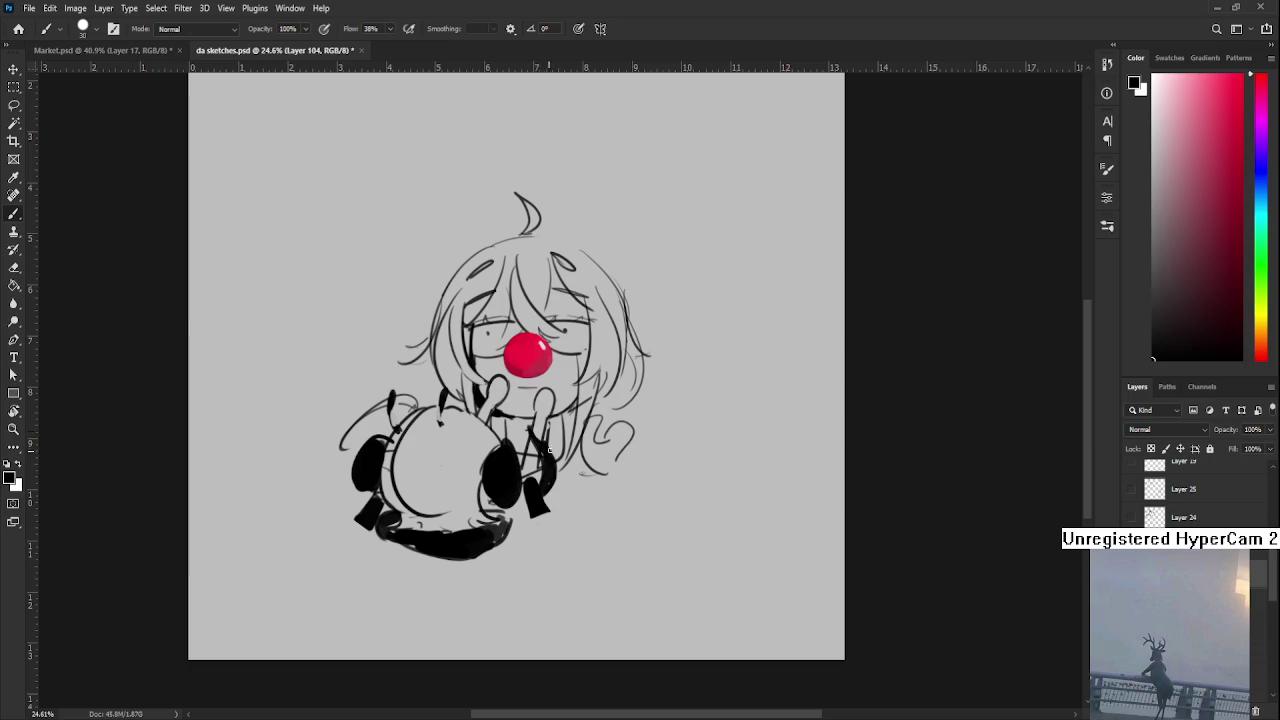
key("e")
key("b")
key("alt+bracketleft")
key("e")
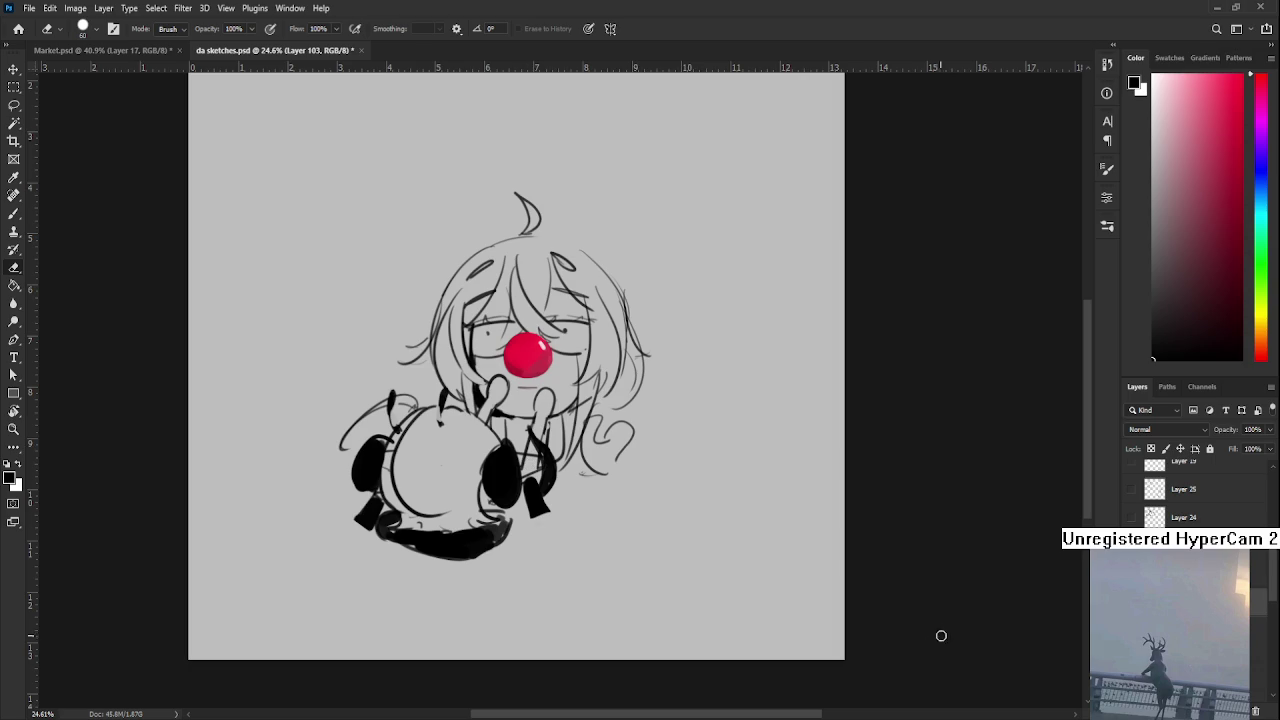
key("alt+bracketright")
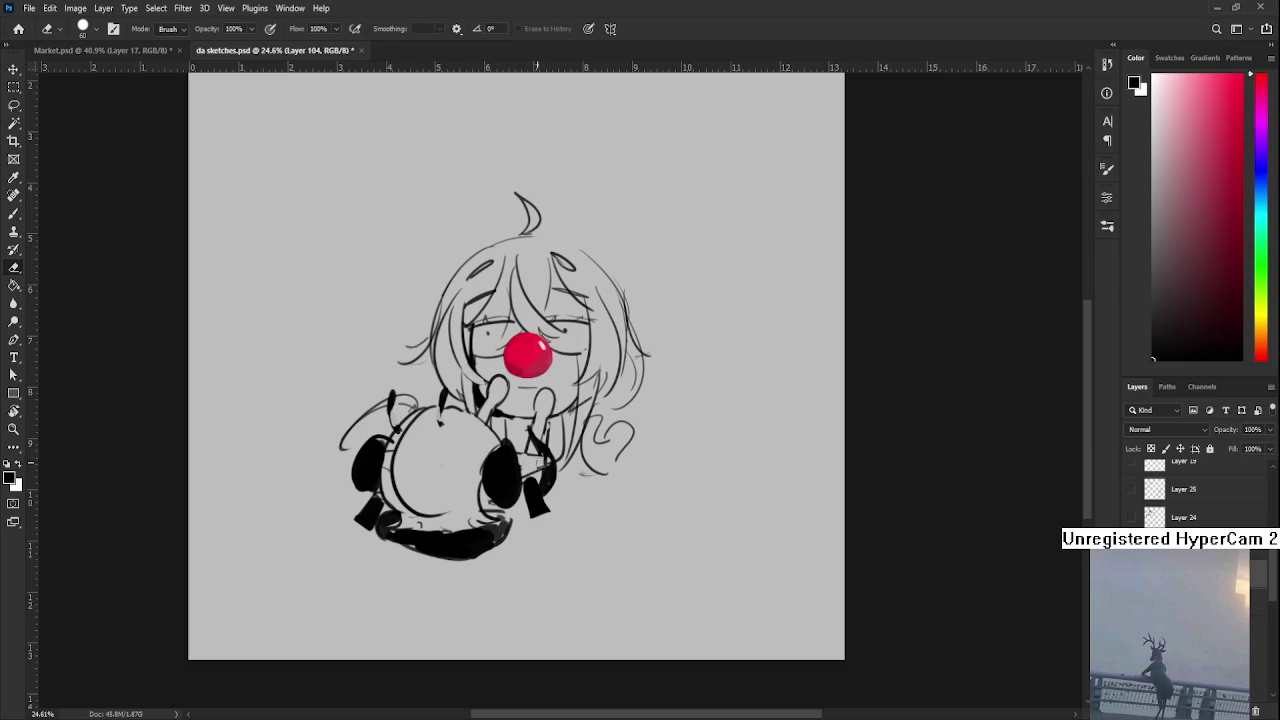
Refine the pointed shape beside the hand on Layer 103, then select all sketch layers
key("b")
key("e")
key("b")
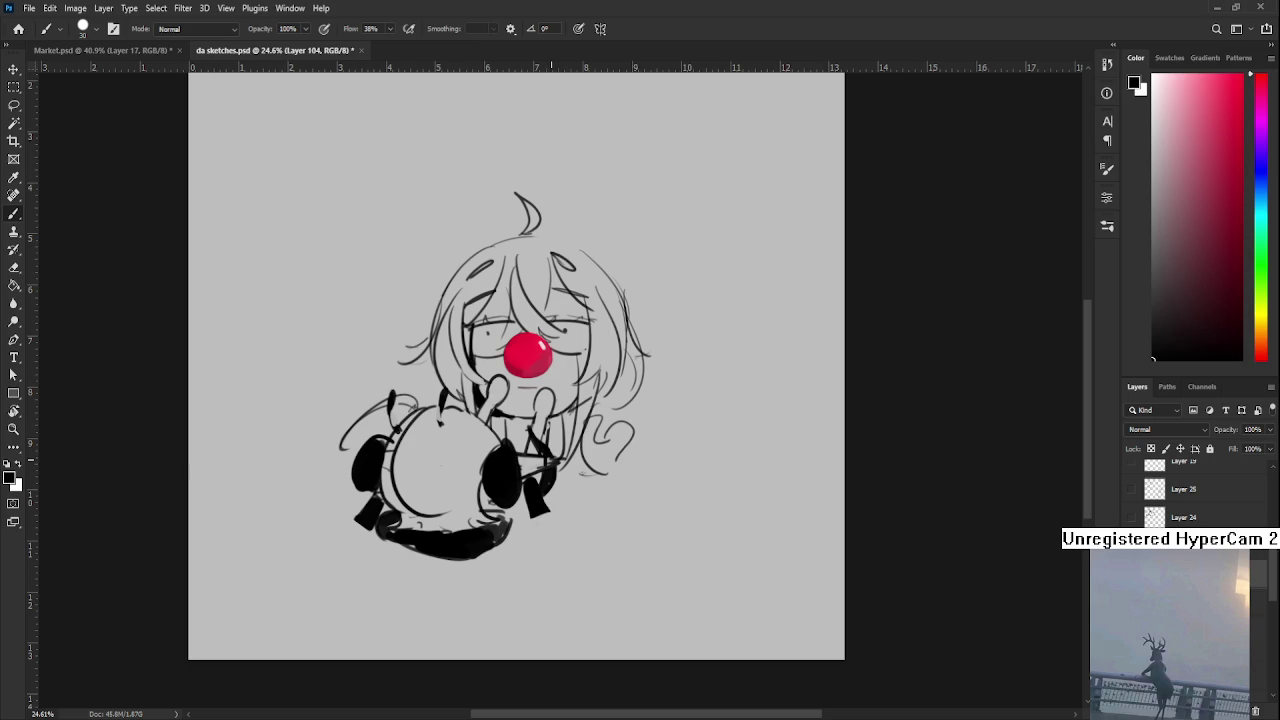
key("e")
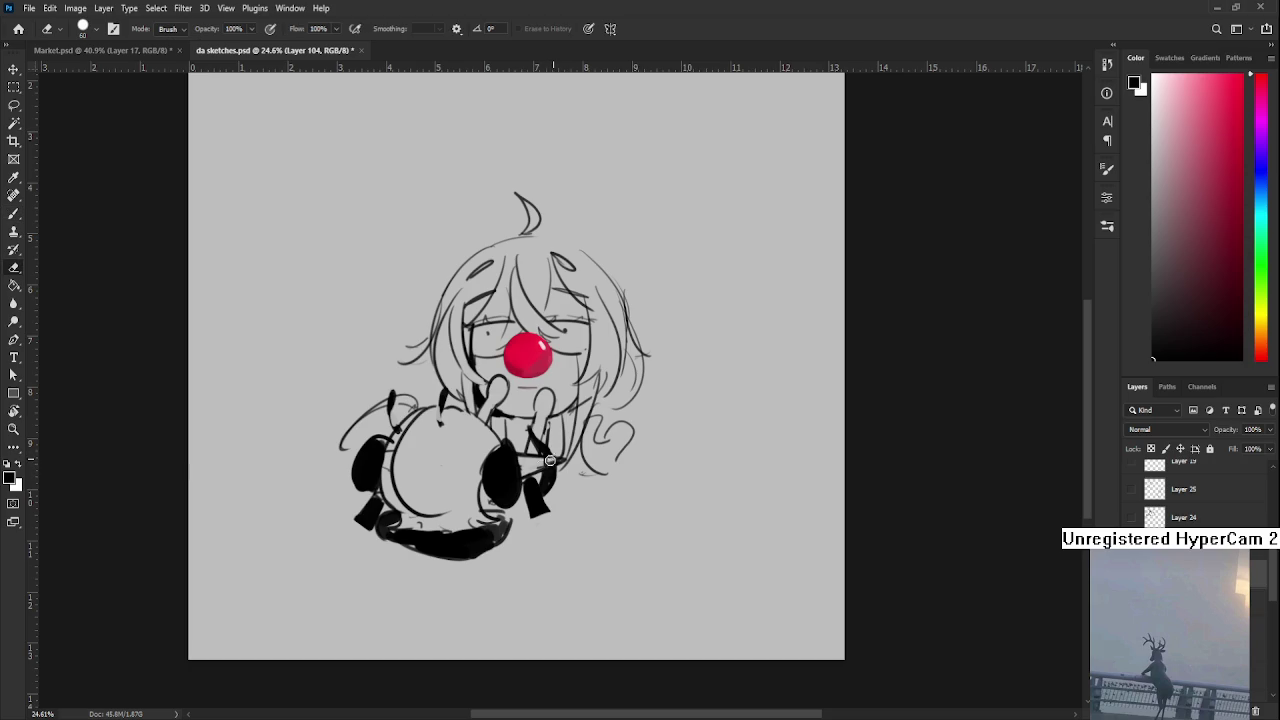
key("alt+bracketleft")
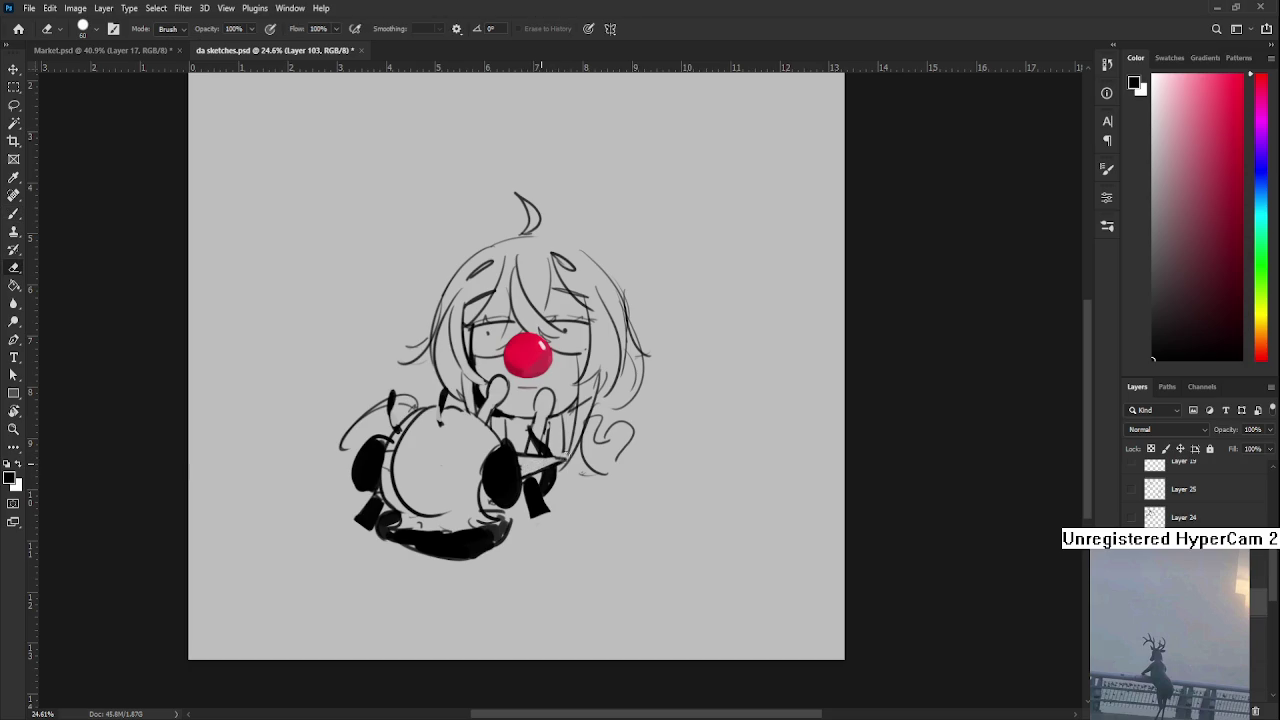
key("b")
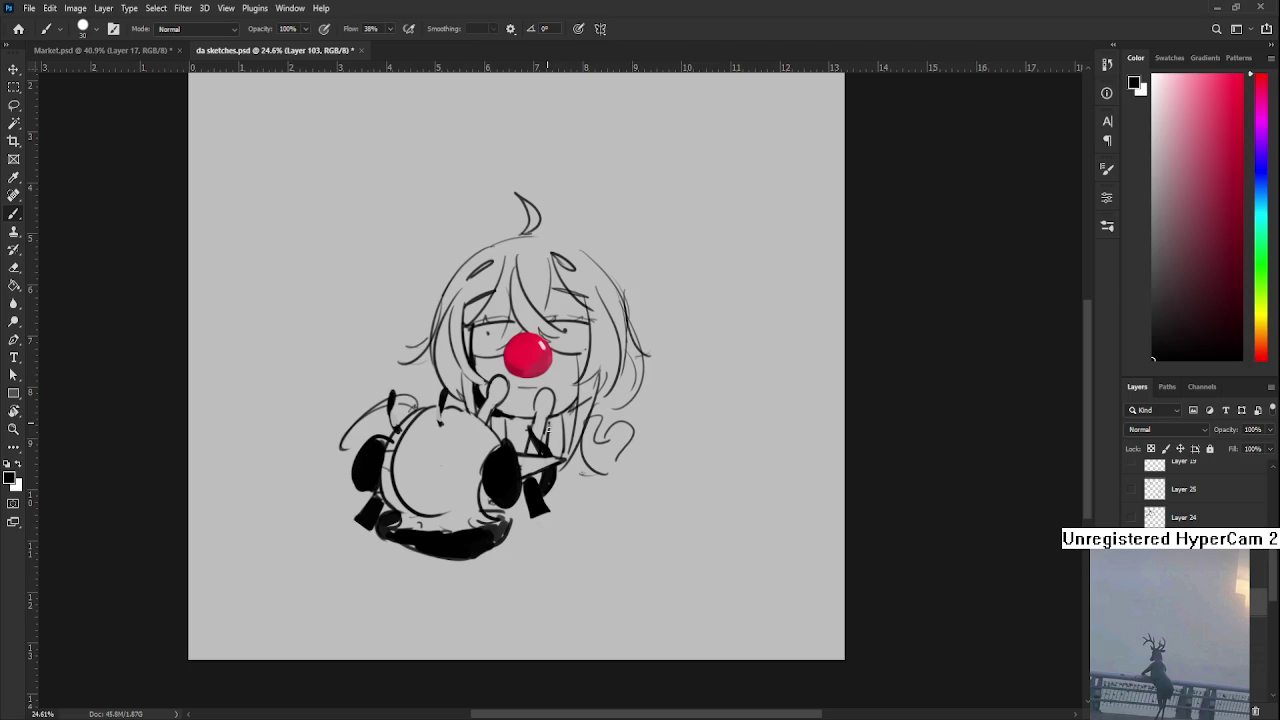
scroll(563, 453, "down", 2)
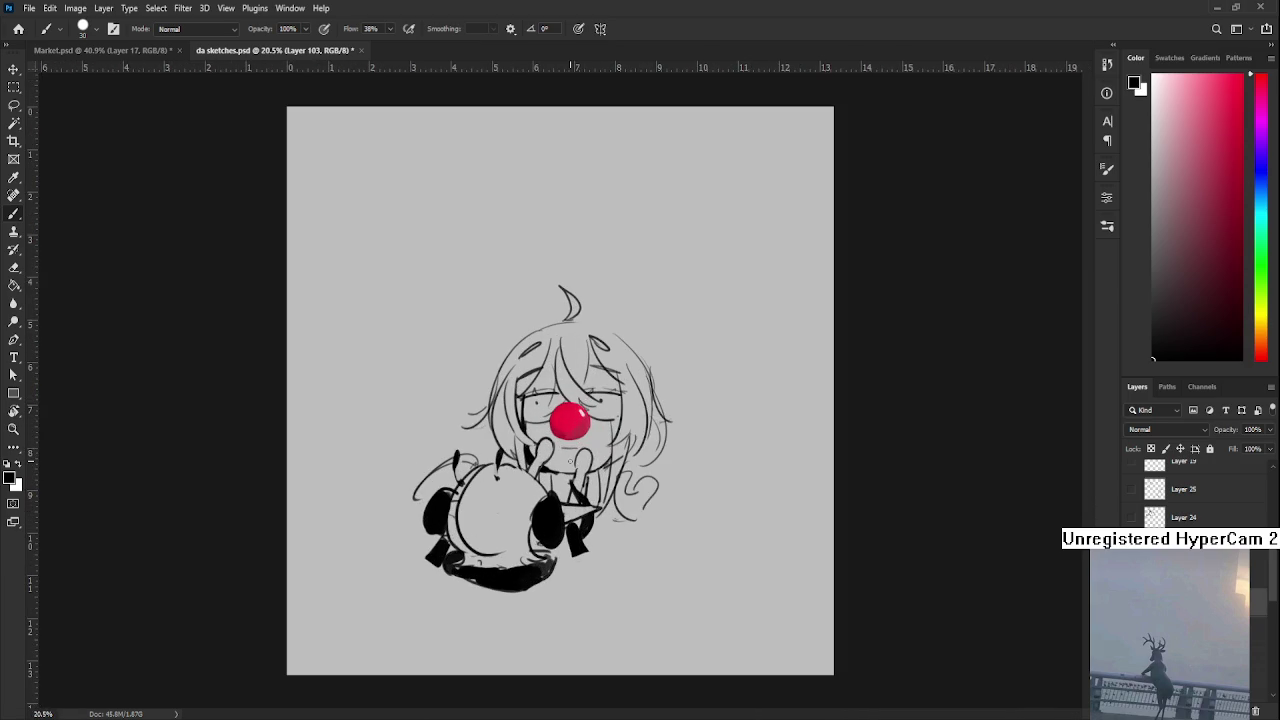
key("ctrl+alt+a")
Move the whole drawing up and to the right with Free Transform
key("ctrl+t")
mouse_move(545, 505)
left_mouse_down()
mouse_move(562, 425)
mouse_move(598, 413)
left_mouse_up()
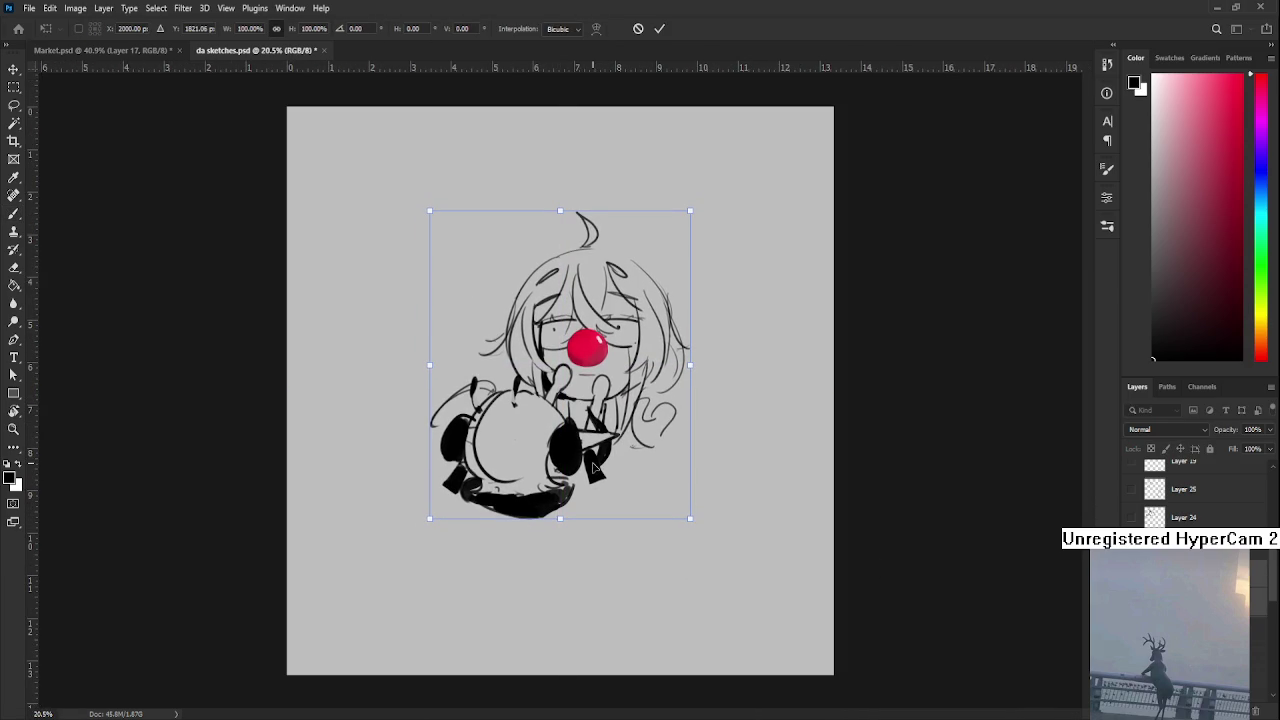
key("Return")
key("b")
scroll(571, 383, "up", 2)
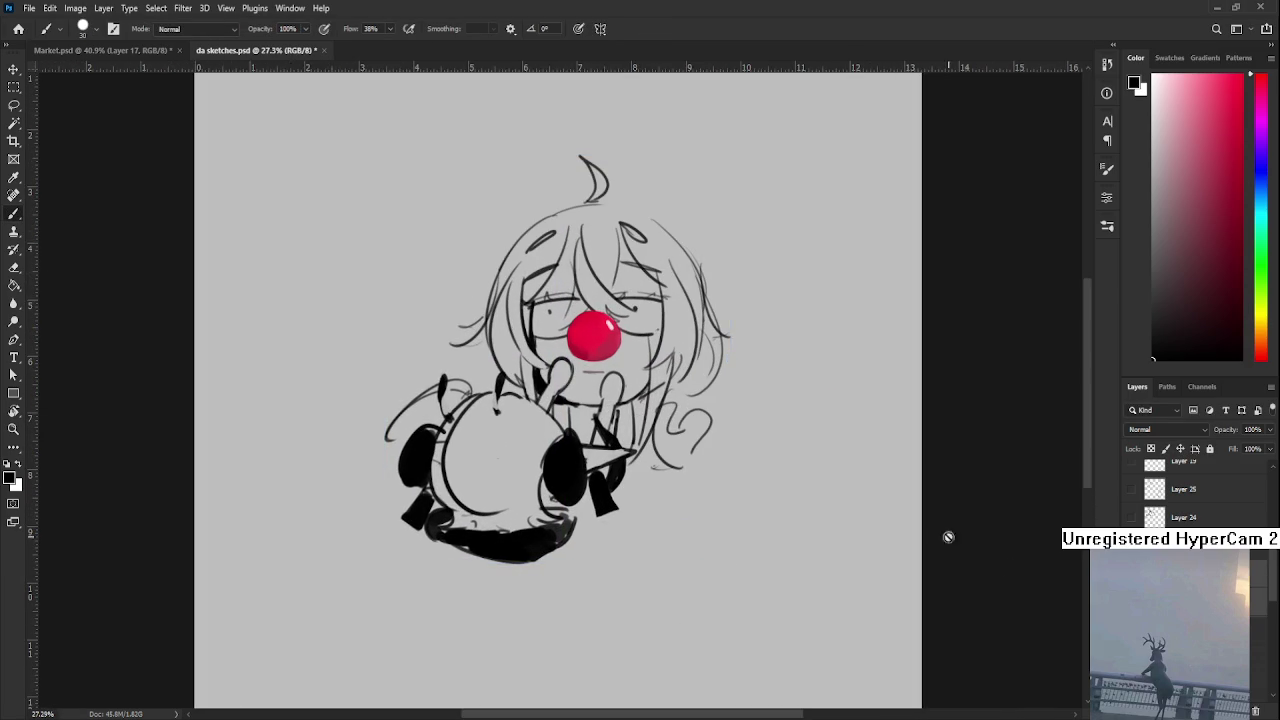
Lasso the hand raised to the face and scale it down to about 86%
key("ctrl+shift+alt+n")
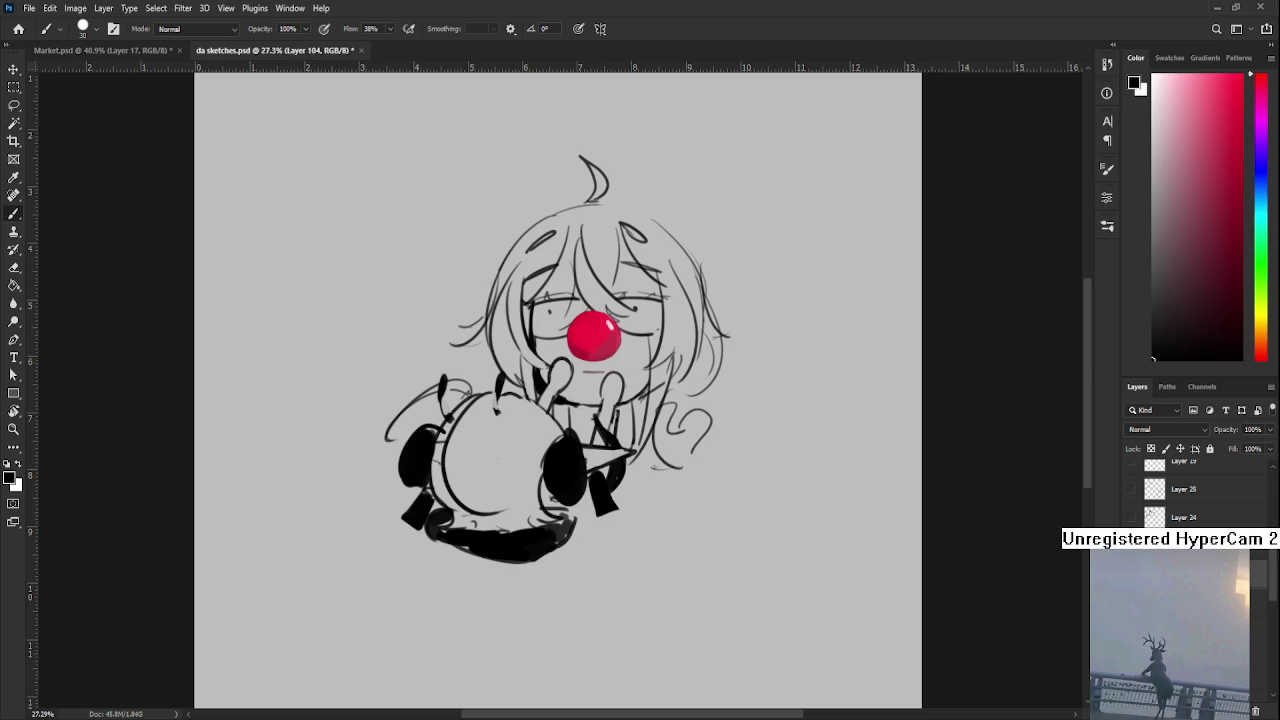
key("l")
left_click_drag(556, 408, 588, 364)
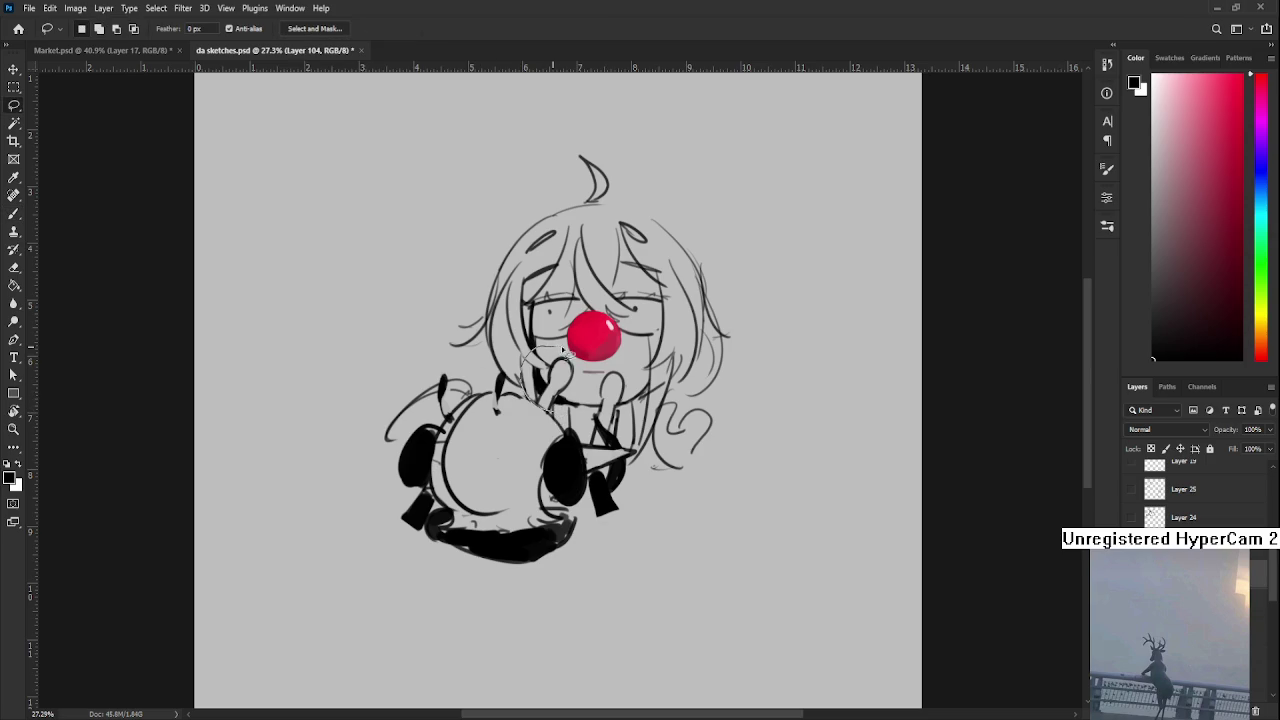
key("ctrl+t")
left_click_drag(588, 414, 578, 412)
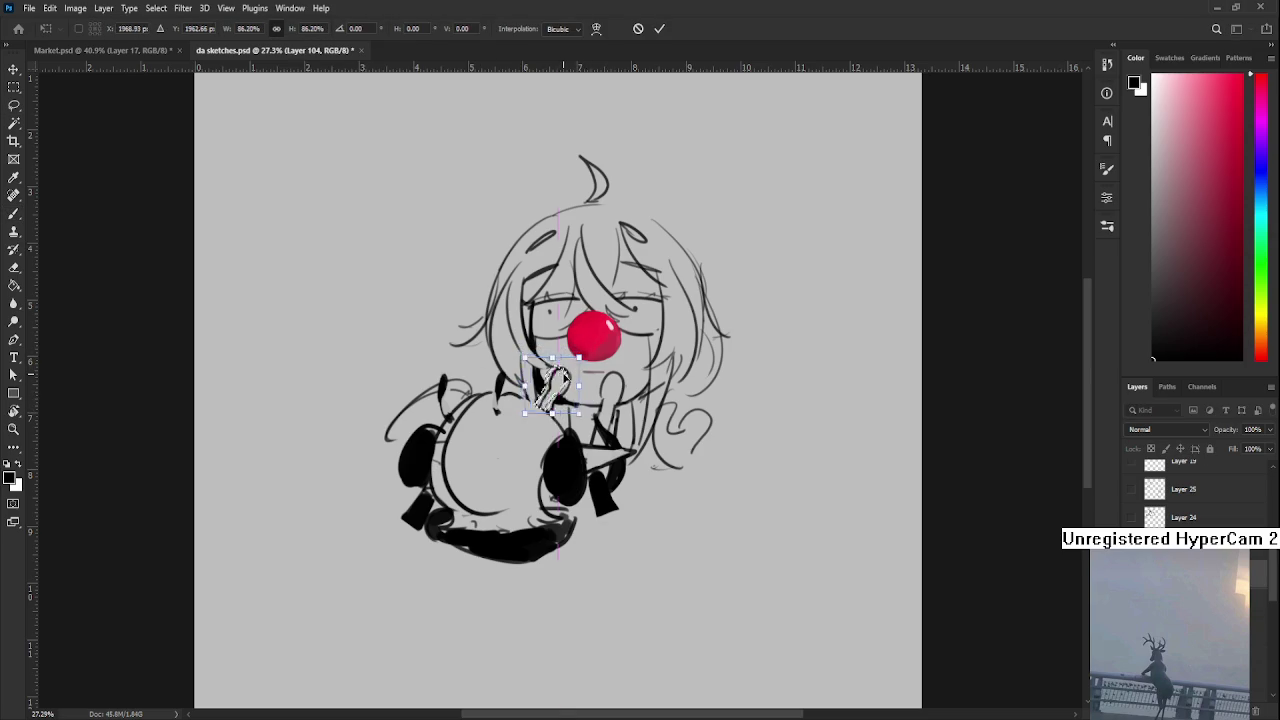
key("Return")
Merge the sketch into Layer 103 and add a new empty layer
key("ctrl+minus")
key("ctrl+minus")
key("ctrl+plus")
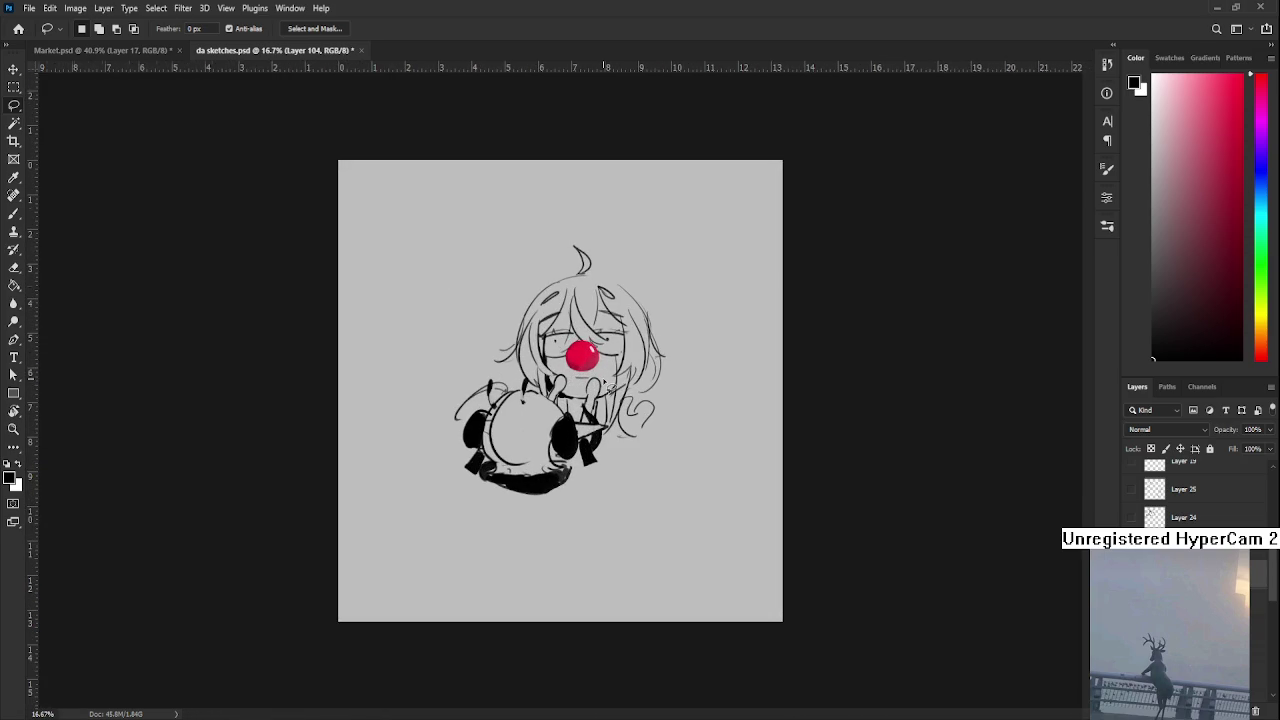
key("ctrl+e")
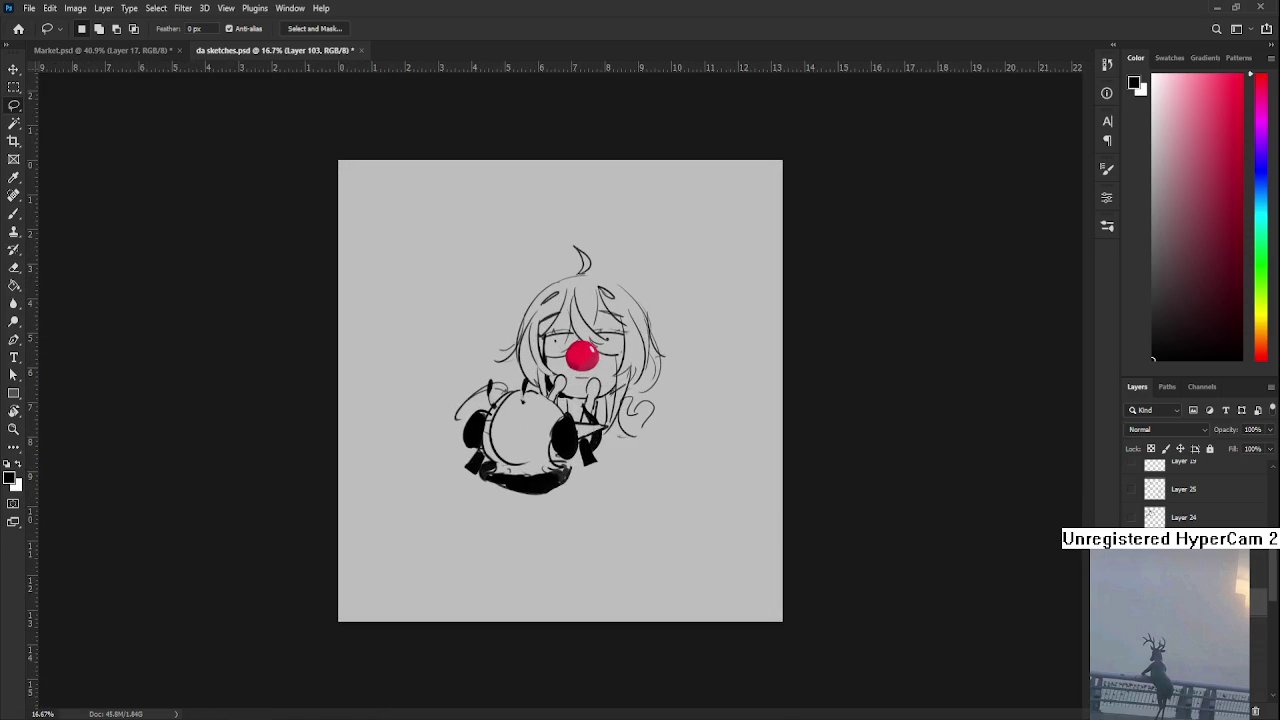
key("ctrl+shift+alt+n")
Fill a freehand selection around the figure with white on the new layer
key("x")
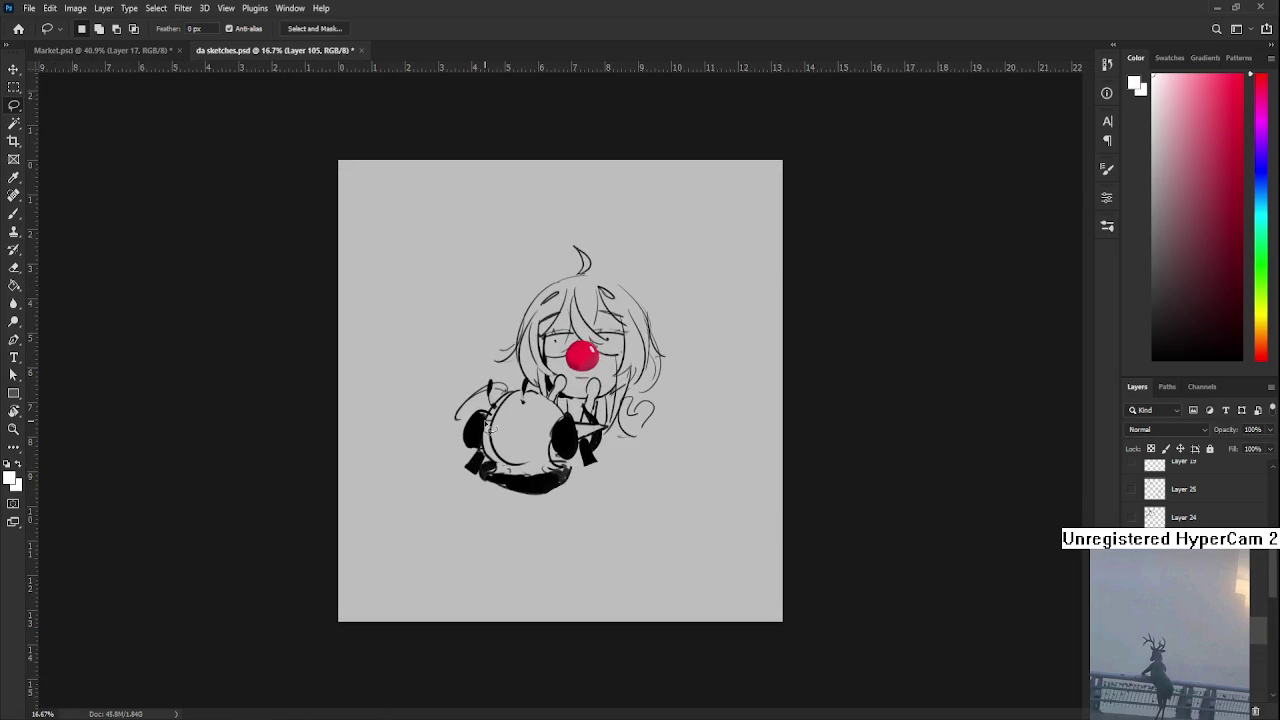
scroll(484, 428, "up", 2)
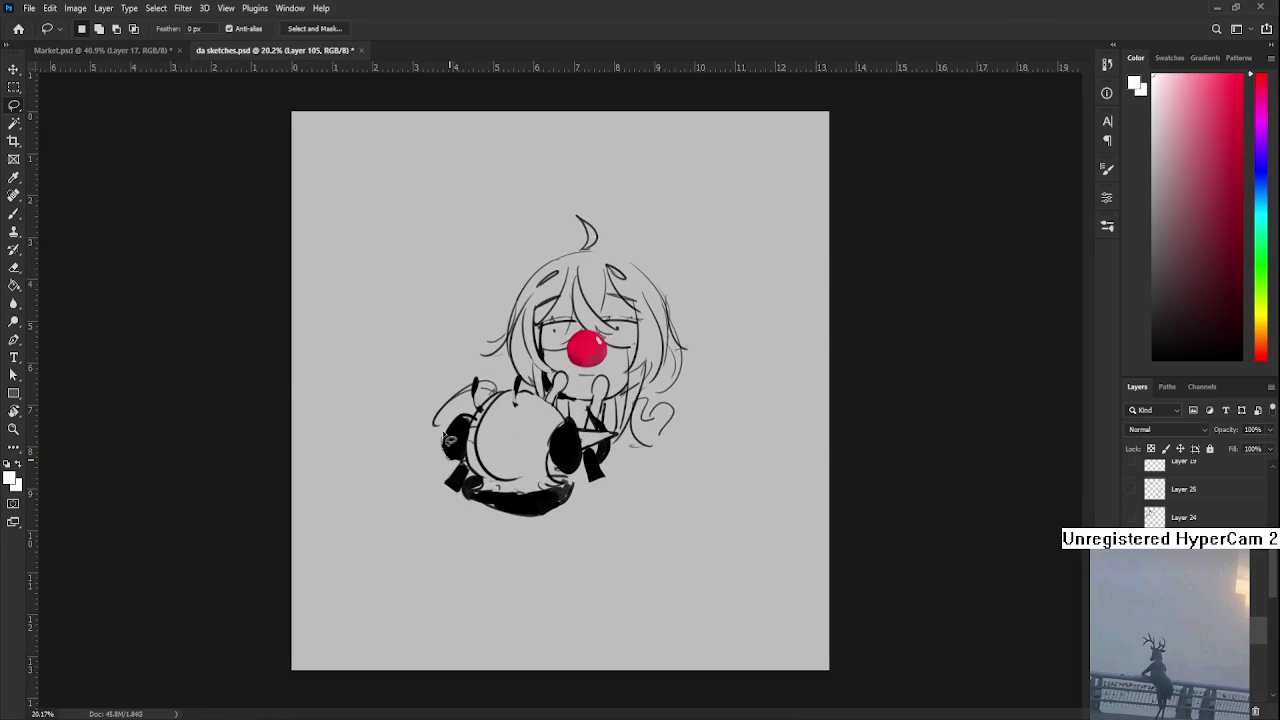
mouse_move(440, 428)
left_mouse_down()
mouse_move(590, 215)
mouse_move(676, 326)
mouse_move(692, 370)
mouse_move(664, 405)
mouse_move(652, 458)
mouse_move(530, 515)
mouse_move(462, 505)
mouse_move(445, 470)
left_mouse_up()
key("b")
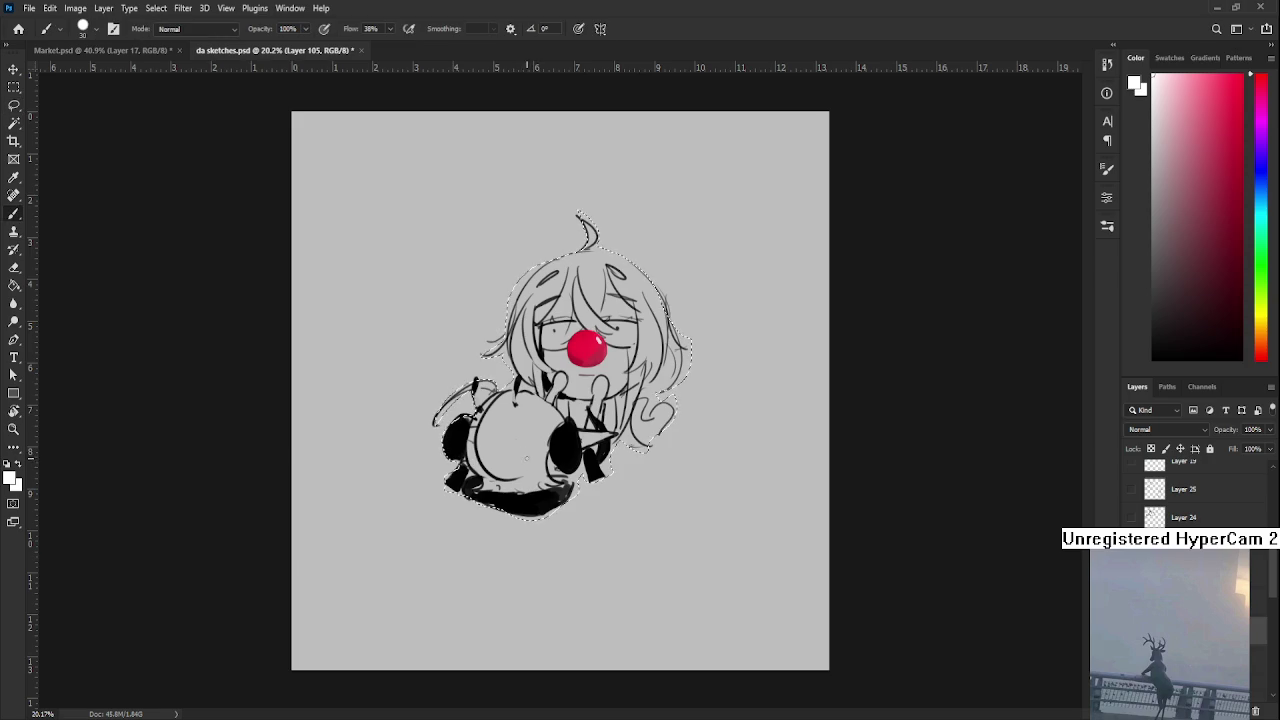
key("alt+BackSpace")
key("l")
key("ctrl+d")
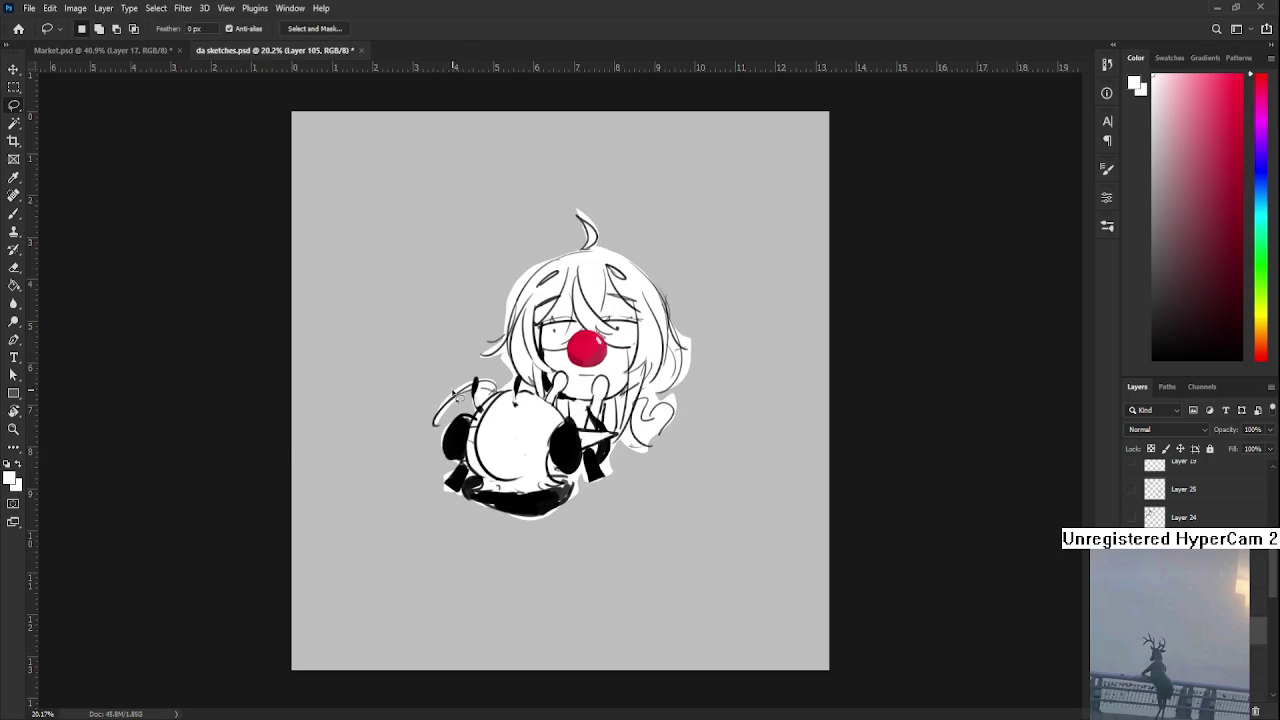
Erase excess white fill at the upper-left, bottom-left and along the hair's right edge
key("e")
left_click_drag(445, 387, 436, 407)
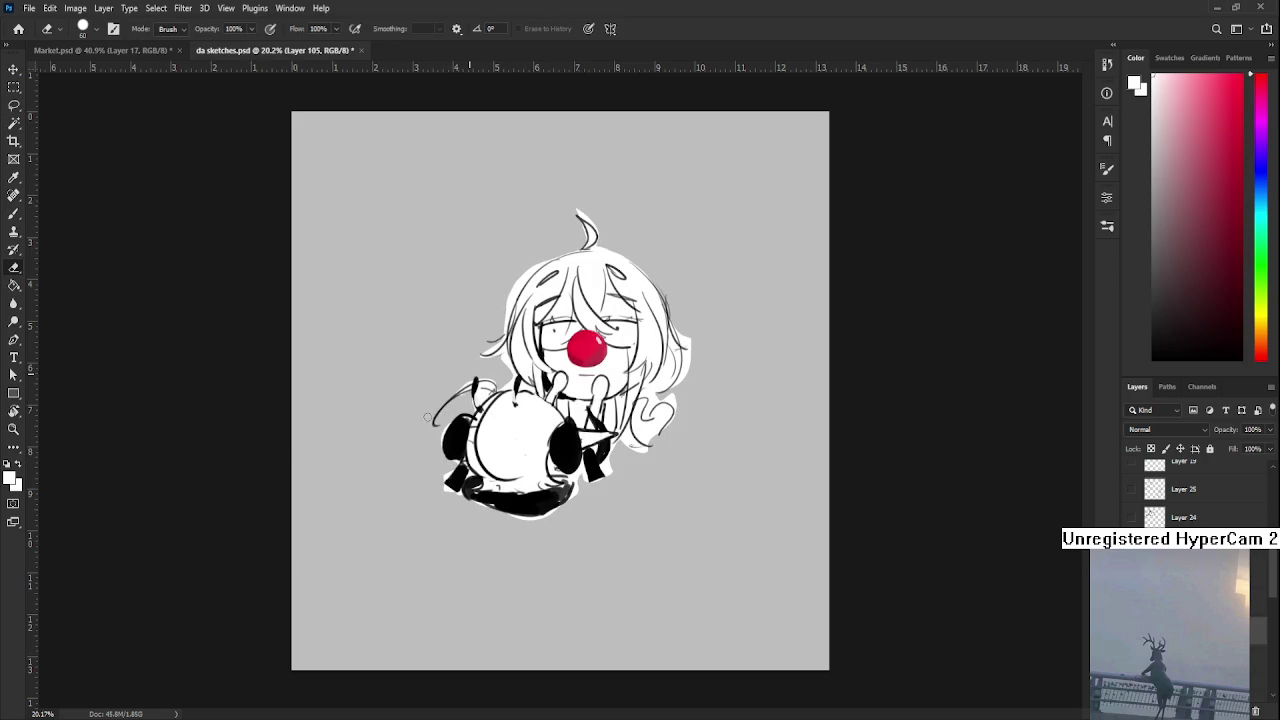
left_click_drag(498, 378, 480, 397)
mouse_move(437, 484)
left_mouse_down()
mouse_move(530, 521)
mouse_move(576, 503)
mouse_move(580, 472)
mouse_move(605, 475)
mouse_move(603, 462)
mouse_move(665, 439)
mouse_move(686, 402)
mouse_move(650, 408)
mouse_move(648, 392)
mouse_move(670, 356)
left_mouse_up()
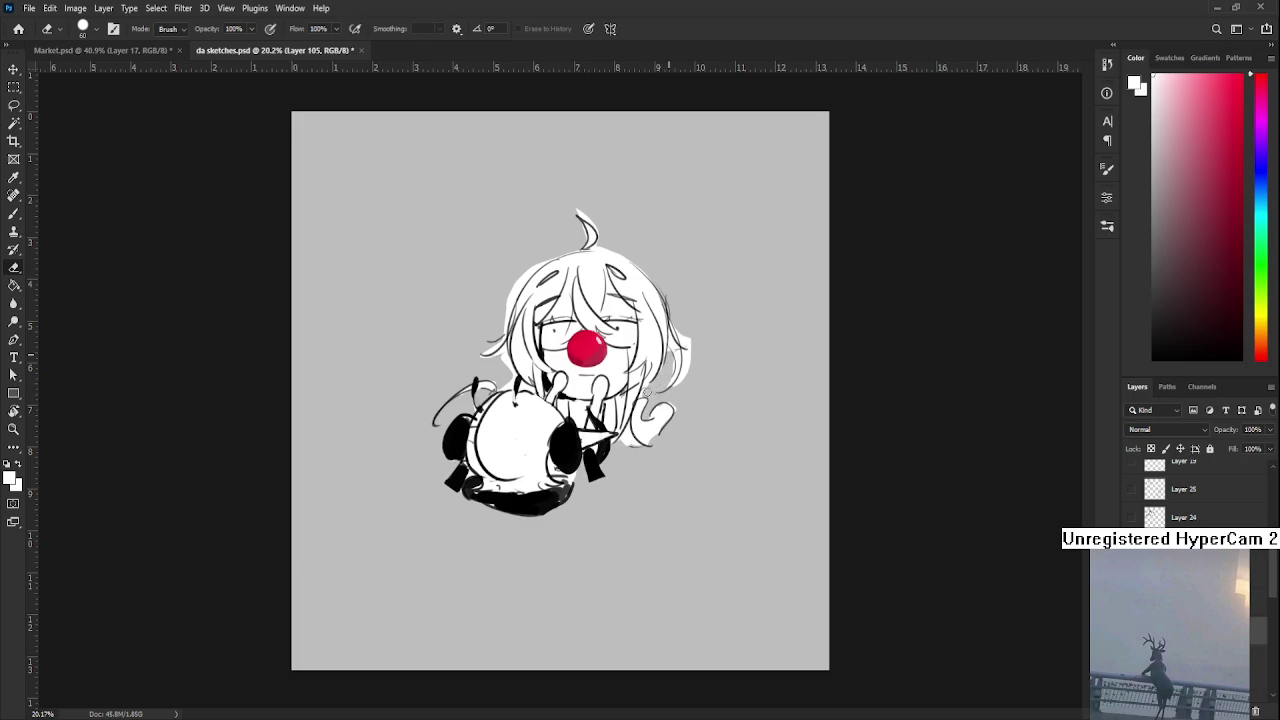
left_click(668, 406, "alt")
left_click_drag(688, 382, 686, 338)
Trim the white along the hair's top-left outline and near the hair tuft
key("b")
key("e")
left_click_drag(499, 267, 549, 257)
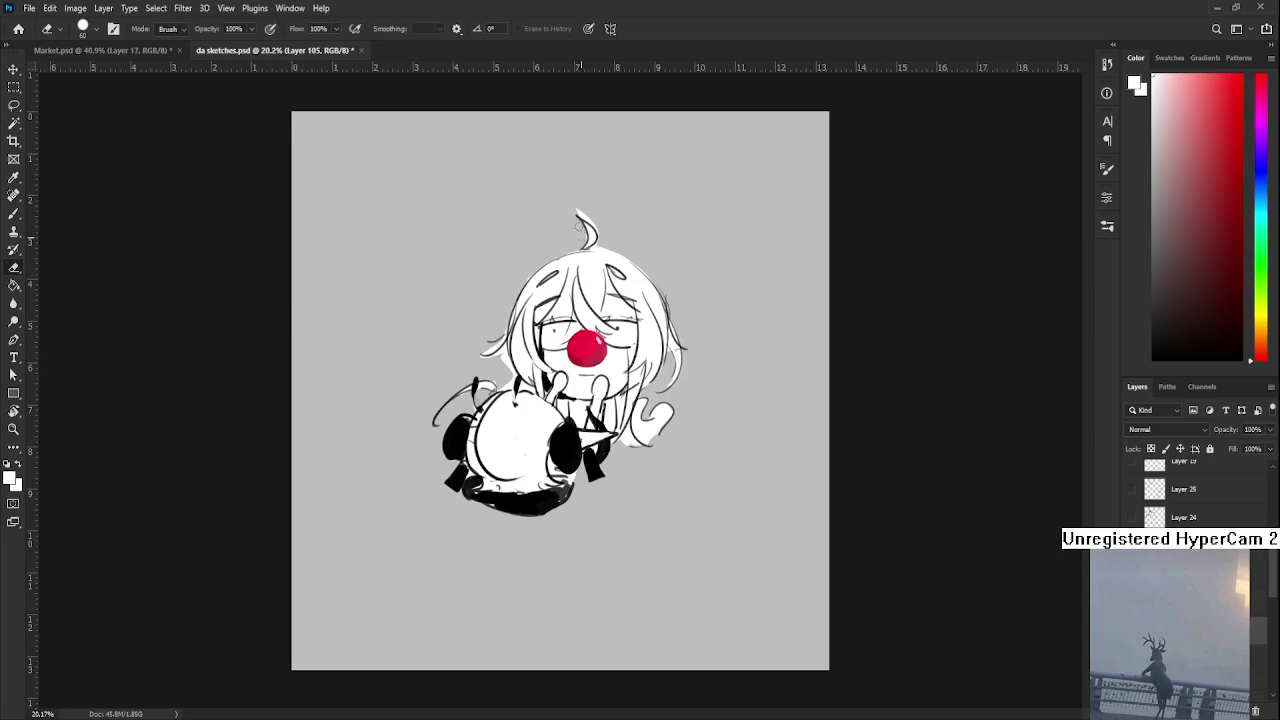
left_click_drag(598, 236, 600, 247)
key("b")
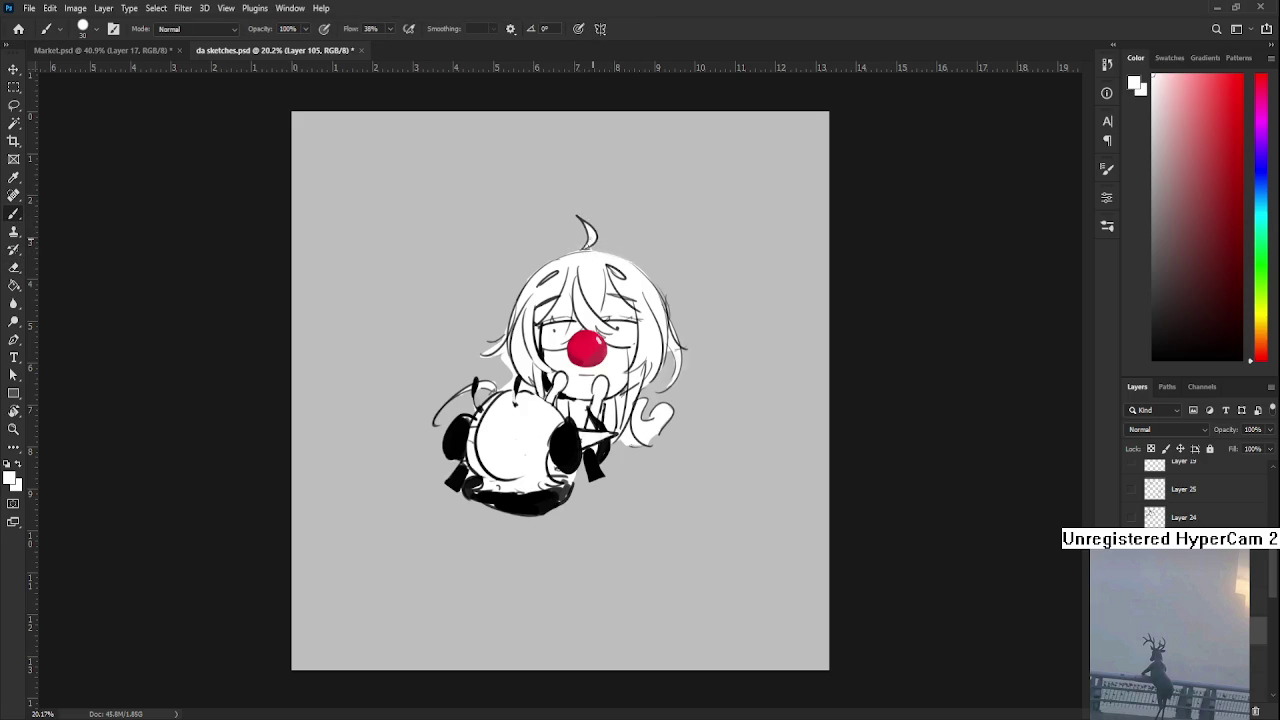
key("e")
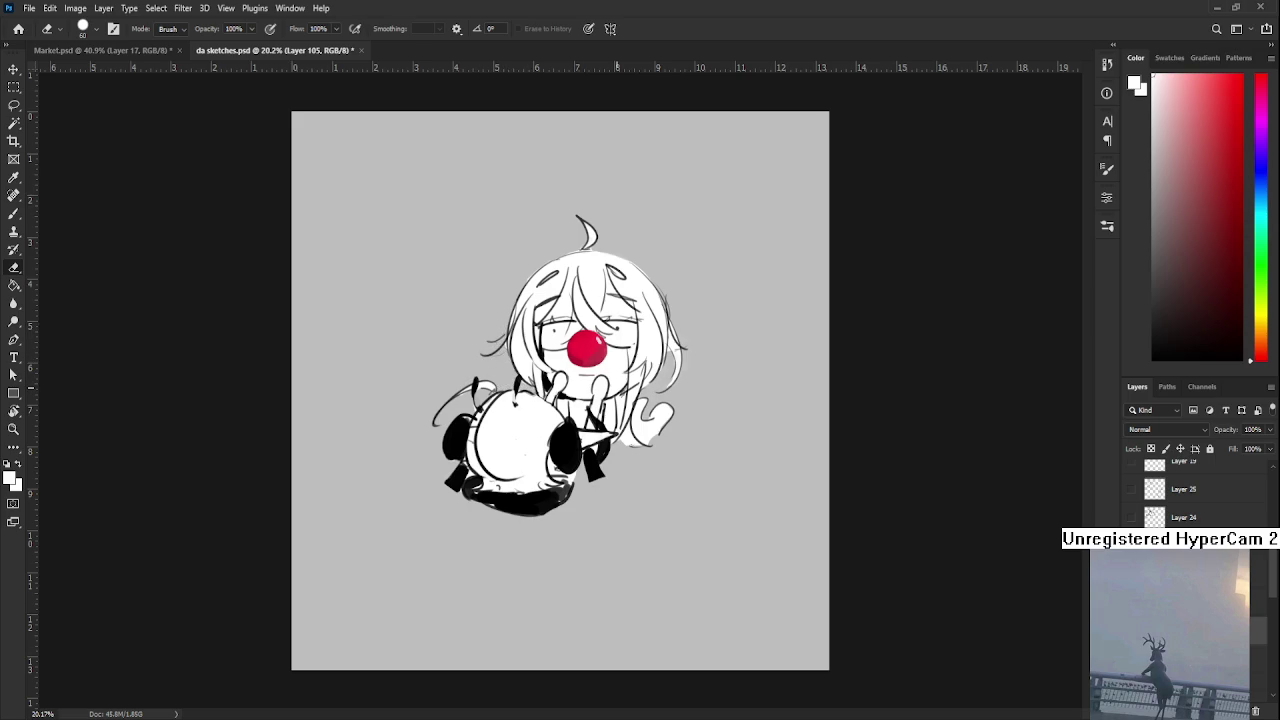
scroll(560, 390, "down", 3)
scroll(560, 390, "up", 3)
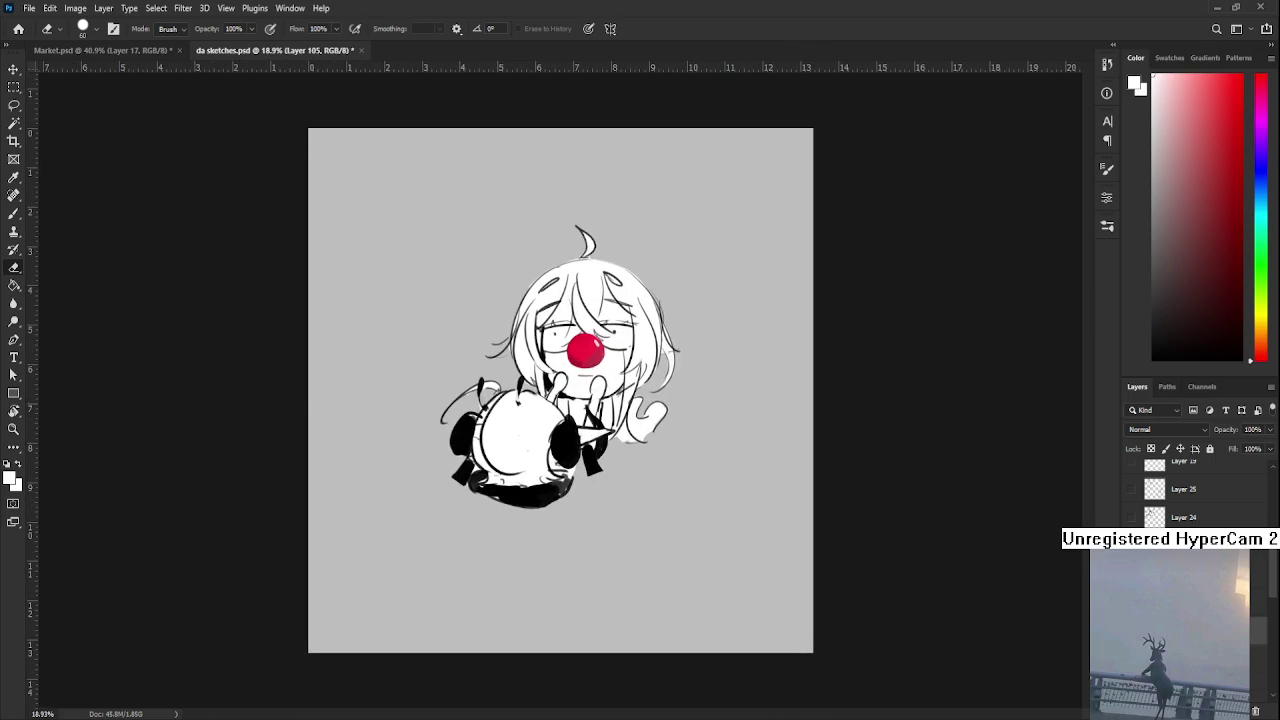
Crop the sketch canvas to a box around the figure, made taller and wider
left_click(13, 142)
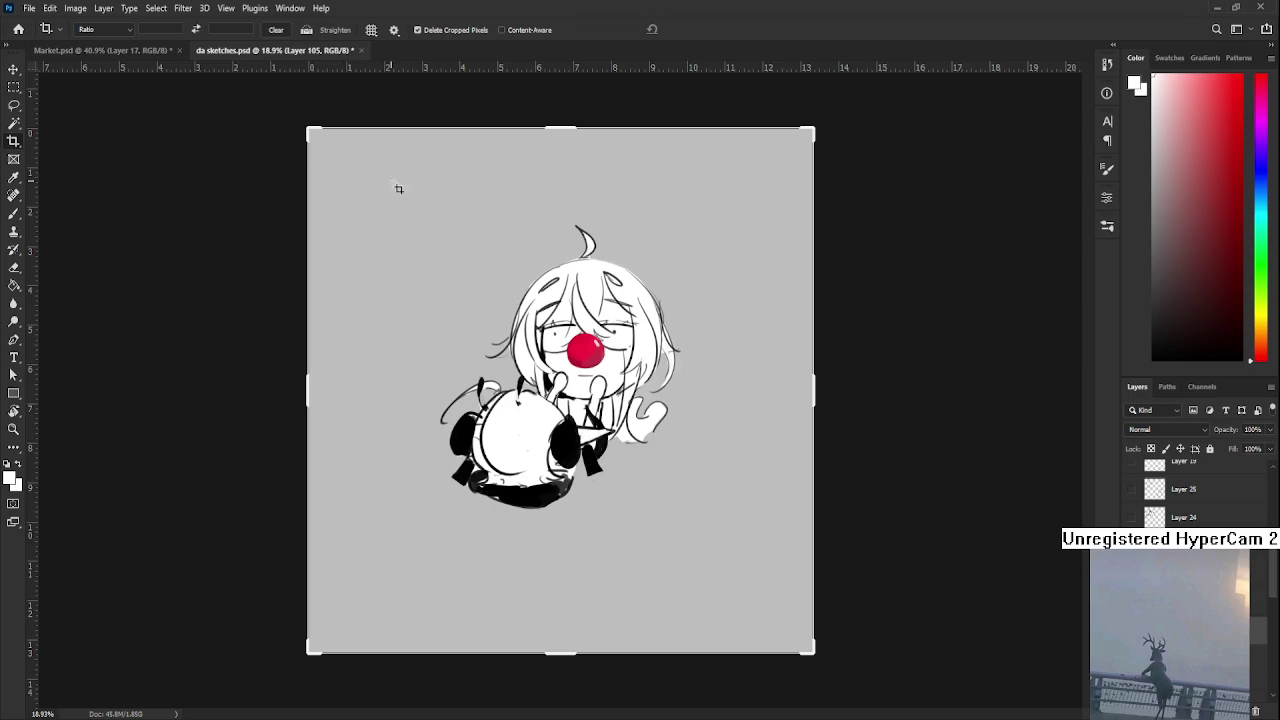
left_click_drag(452, 236, 722, 536)
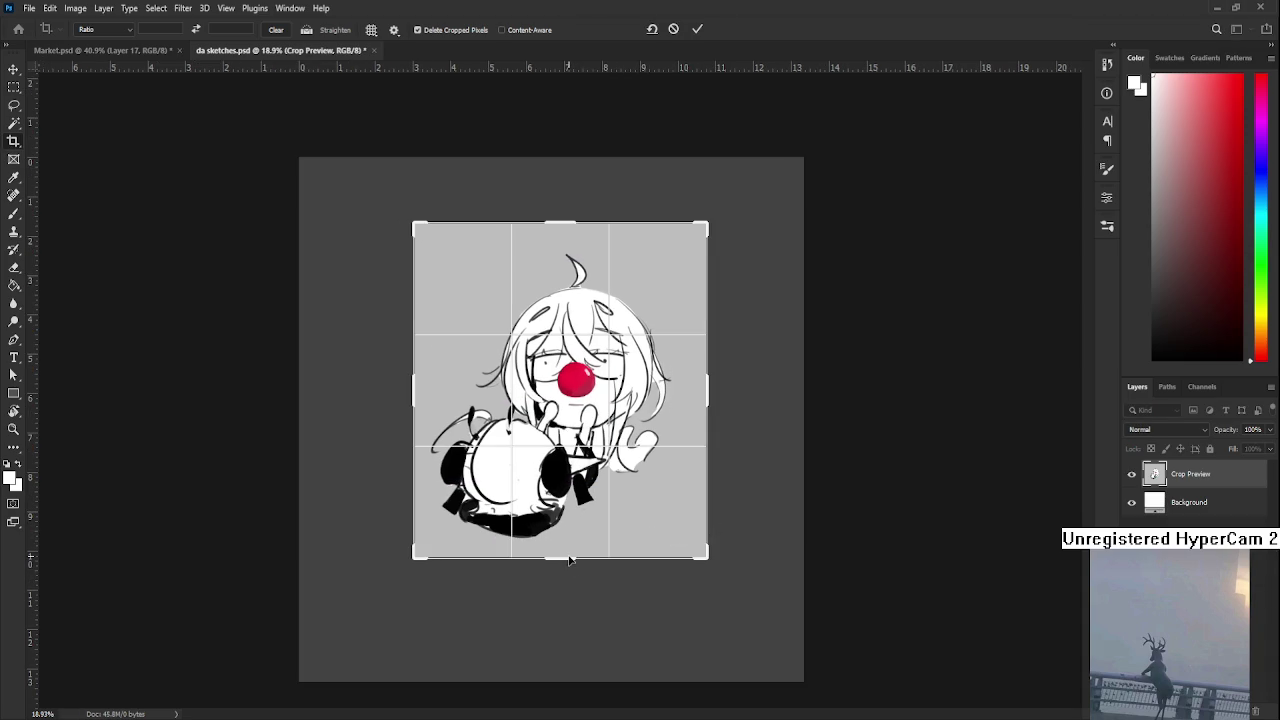
left_click_drag(570, 566, 570, 590)
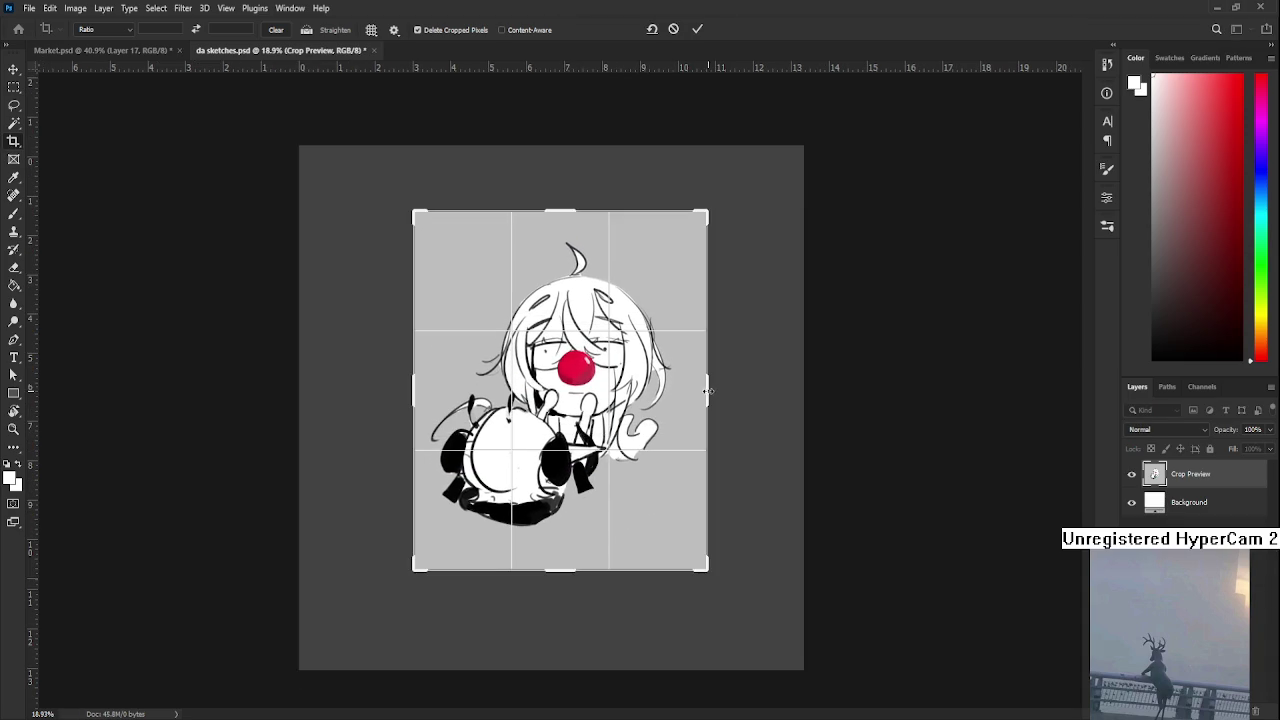
left_click_drag(704, 393, 712, 389)
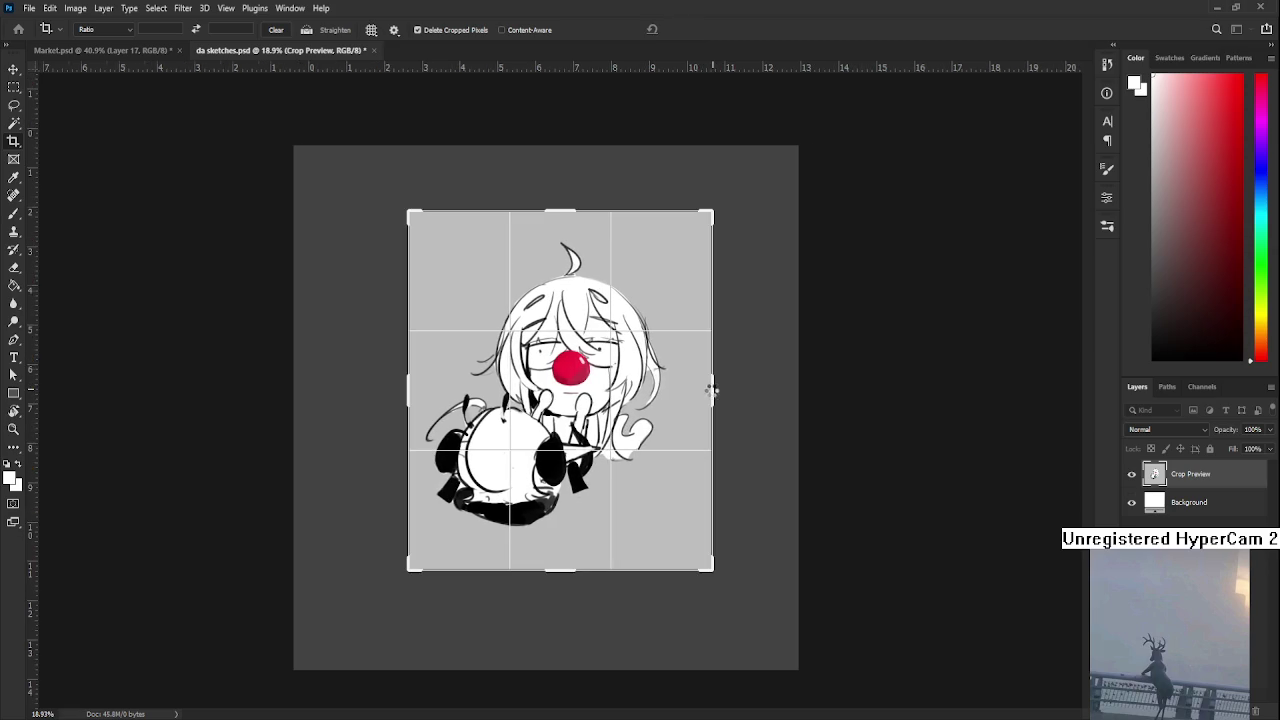
key("Return")
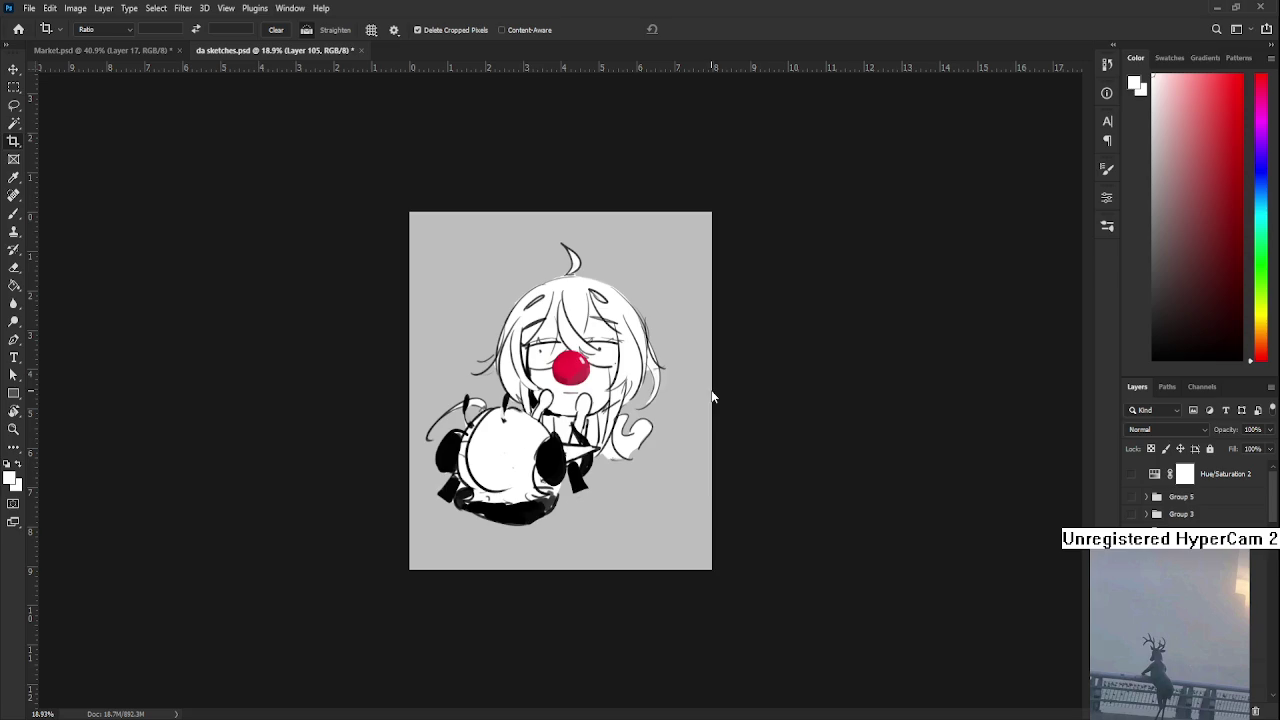
Undo the crop, recrop with a larger box, then save and close da sketches.psd
key("ctrl+z")
mouse_move(400, 191)
left_mouse_down()
mouse_move(753, 544)
mouse_move(743, 553)
left_mouse_up()
key("Return")
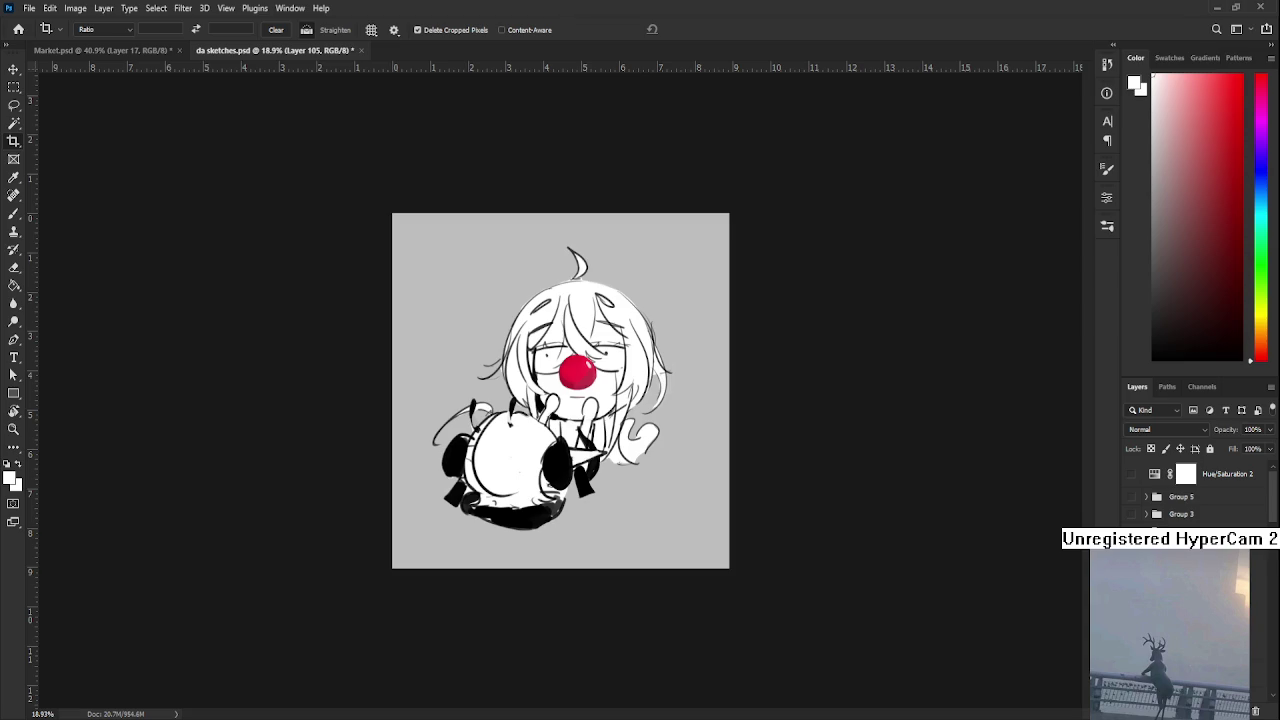
key("ctrl+s")
left_click(356, 50)
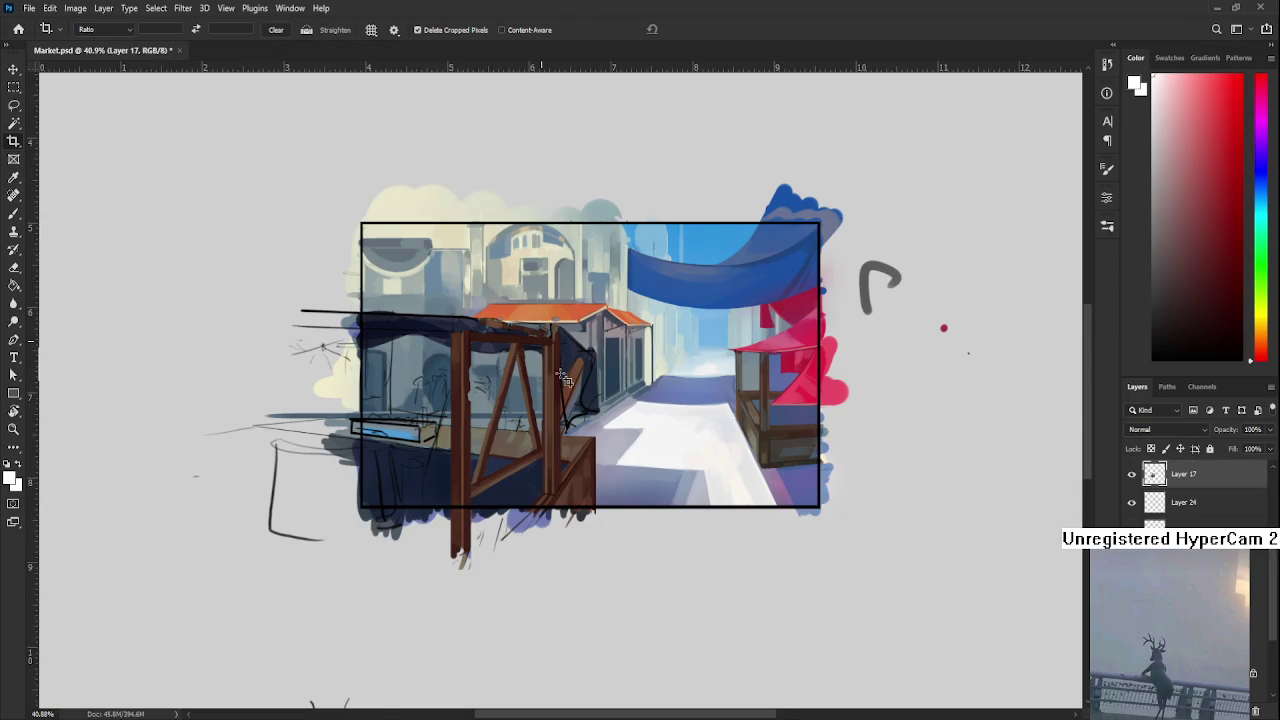
Pick the Brush and scroll the view over the Market.psd street painting
key("b")
scroll(700, 410, "up", 3)
scroll(700, 410, "up", 2)
scroll(500, 482, "down", 3)
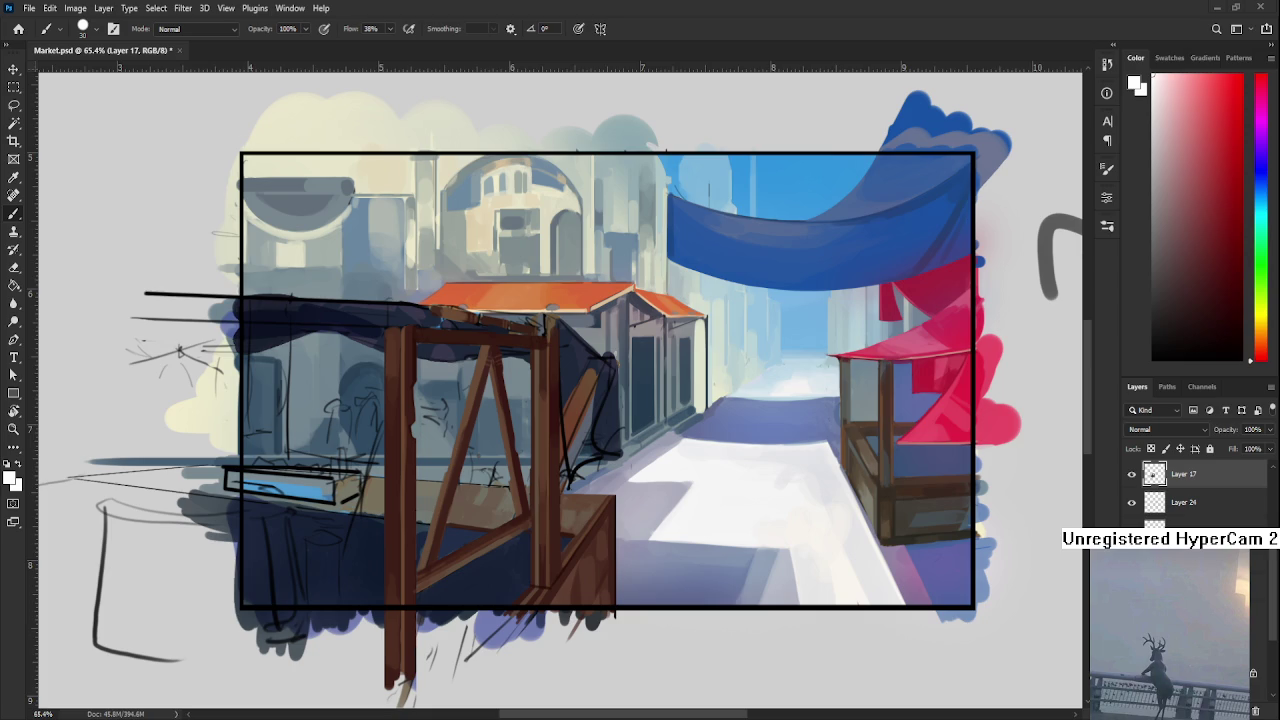
scroll(471, 600, "up", 5)
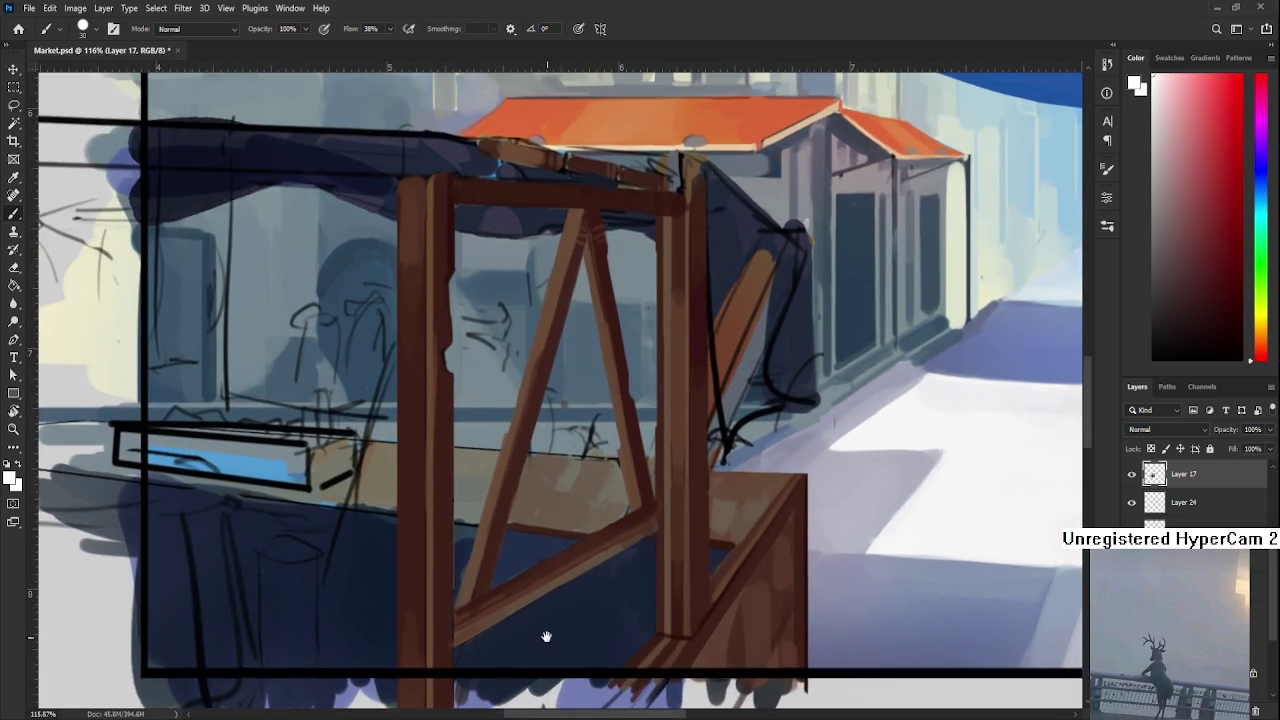
scroll(520, 625, "down", 2)
scroll(523, 610, "down", 2)
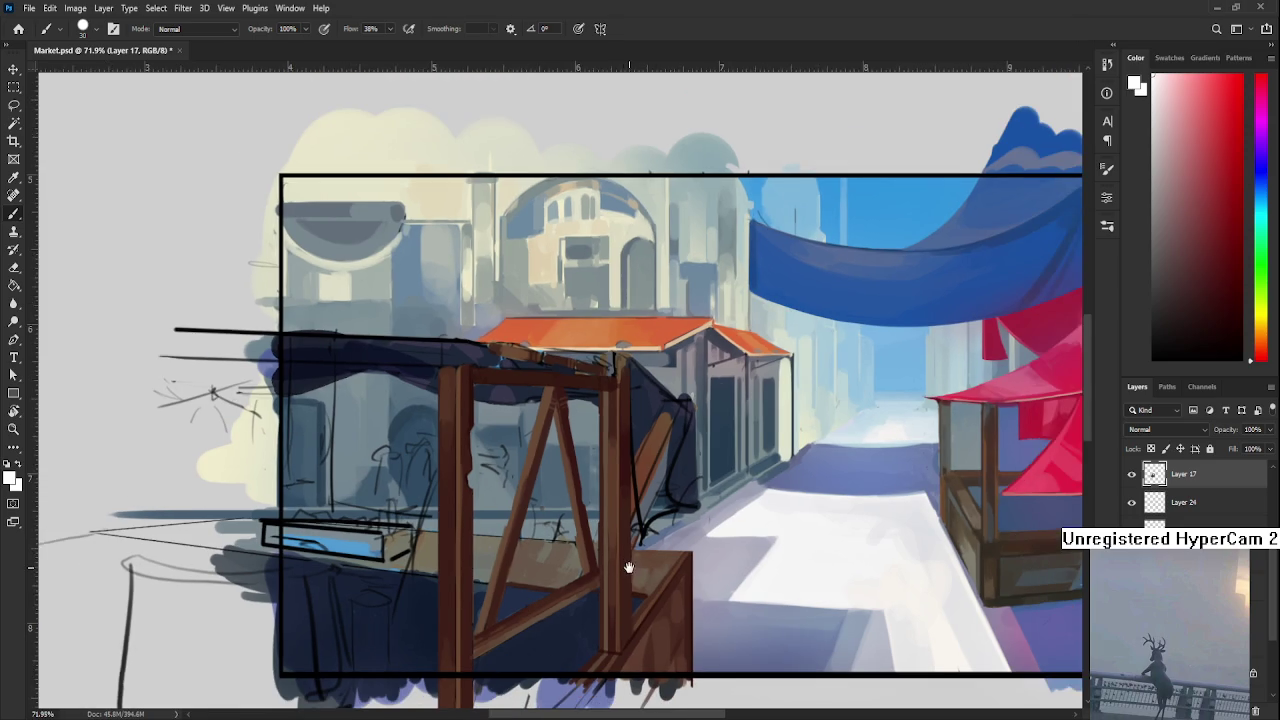
left_click_drag(629, 563, 584, 521)
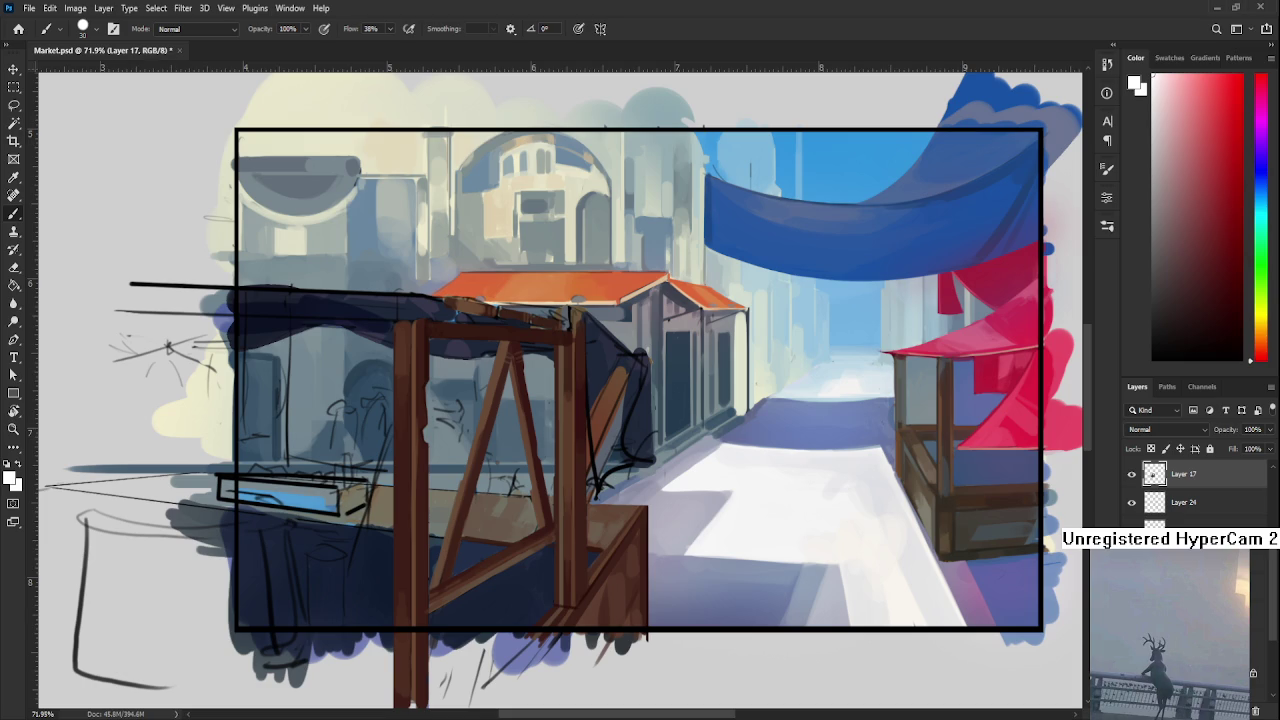
scroll(638, 520, "down", 3)
scroll(635, 525, "up", 2)
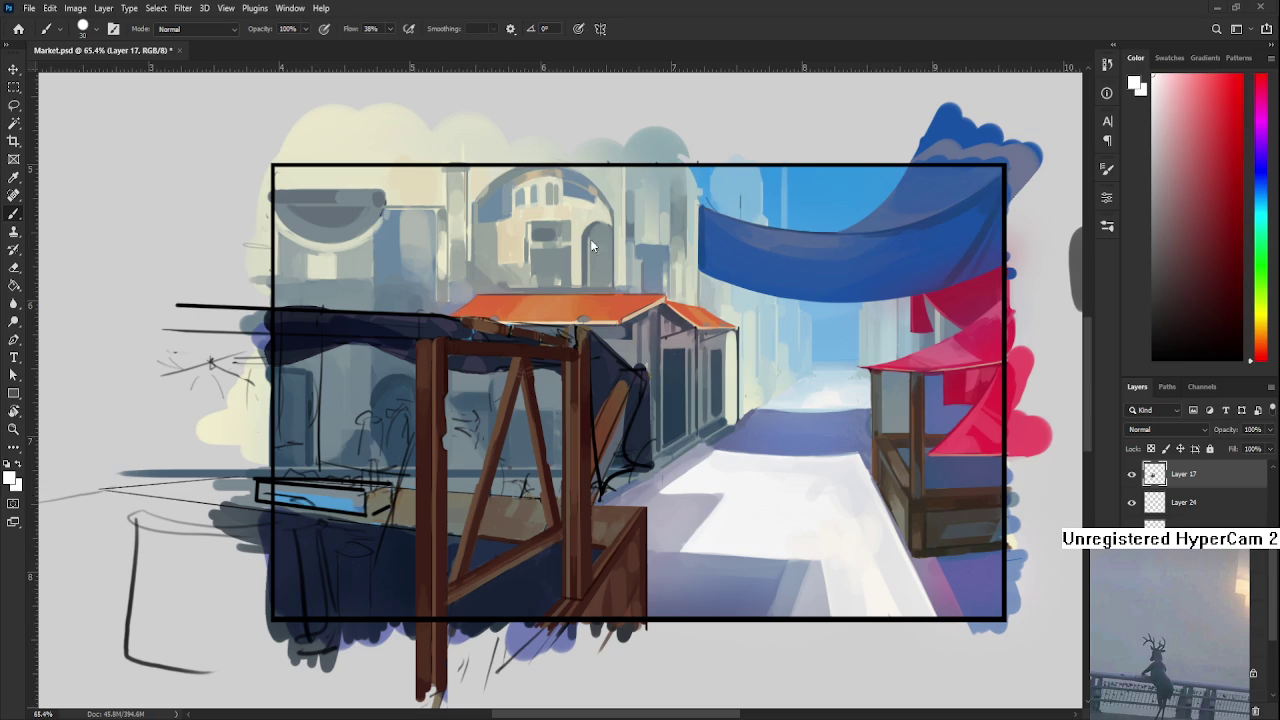
scroll(652, 400, "down", 1)
scroll(680, 430, "up", 2)
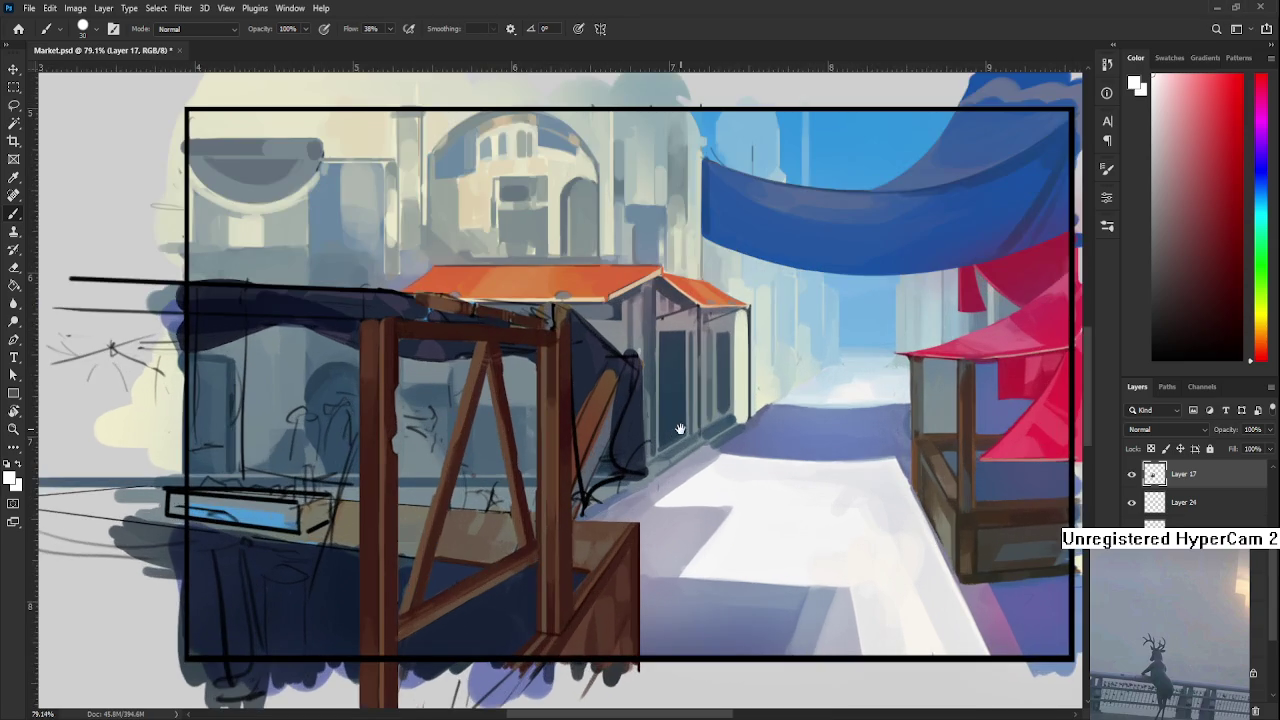
scroll(495, 496, "left", 2)
left_click(528, 510, "alt")
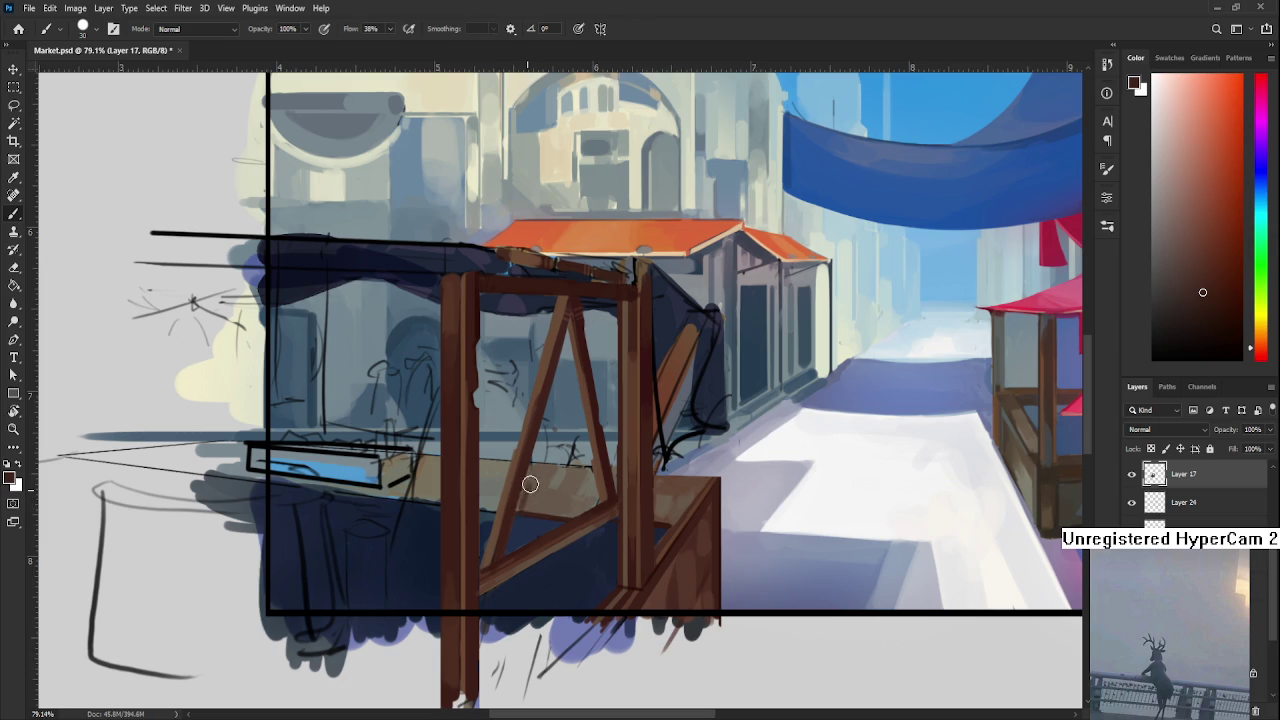
Sample a warm orange-brown and paint the plank between the A-frame legs darker
left_click(530, 485, "alt")
left_click(530, 485, "alt")
left_click_drag(529, 487, 545, 492)
left_click(548, 479, "alt")
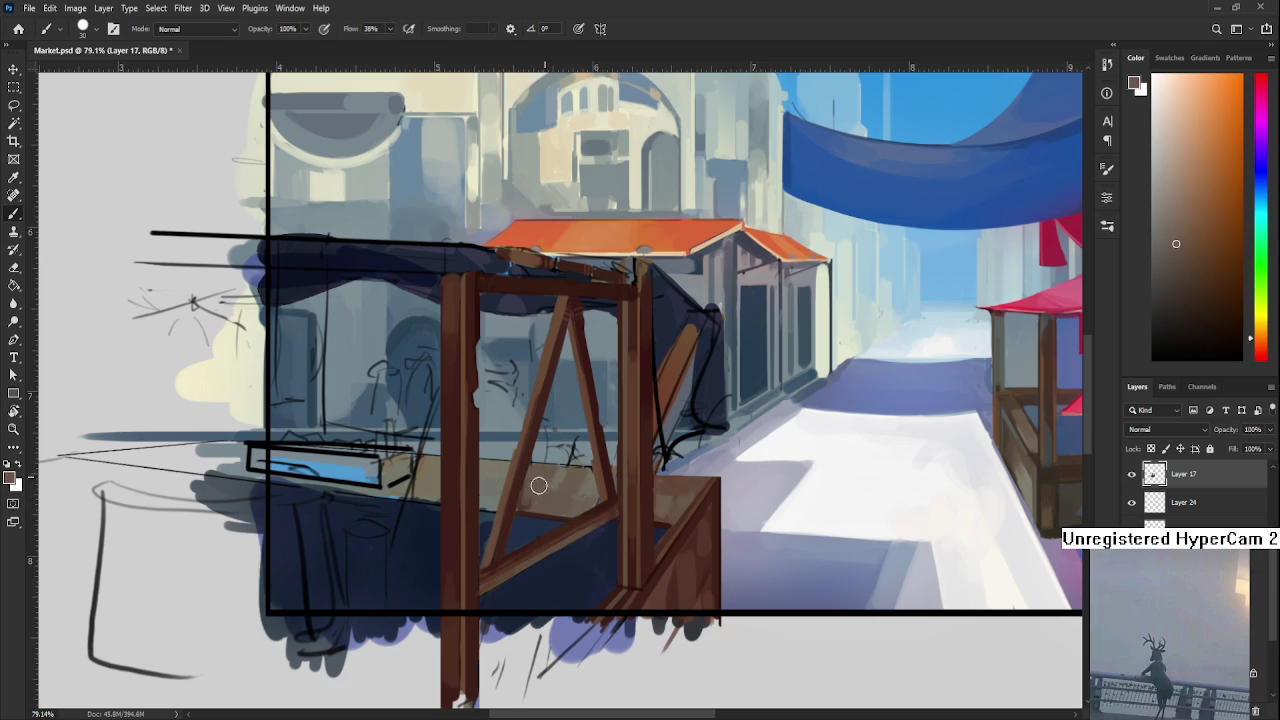
left_click(548, 483, "alt")
Sample a range of darker, redder orange-brown wood shades from the A-frame
left_click_drag(514, 489, 560, 472)
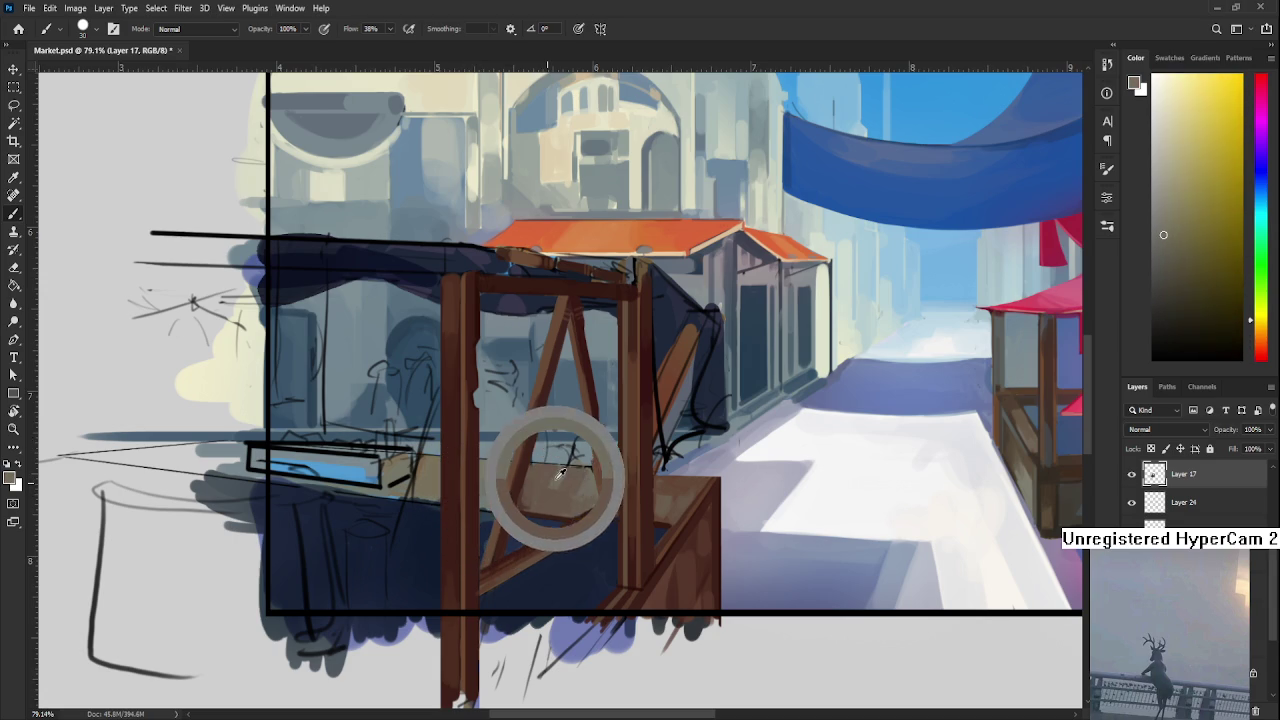
left_click(558, 478, "alt")
left_click(561, 477, "alt")
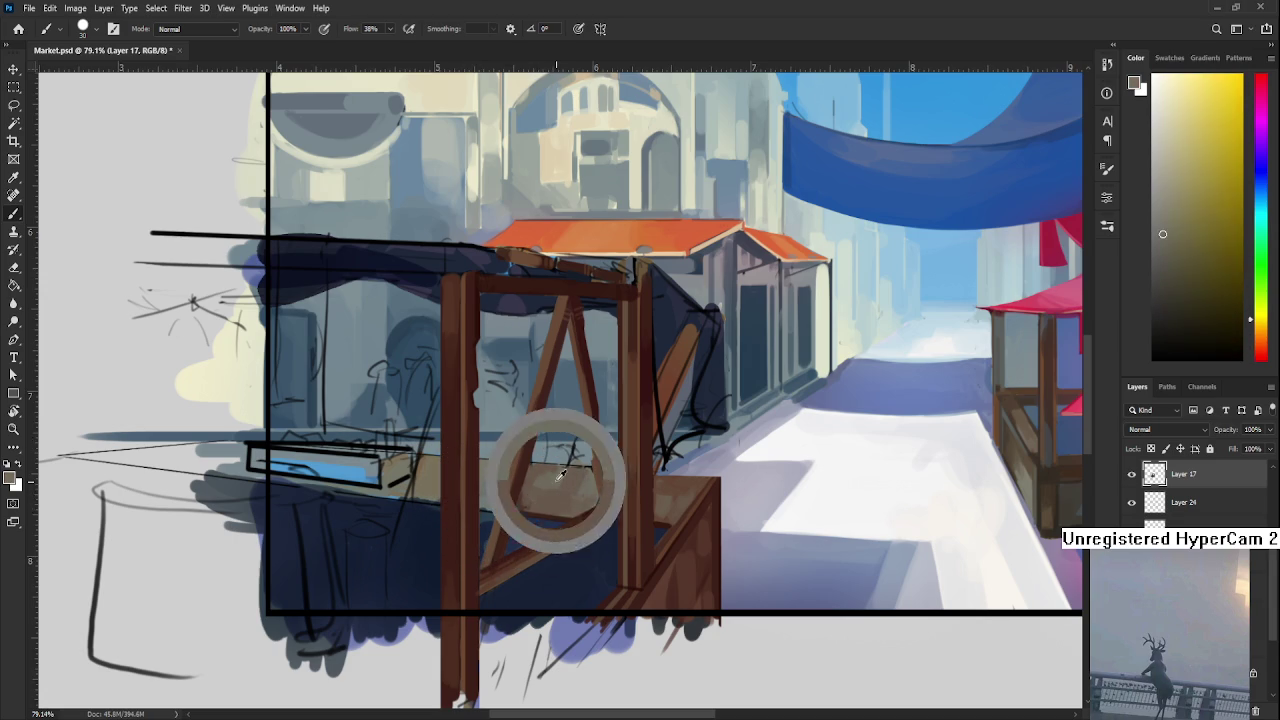
left_click(545, 484, "alt")
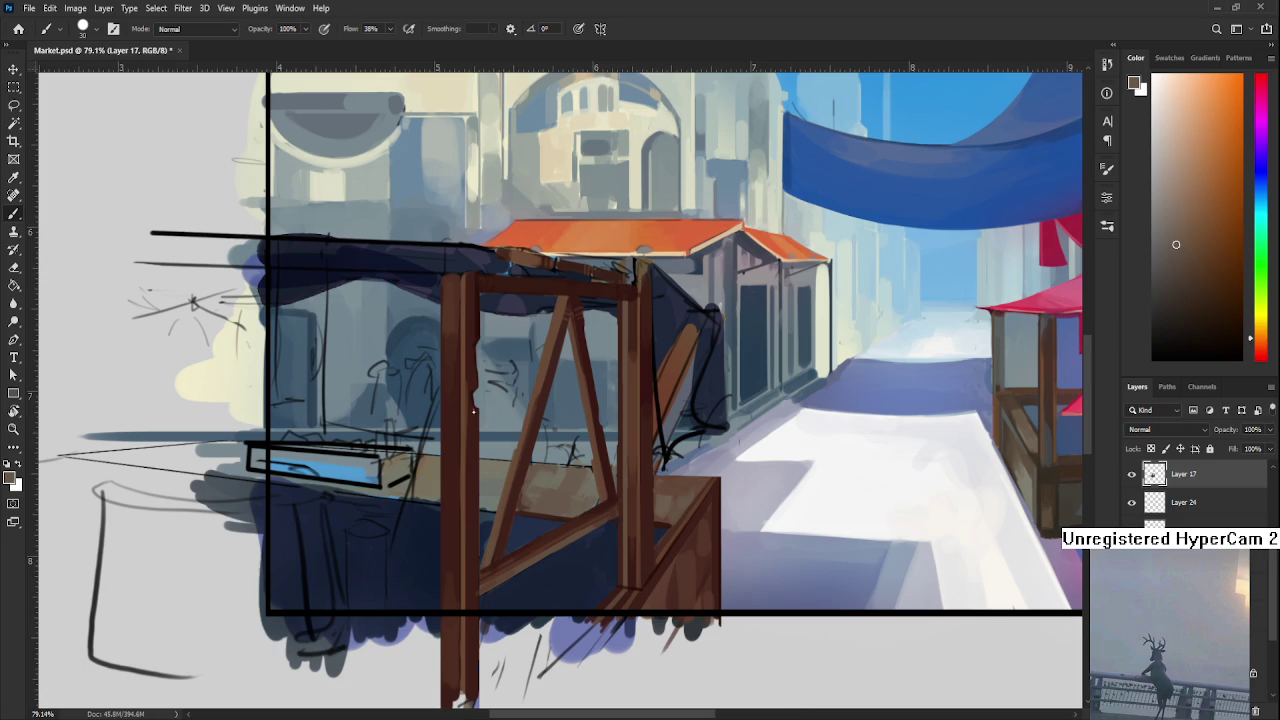
left_click(536, 490, "alt")
left_click(536, 490, "alt")
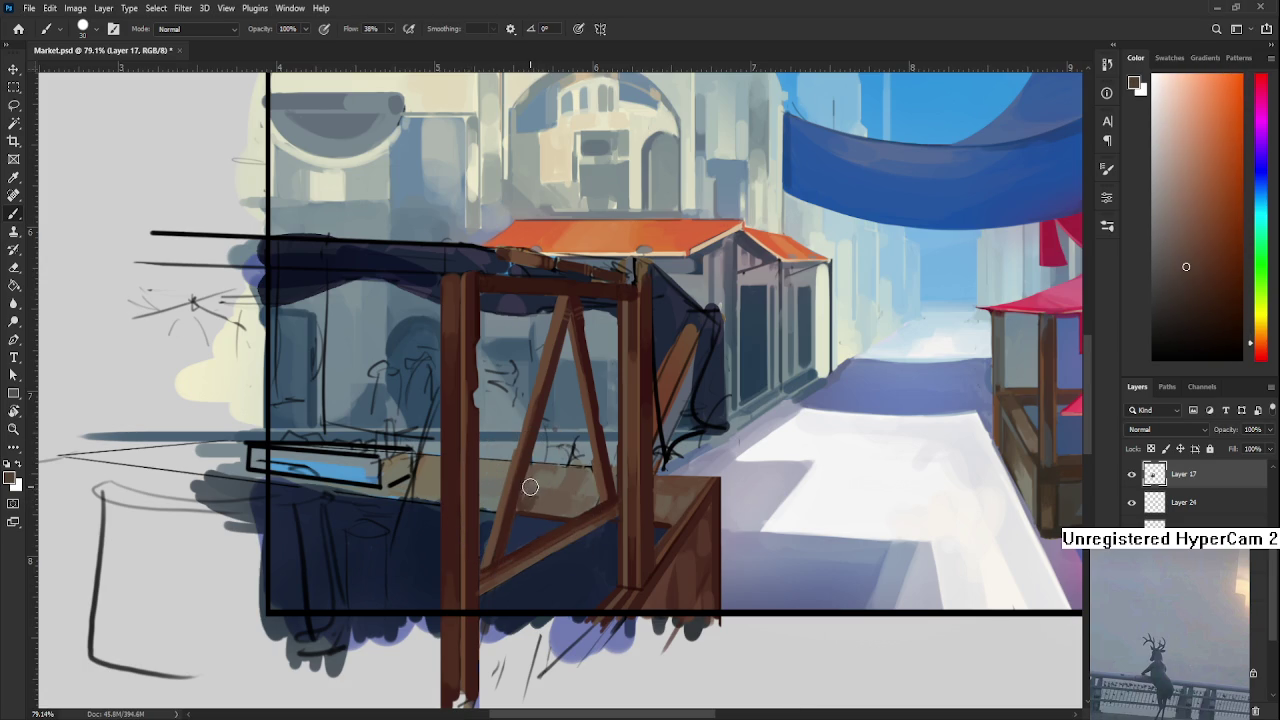
left_click(538, 479, "alt")
left_click(537, 477, "alt")
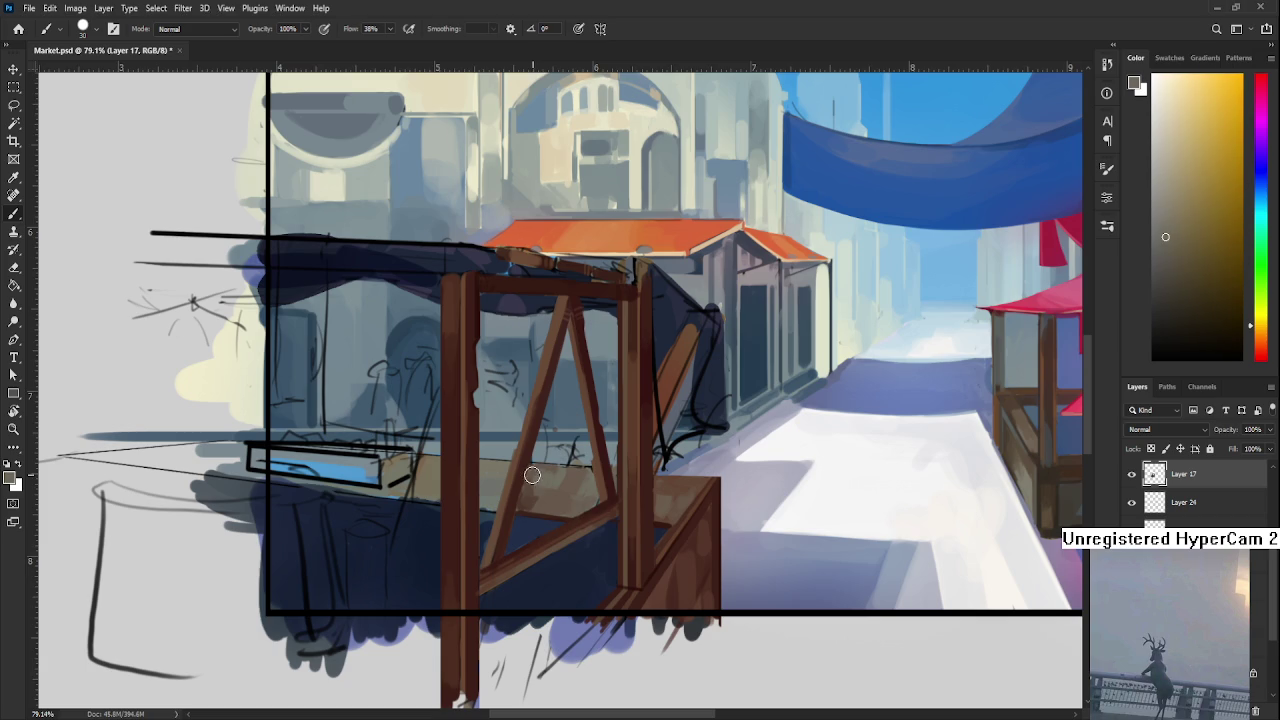
left_click(531, 496, "alt")
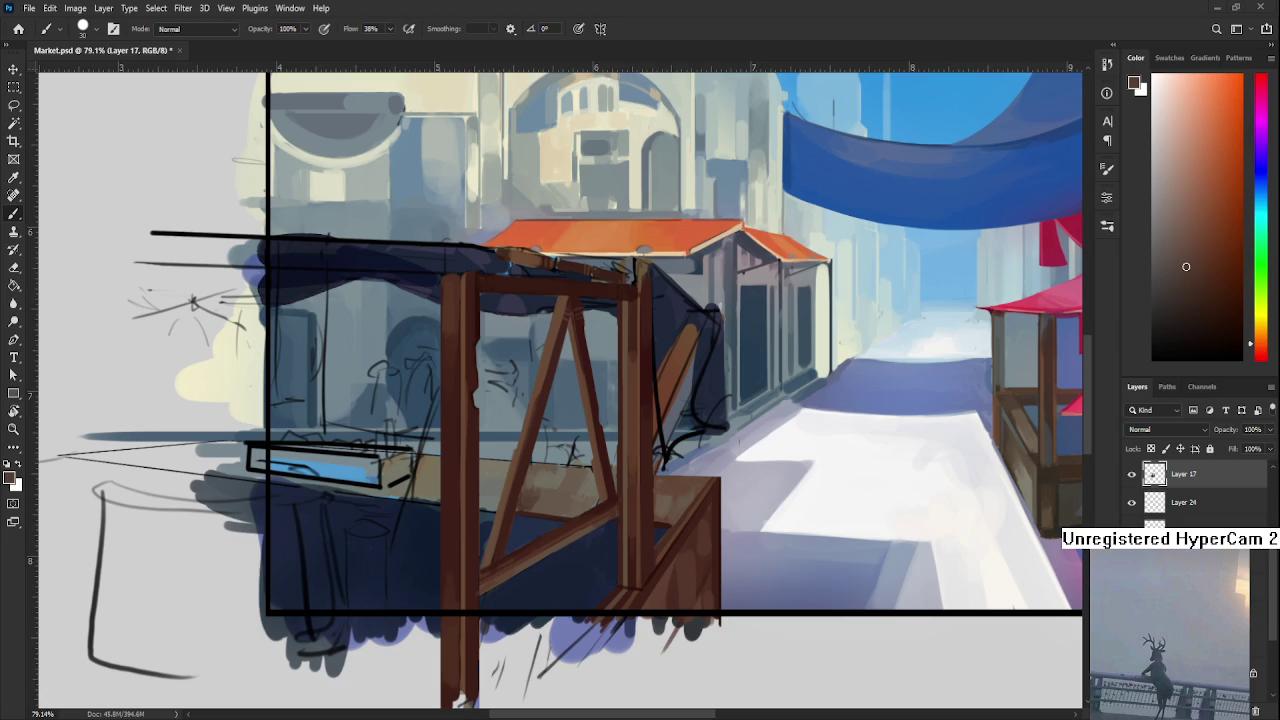
scroll(301, 612, "down", 1)
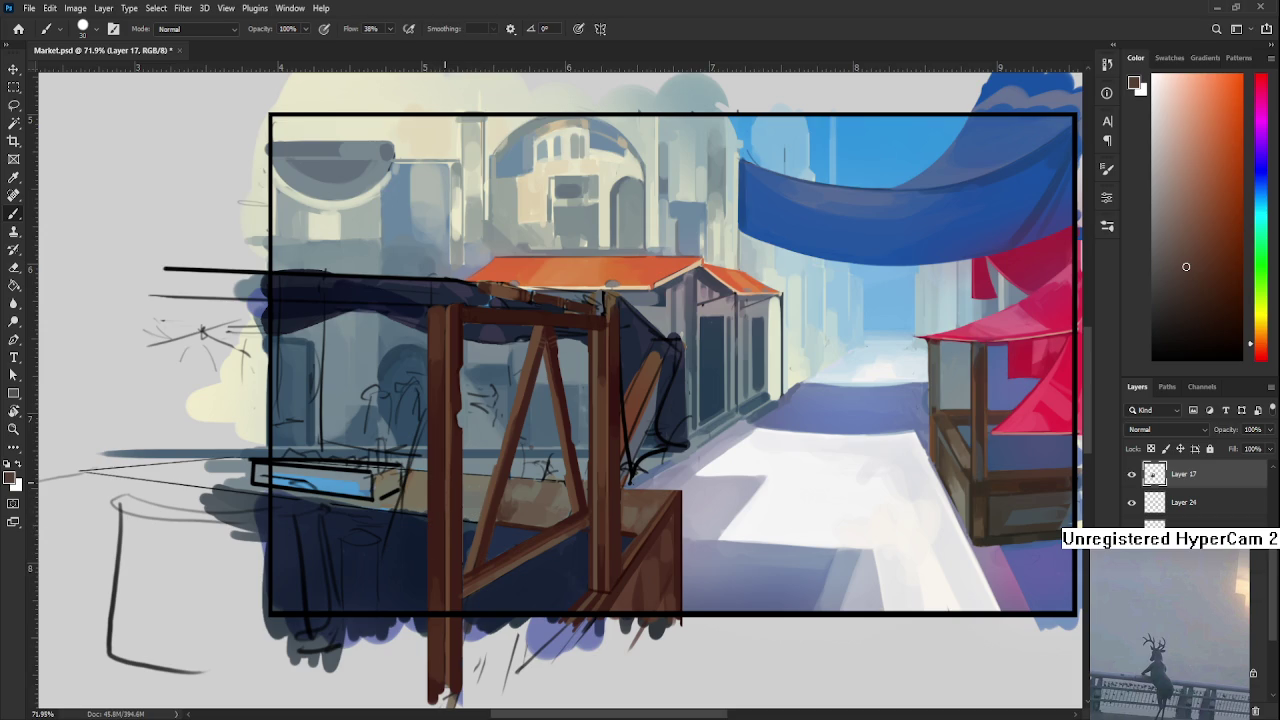
Sample a range of warm brown and orange-brown wood tones from the stall's lower posts and plank
left_click_drag(491, 487, 487, 503)
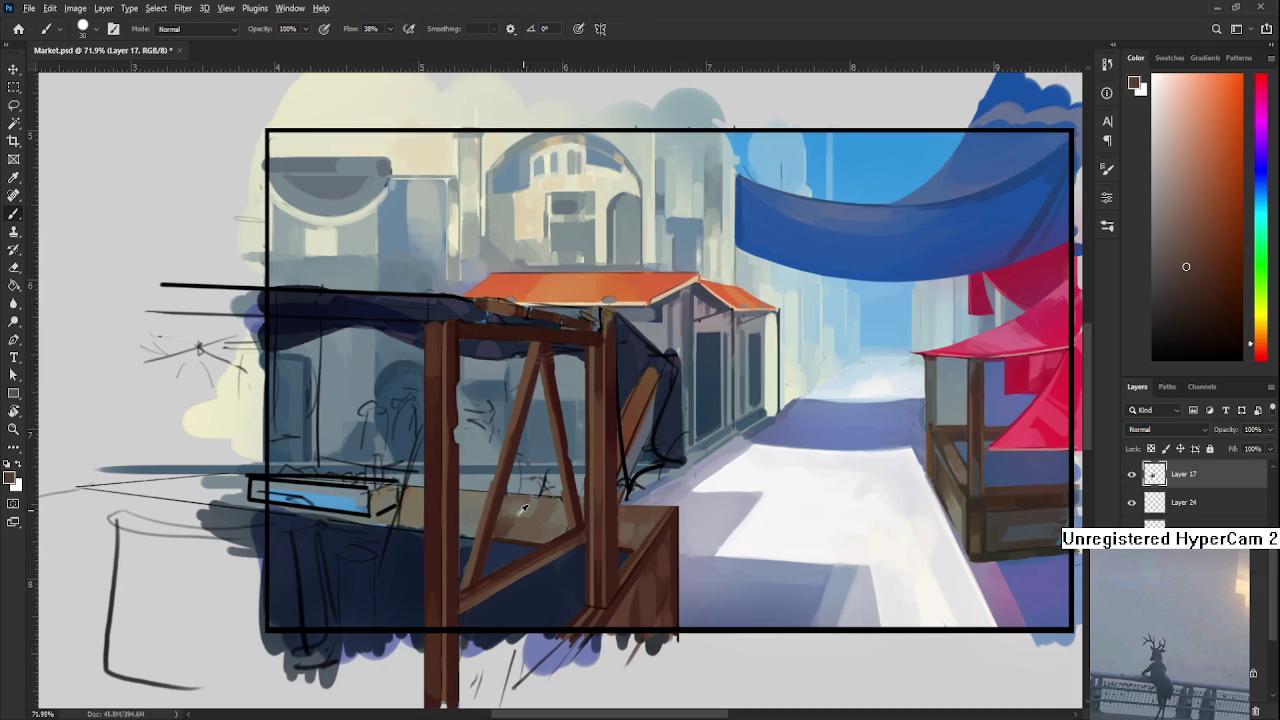
left_click(536, 514, "alt")
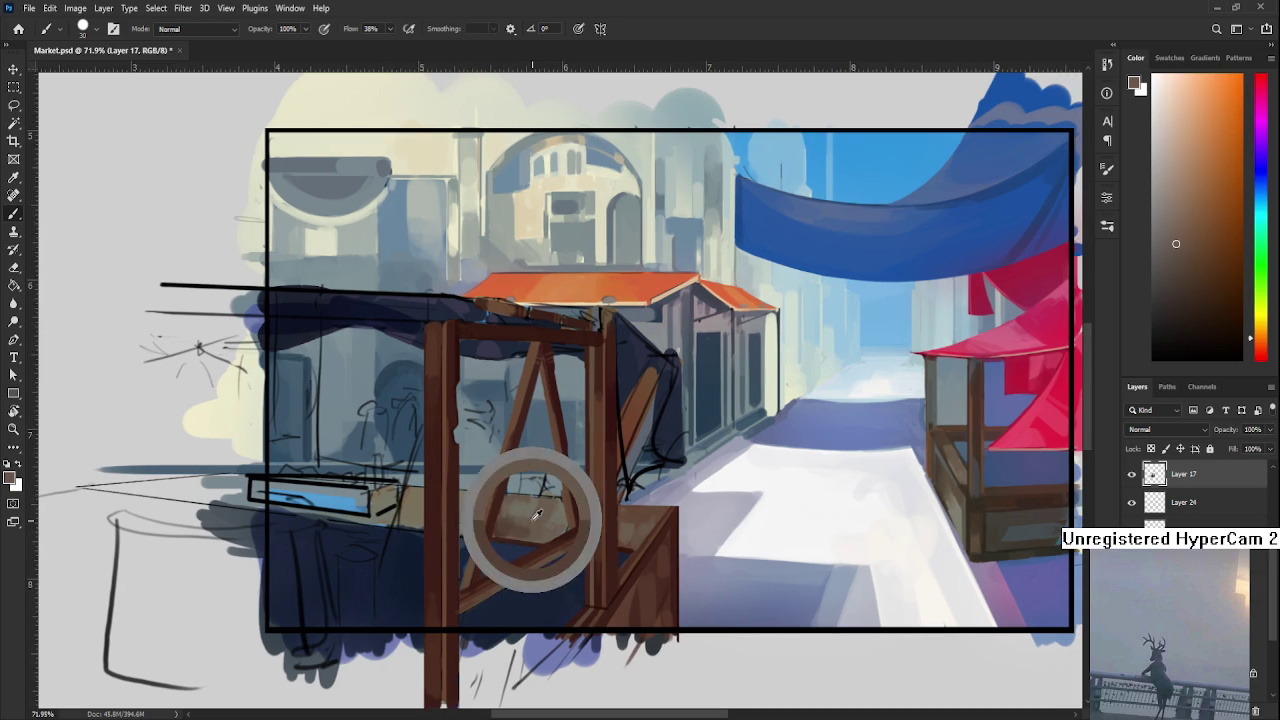
left_click(525, 521, "alt")
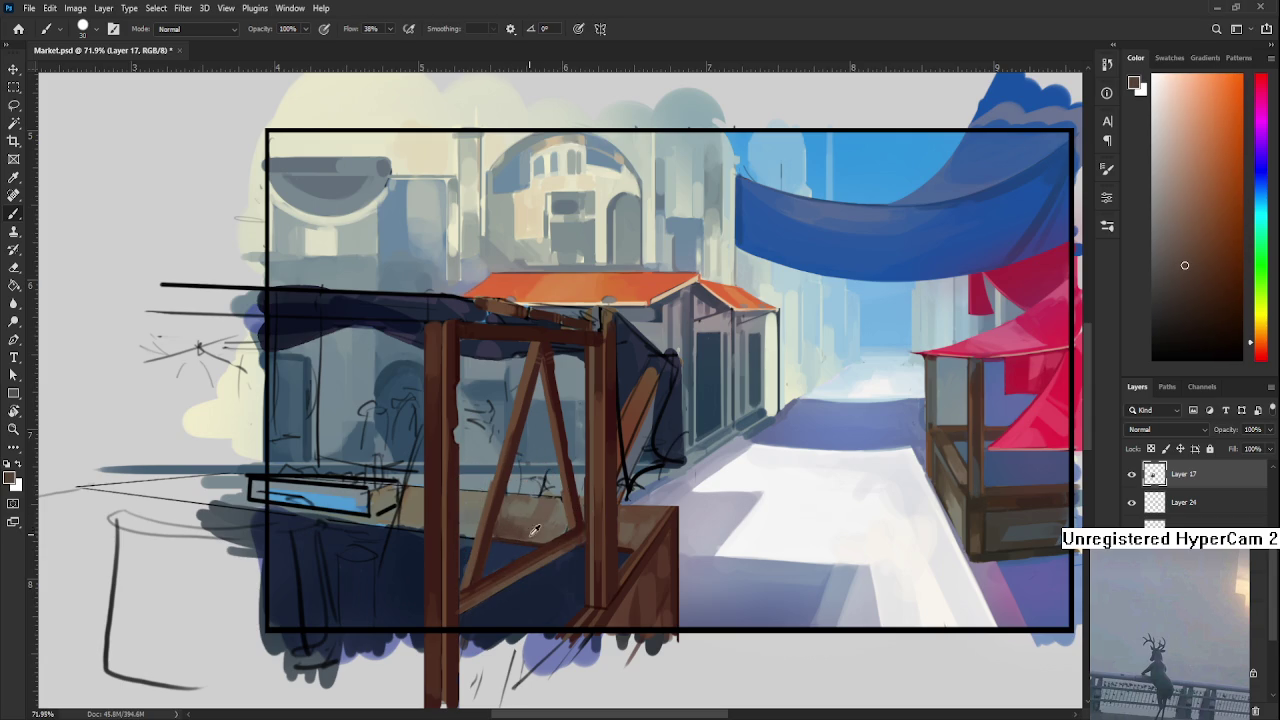
left_click(516, 530, "alt")
left_click(541, 516, "alt")
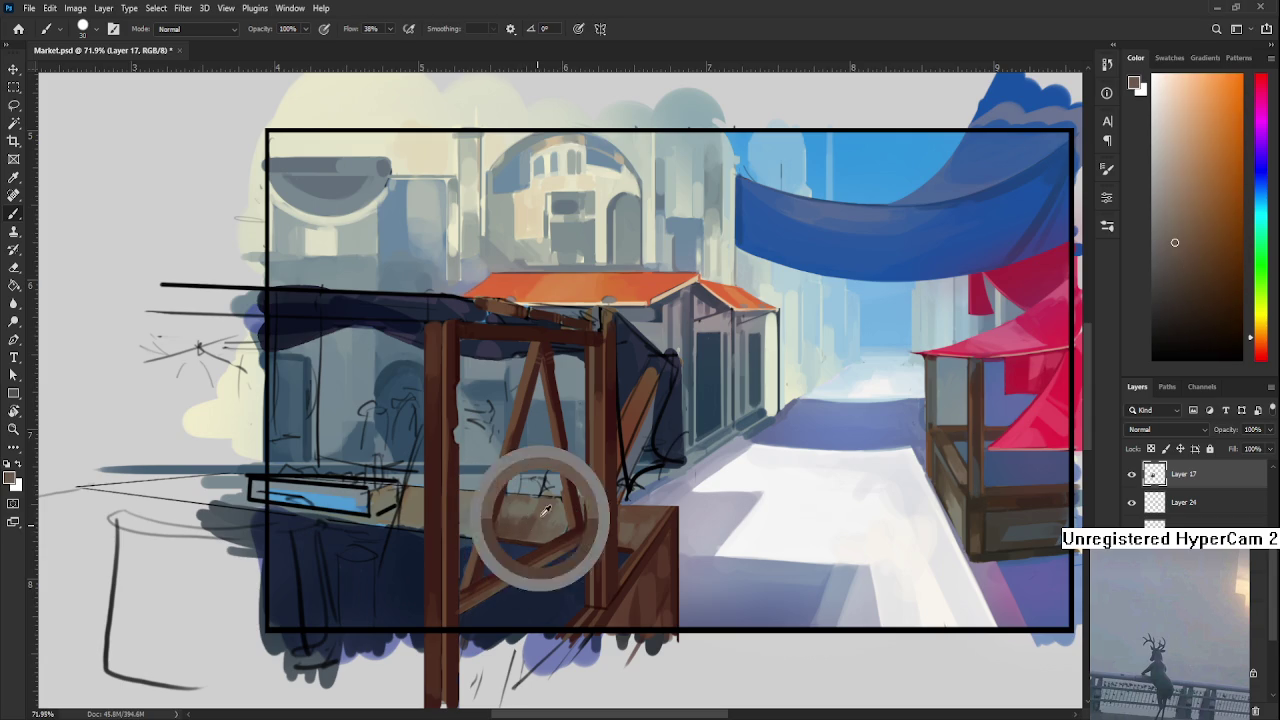
left_click(522, 521, "alt")
left_click(542, 513, "alt")
left_click(524, 514, "alt")
left_click(541, 508, "alt")
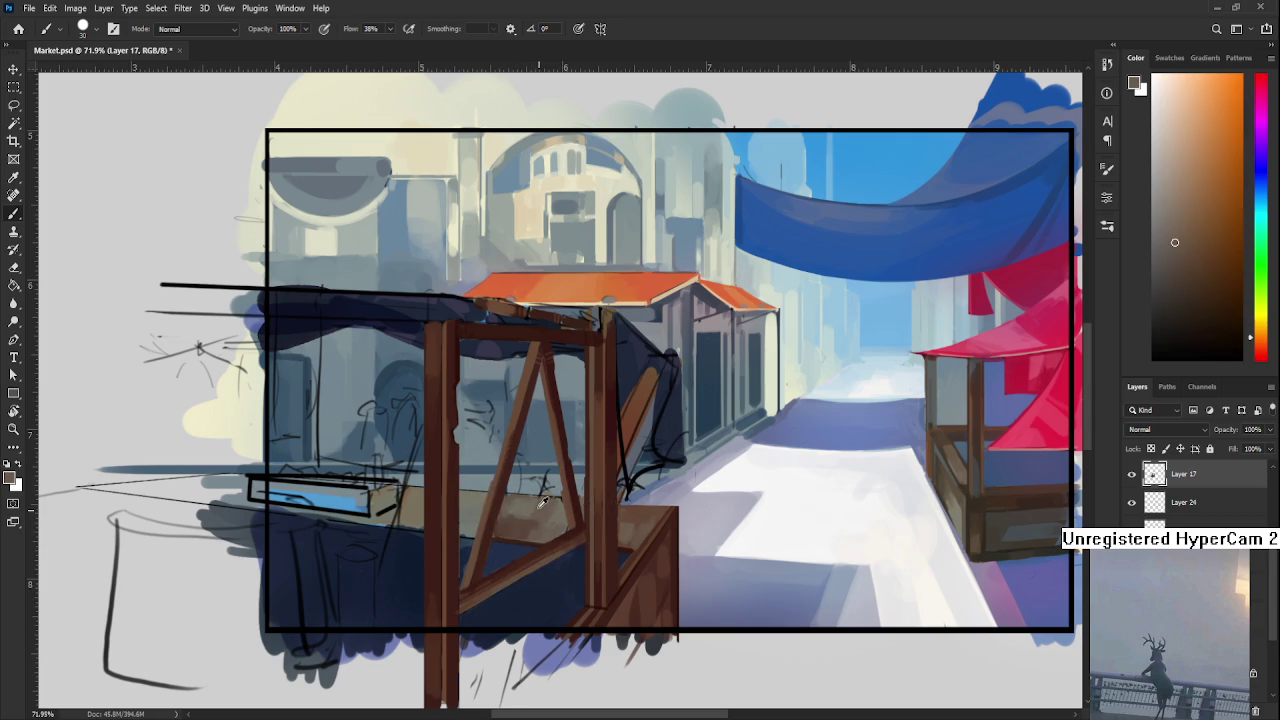
left_click(523, 514, "alt")
left_click(540, 529, "alt")
scroll(703, 492, "down", 1)
Sample tan and dark orange-brown tones from the left side of the stall board
scroll(561, 520, "up", 2)
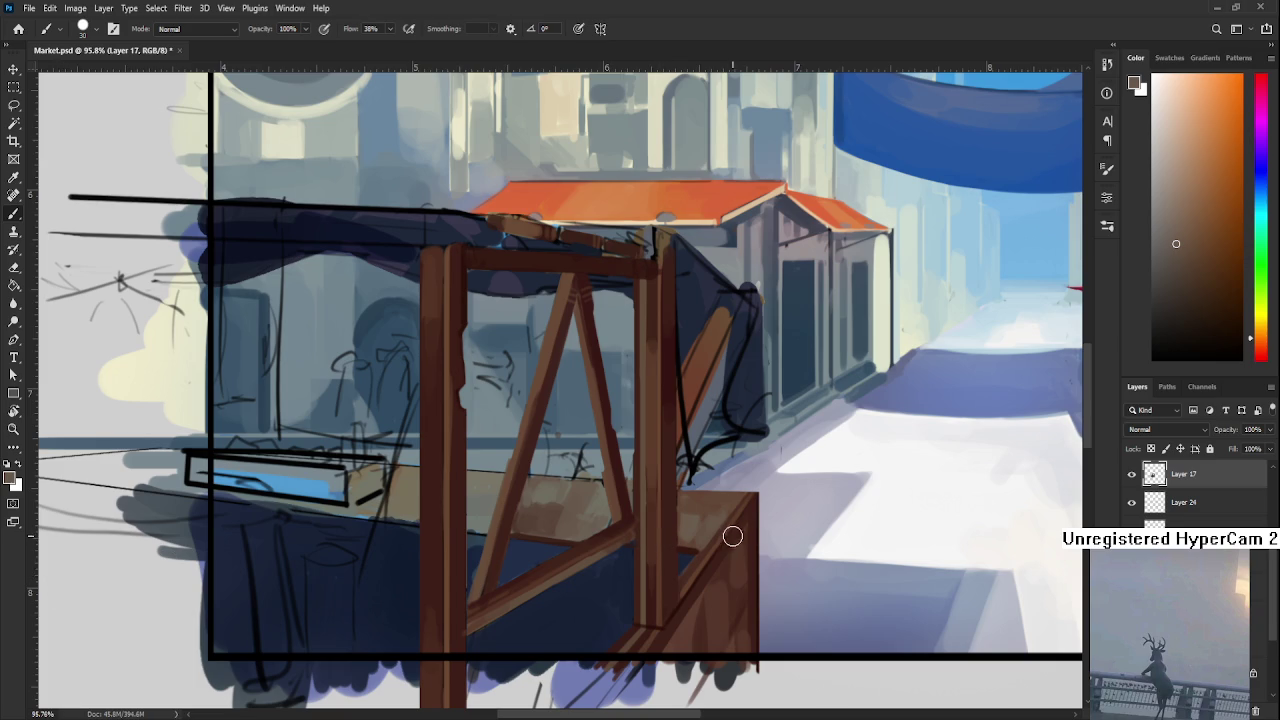
left_click_drag(522, 474, 588, 504)
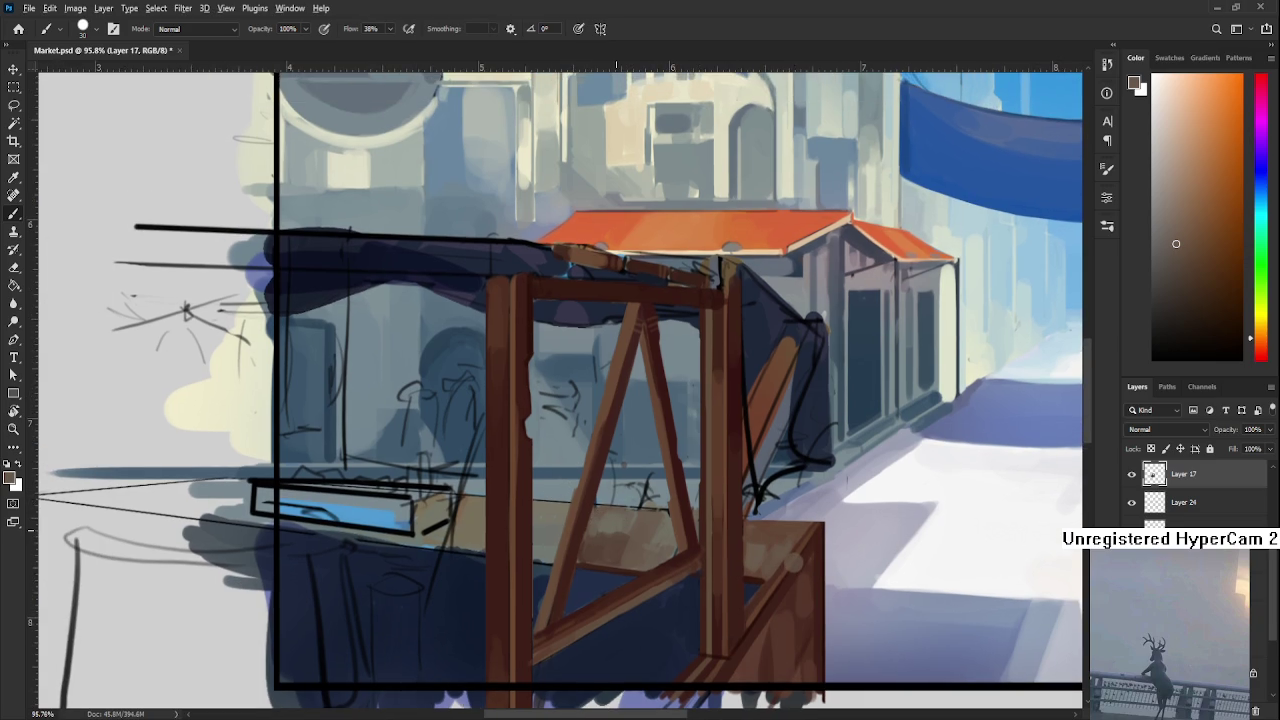
left_click(612, 530, "alt")
left_click(600, 548, "alt")
left_click(621, 525, "alt")
left_click(609, 556, "alt")
left_click(635, 535, "alt")
left_click(611, 552, "alt")
left_click(613, 551, "alt")
Shrink the brush and pick lighter and darker wood tones from the front board
scroll(650, 480, "down", 2)
scroll(690, 490, "up", 3)
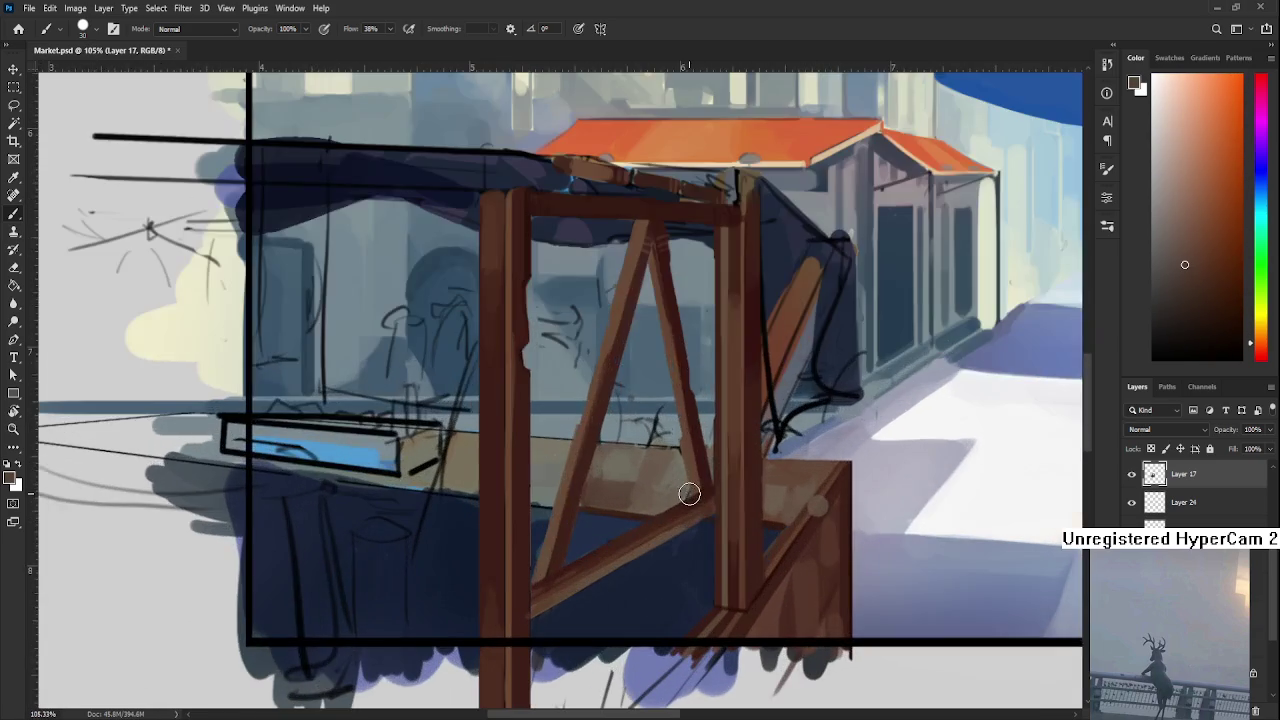
left_click_drag(600, 534, 462, 500)
left_click(562, 545, "alt")
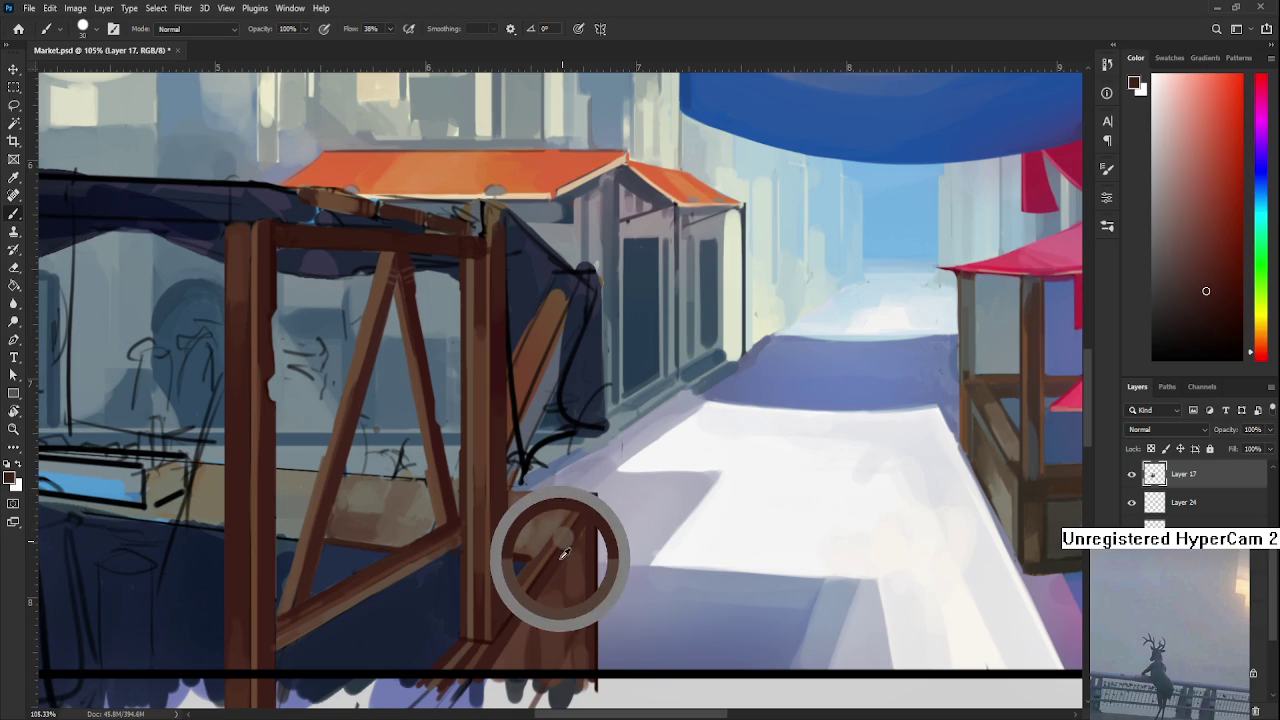
key("bracketleft")
key("bracketleft")
key("bracketleft")
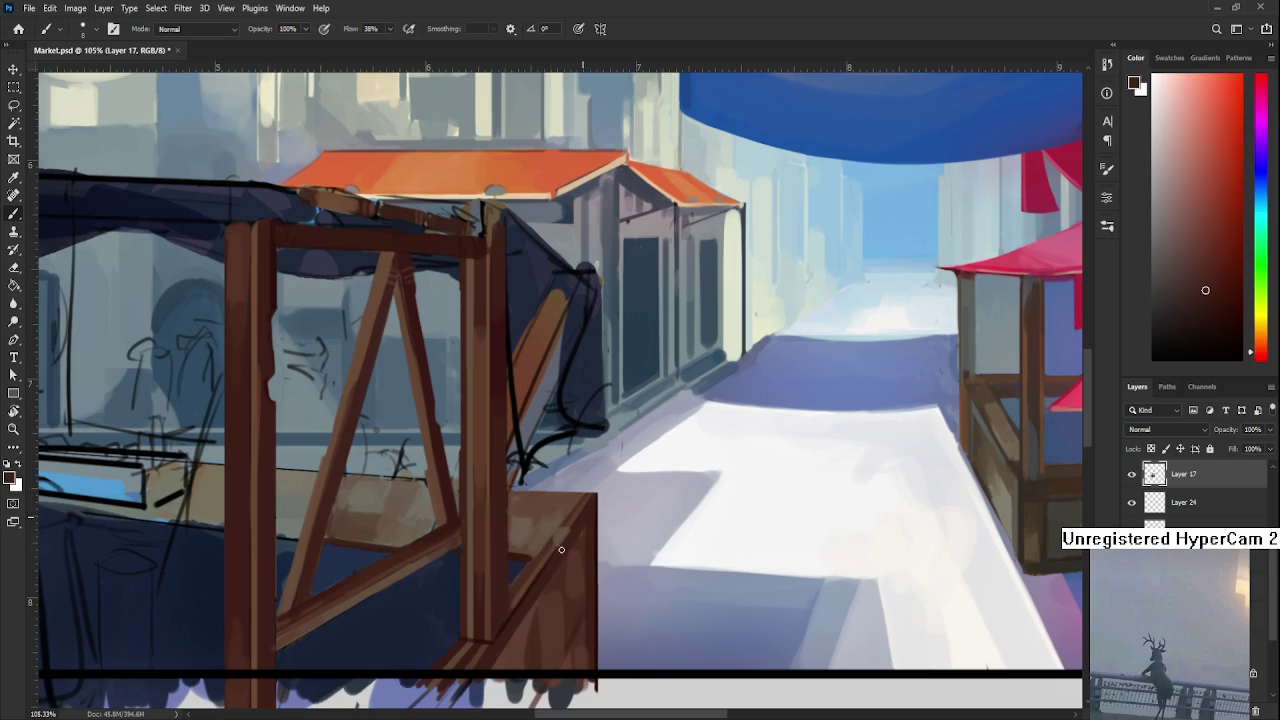
left_click(575, 519, "alt")
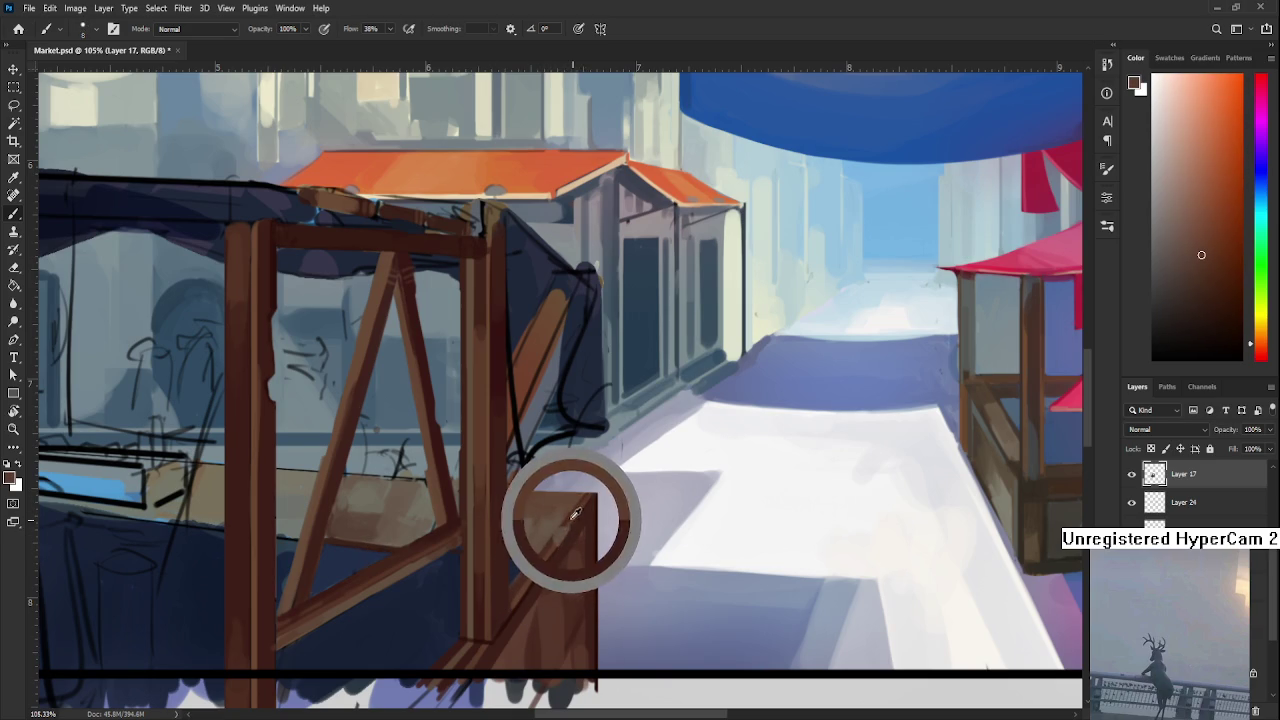
left_click(551, 545, "alt")
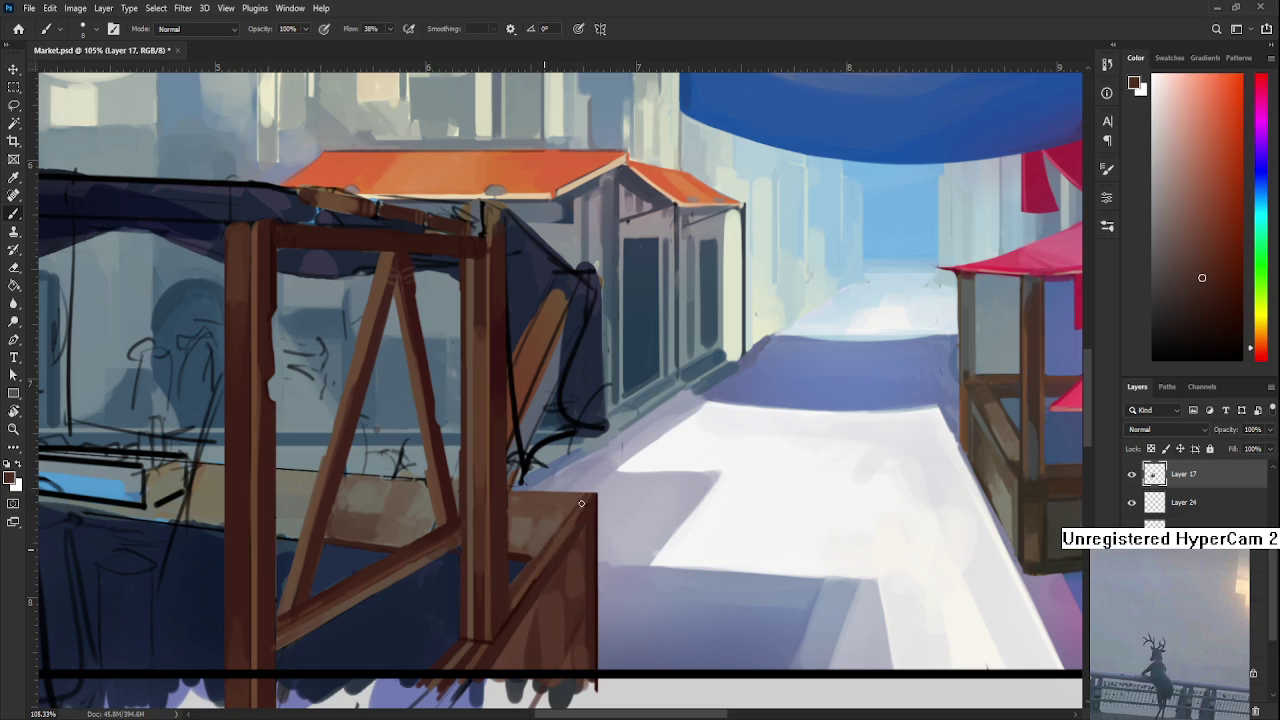
left_click(575, 519, "alt")
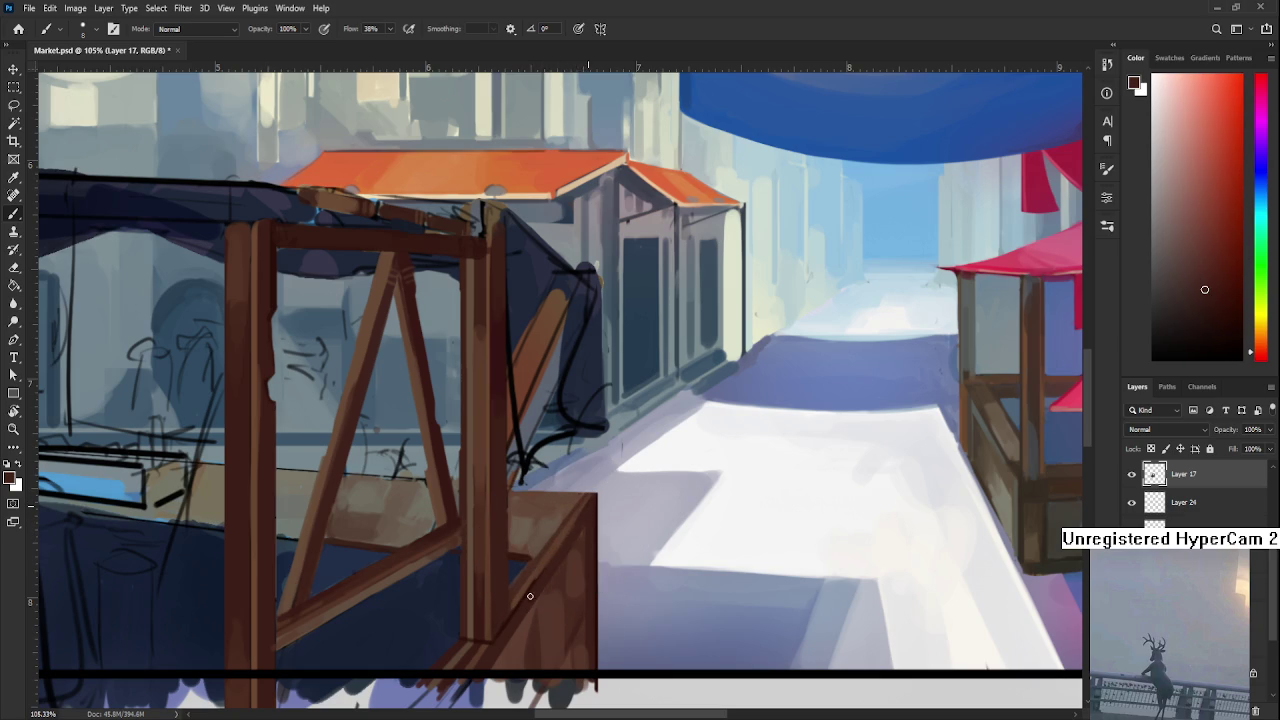
left_click(575, 522, "alt")
Sample muted tan and orange-brown colours from the counter plank
left_click_drag(557, 523, 605, 513)
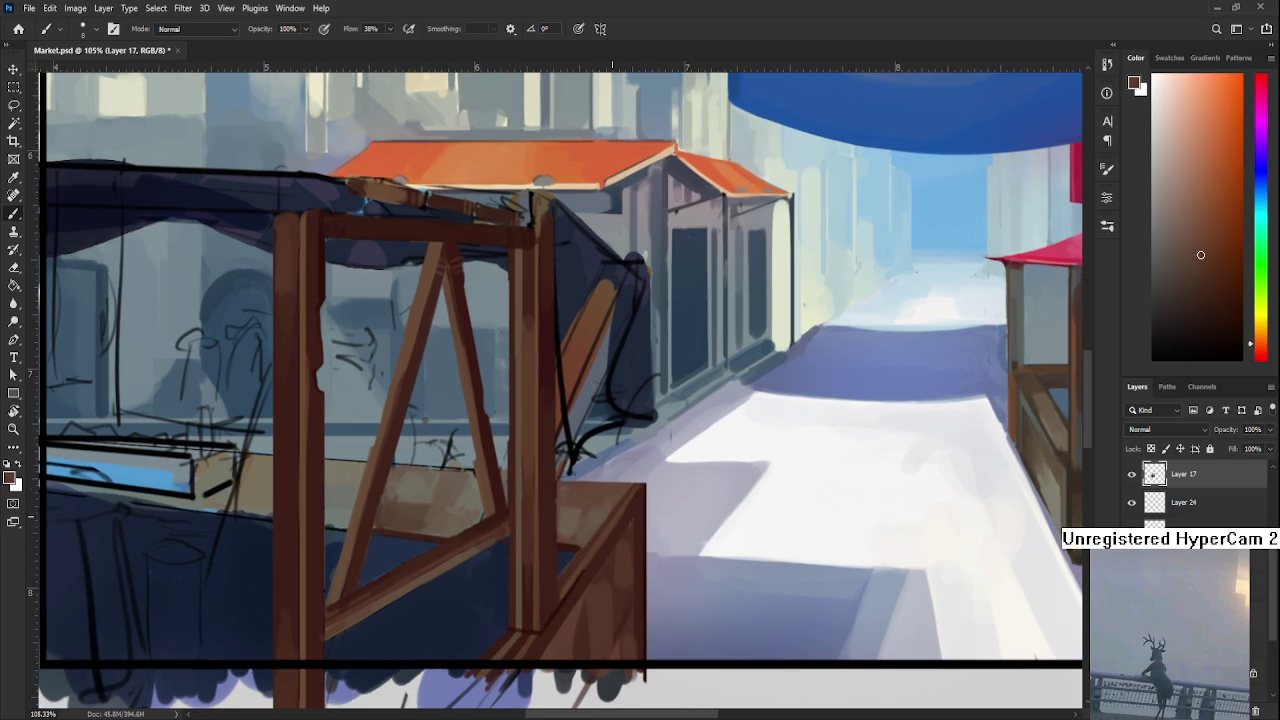
scroll(640, 460, "down", 5, "alt")
scroll(640, 460, "up", 4, "alt")
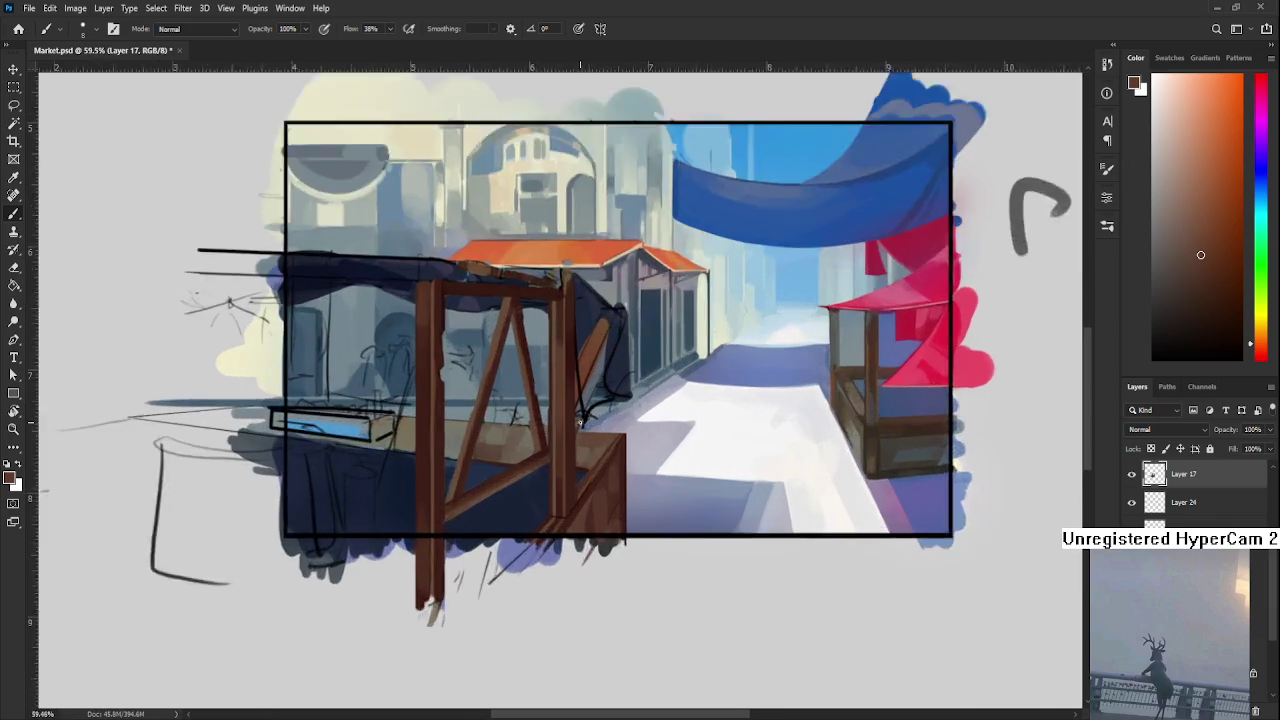
scroll(640, 460, "up", 2, "alt")
left_click_drag(743, 514, 645, 540)
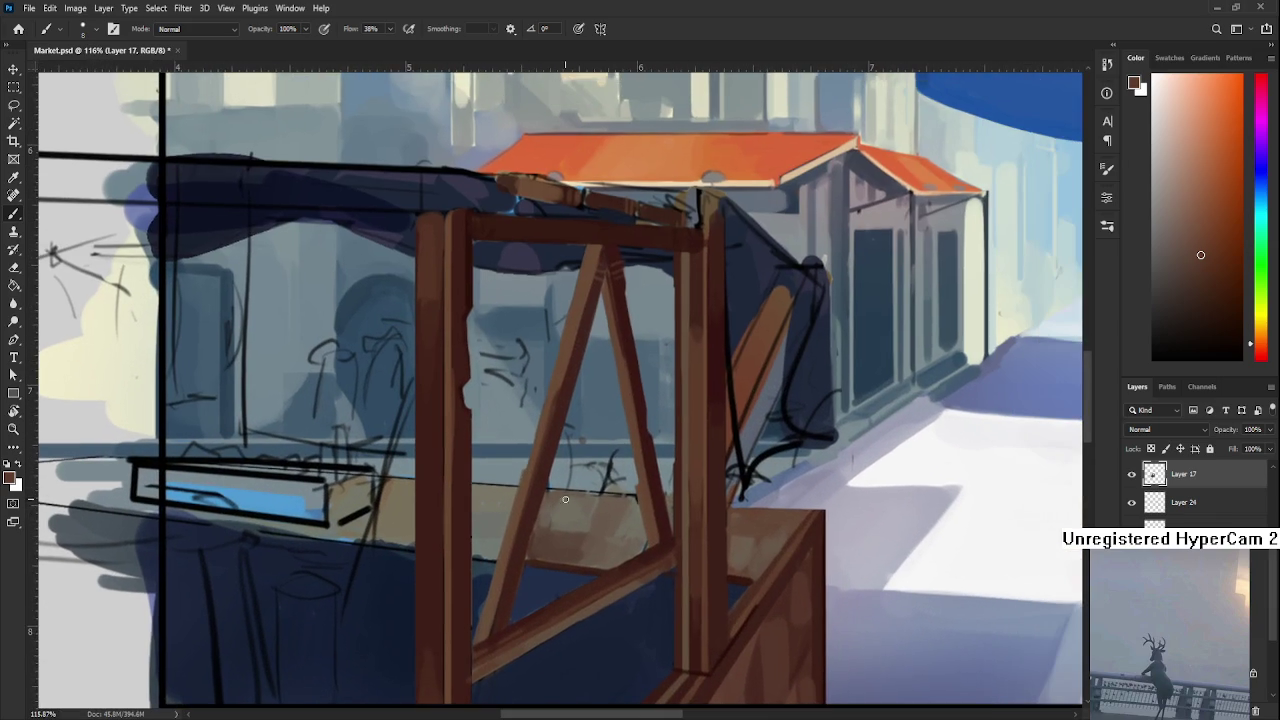
left_click(571, 513, "alt")
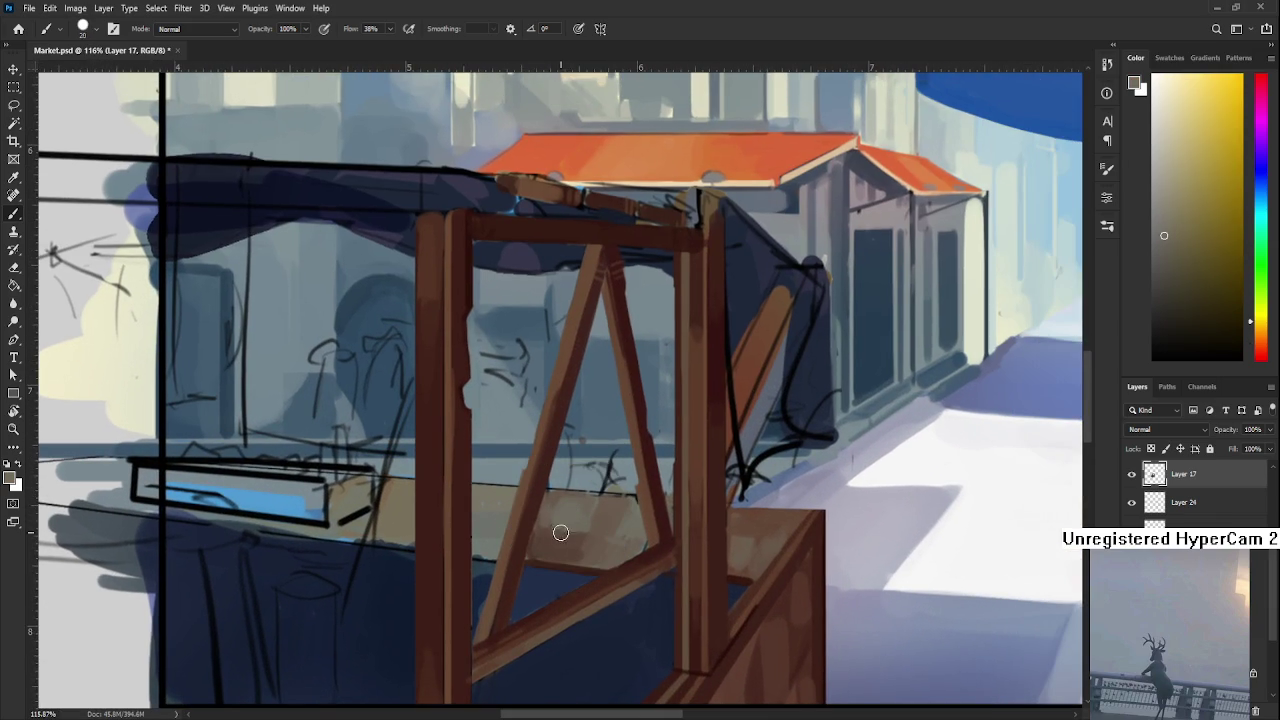
left_click(600, 508, "alt")
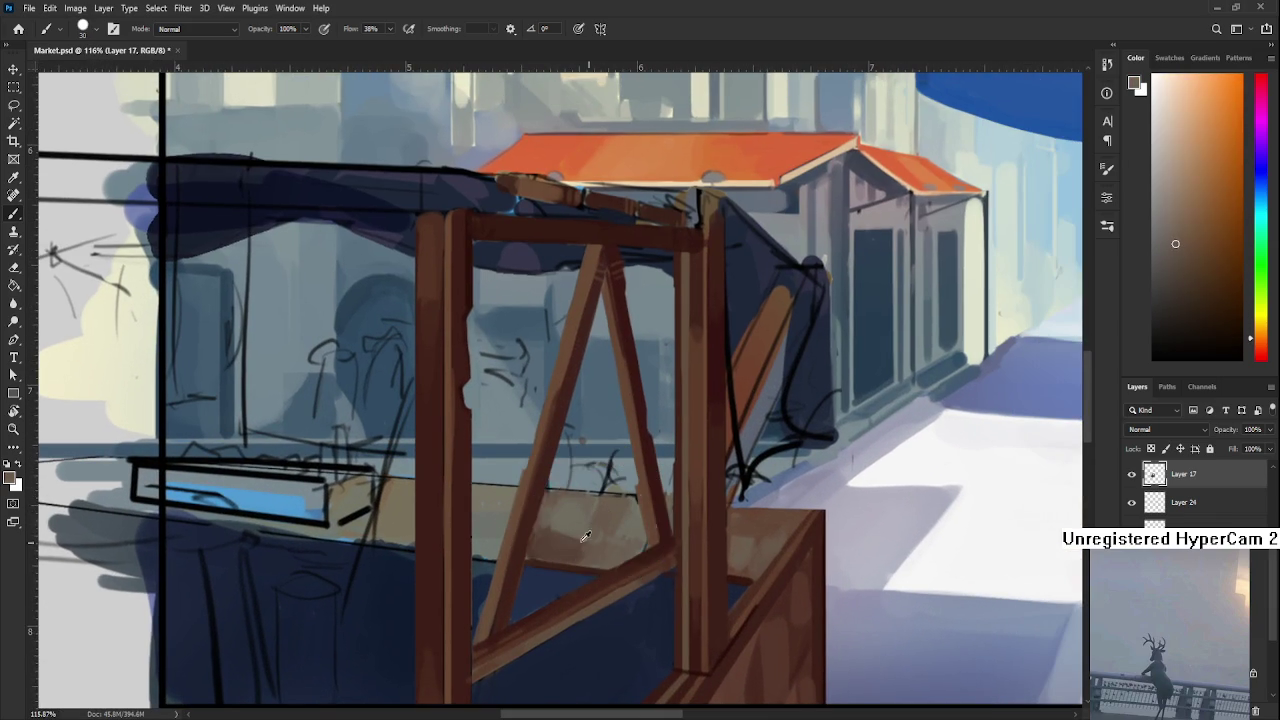
left_click(614, 500, "alt")
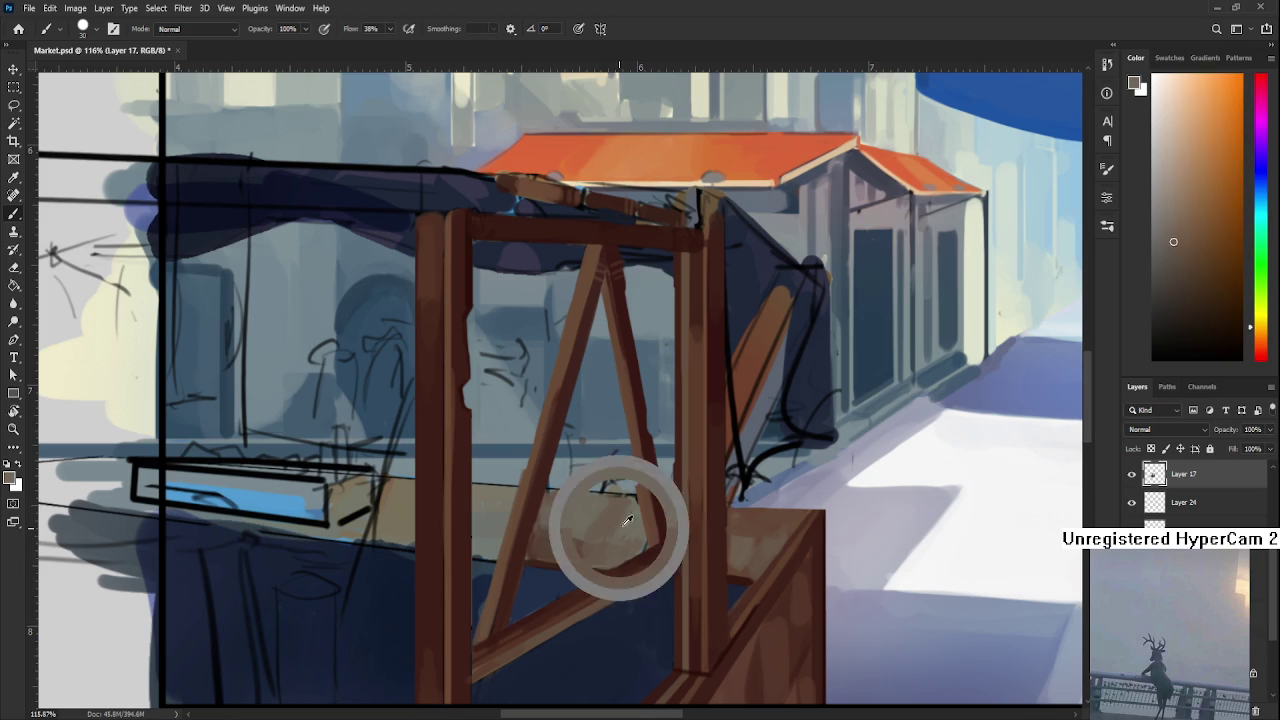
left_click(608, 528, "alt")
left_click(600, 540, "alt")
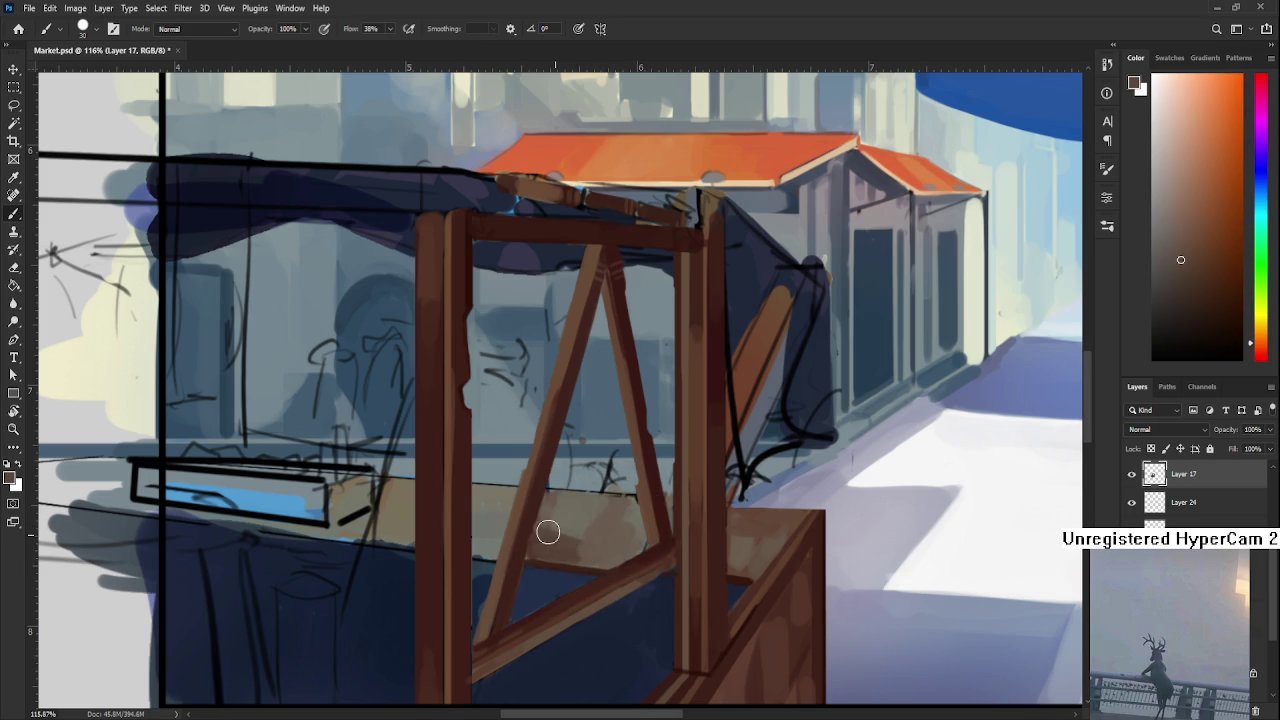
Pick yellow-brown plank tones to lighten the wood between the A-frame legs
left_click(572, 555, "alt")
left_click(575, 540, "alt")
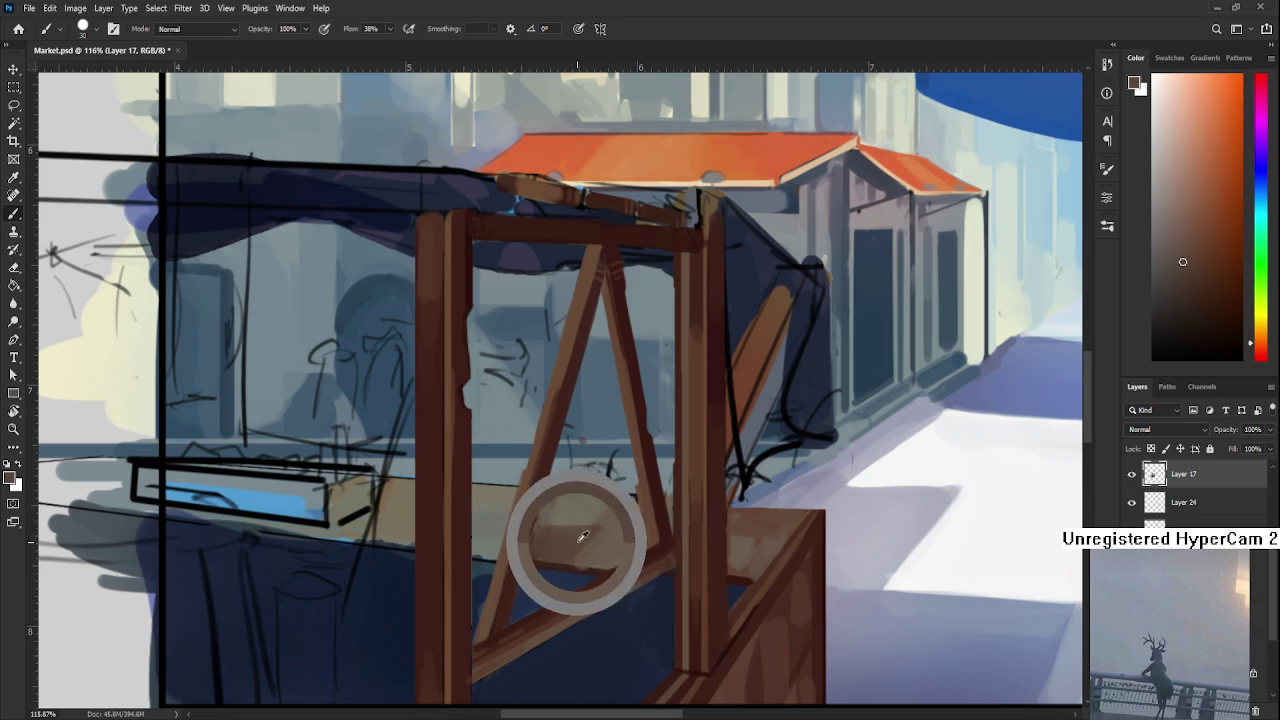
left_click(606, 537, "alt")
left_click(574, 519, "alt")
left_click(579, 548, "alt")
left_click(589, 515, "alt")
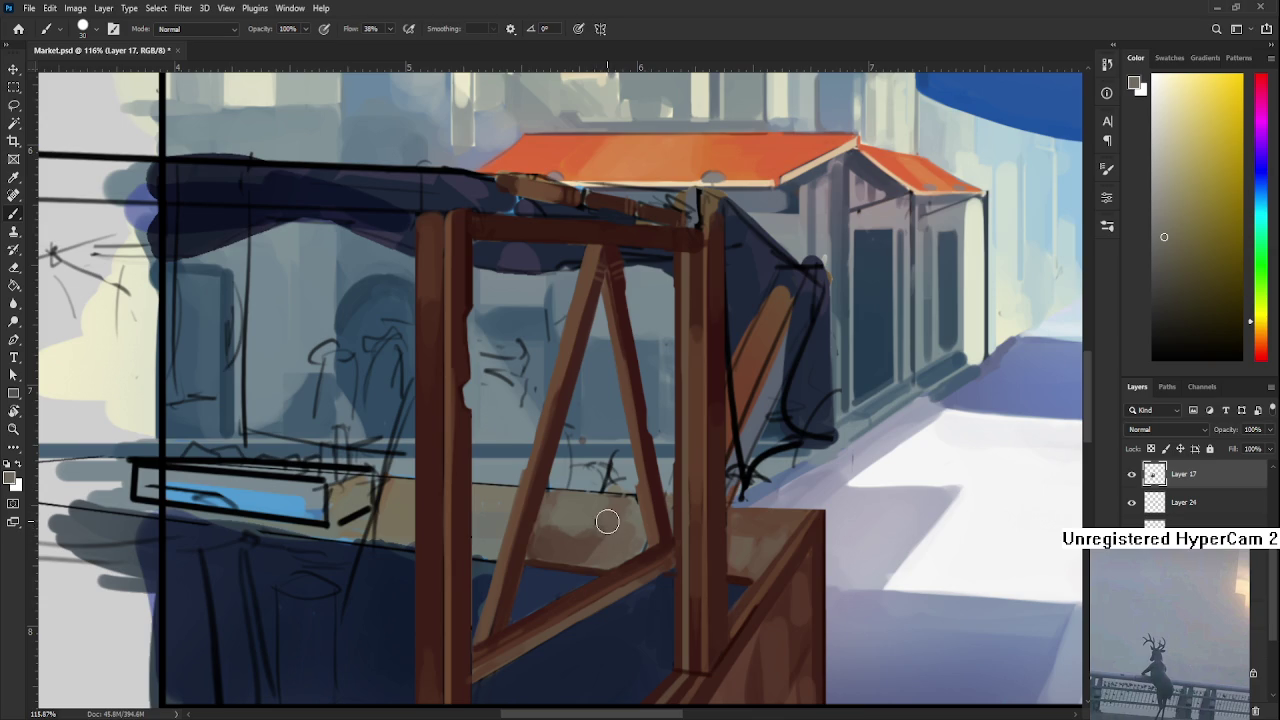
scroll(607, 521, "down", 3)
scroll(607, 521, "down", 2)
scroll(657, 557, "up", 5)
scroll(676, 558, "up", 1)
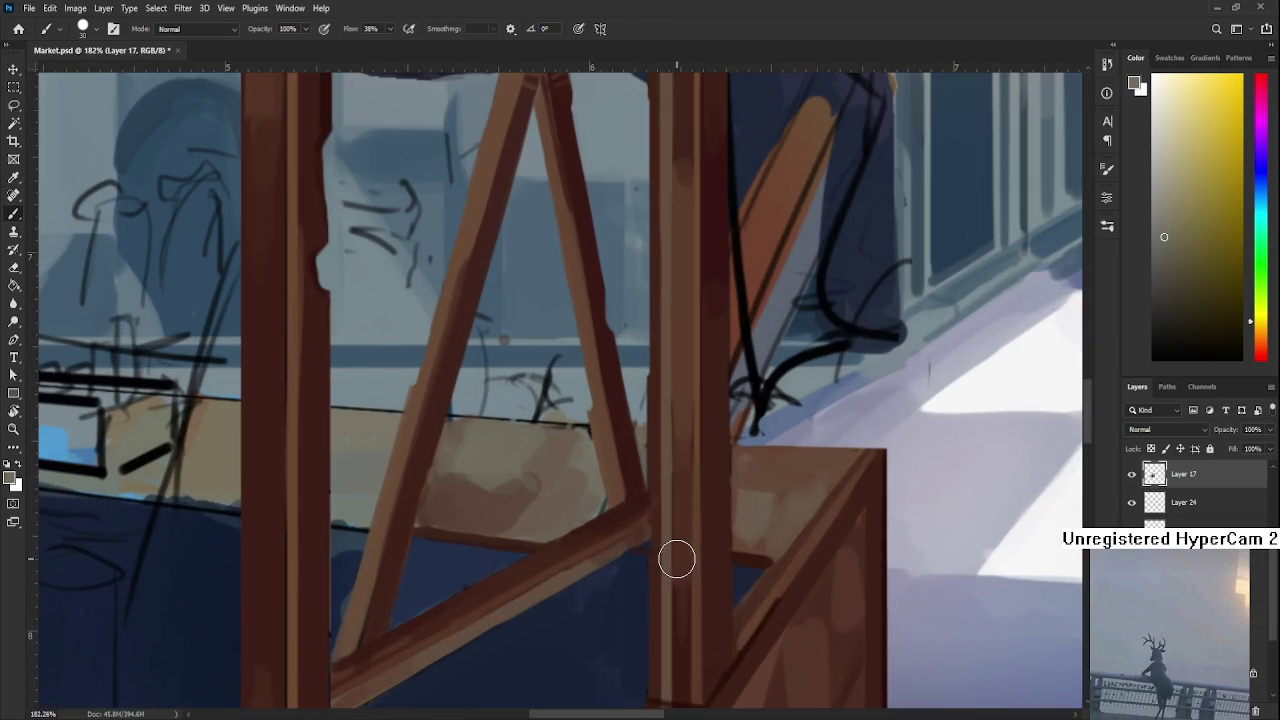
Rotate the canvas about 74° along the diagonal beams and sample an orange-brown from a beam
key("r")
mouse_move(676, 558)
left_mouse_down()
mouse_move(314, 603)
mouse_move(471, 600)
mouse_move(432, 560)
mouse_move(451, 557)
left_mouse_up()
key("r")
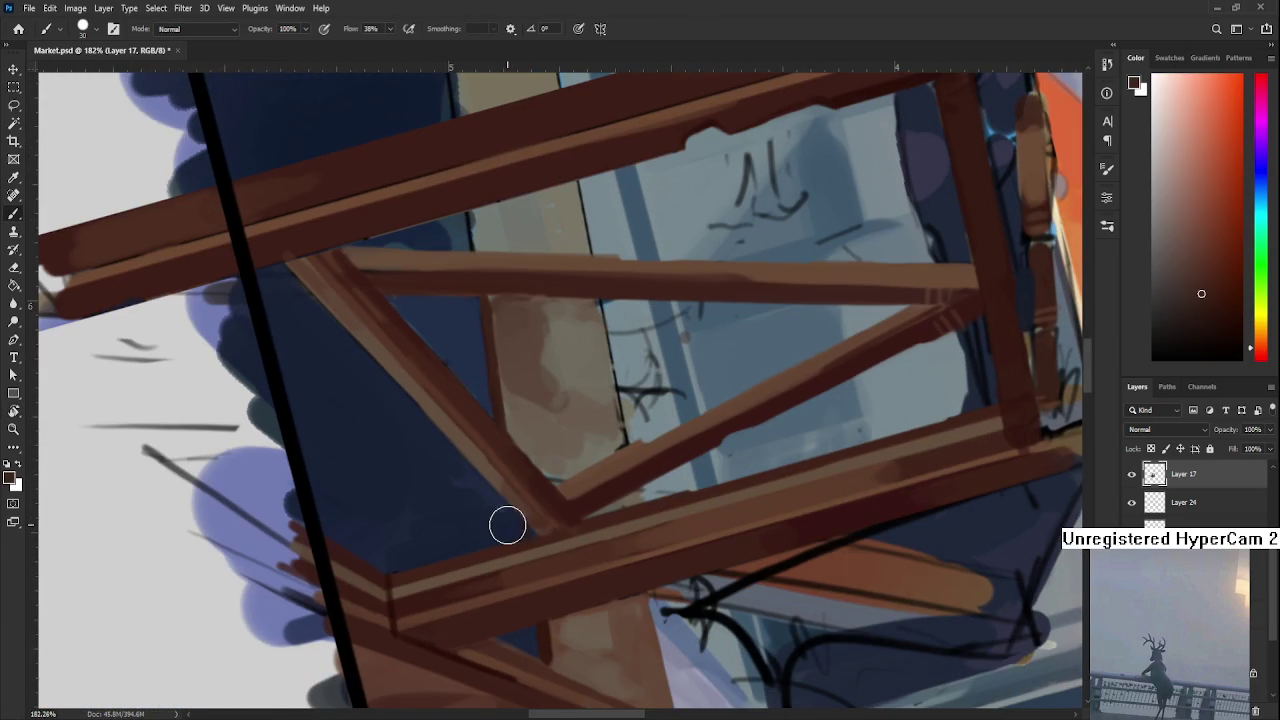
mouse_move(511, 517)
left_mouse_down()
mouse_move(566, 566)
mouse_move(559, 590)
left_mouse_up()
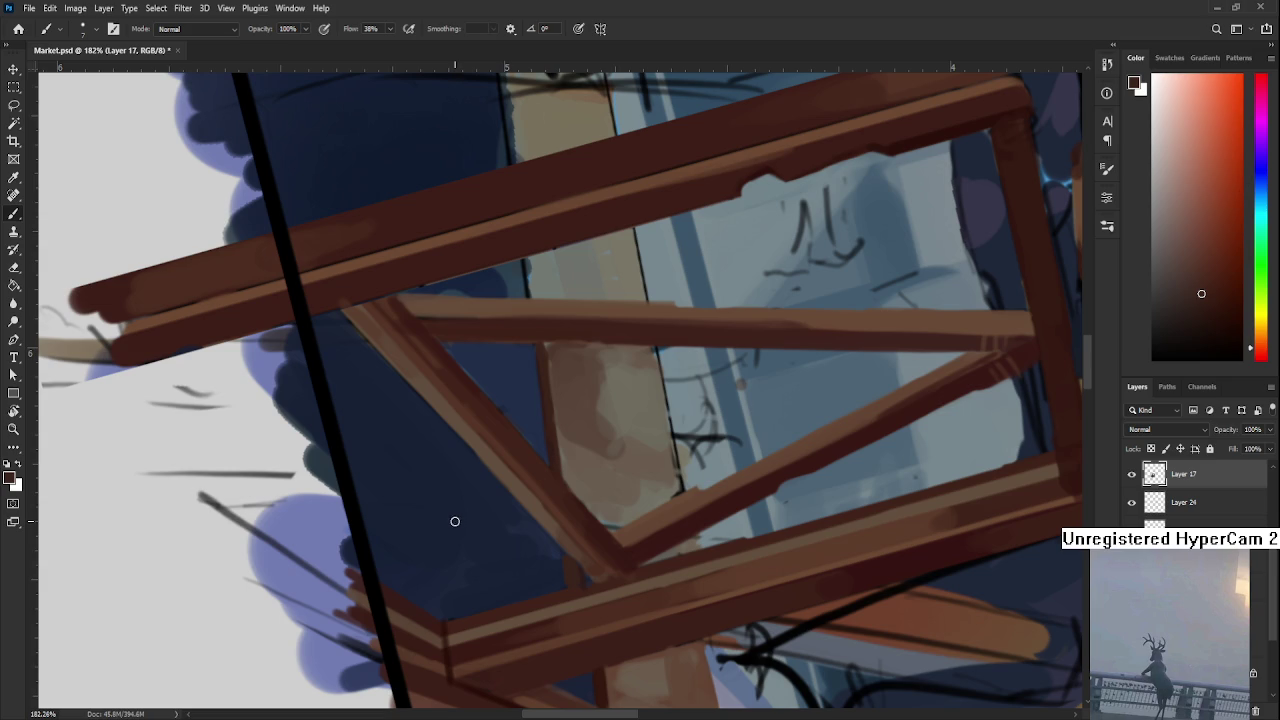
left_click(466, 594, "alt")
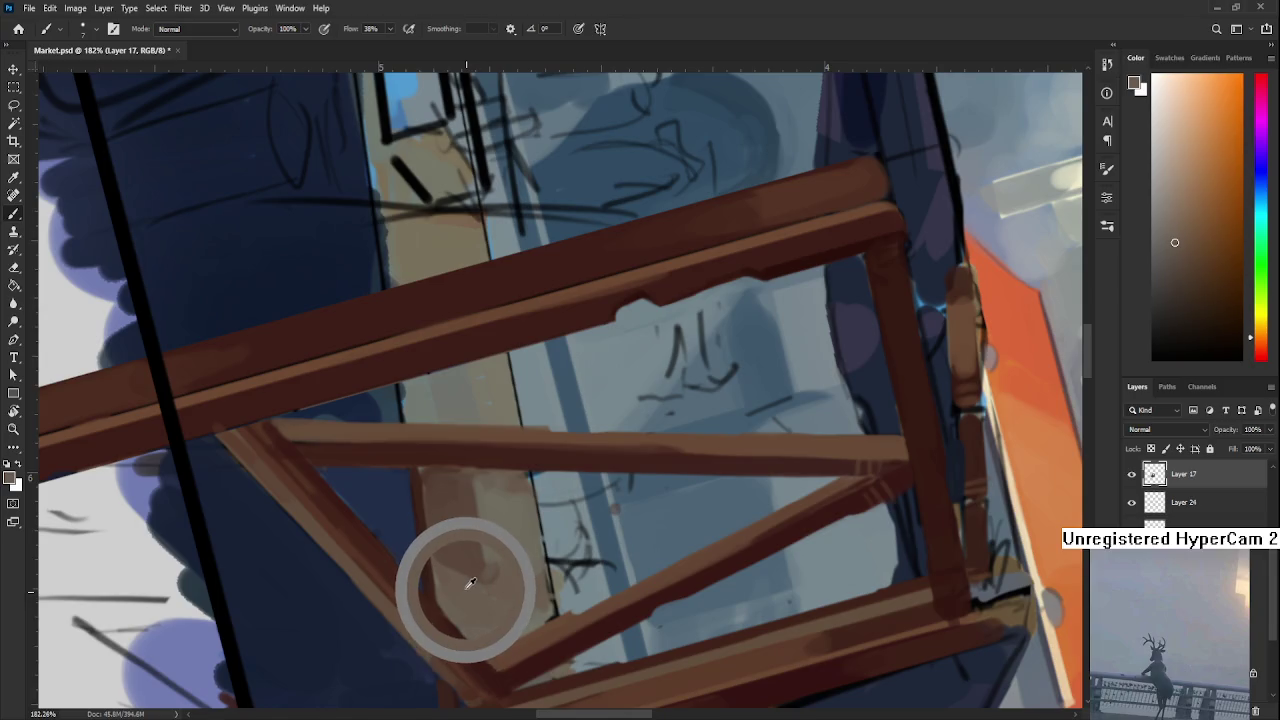
Enlarge the brush, paint a light brown stroke on the tan plank, and resample beam browns
left_click(466, 594, "alt")
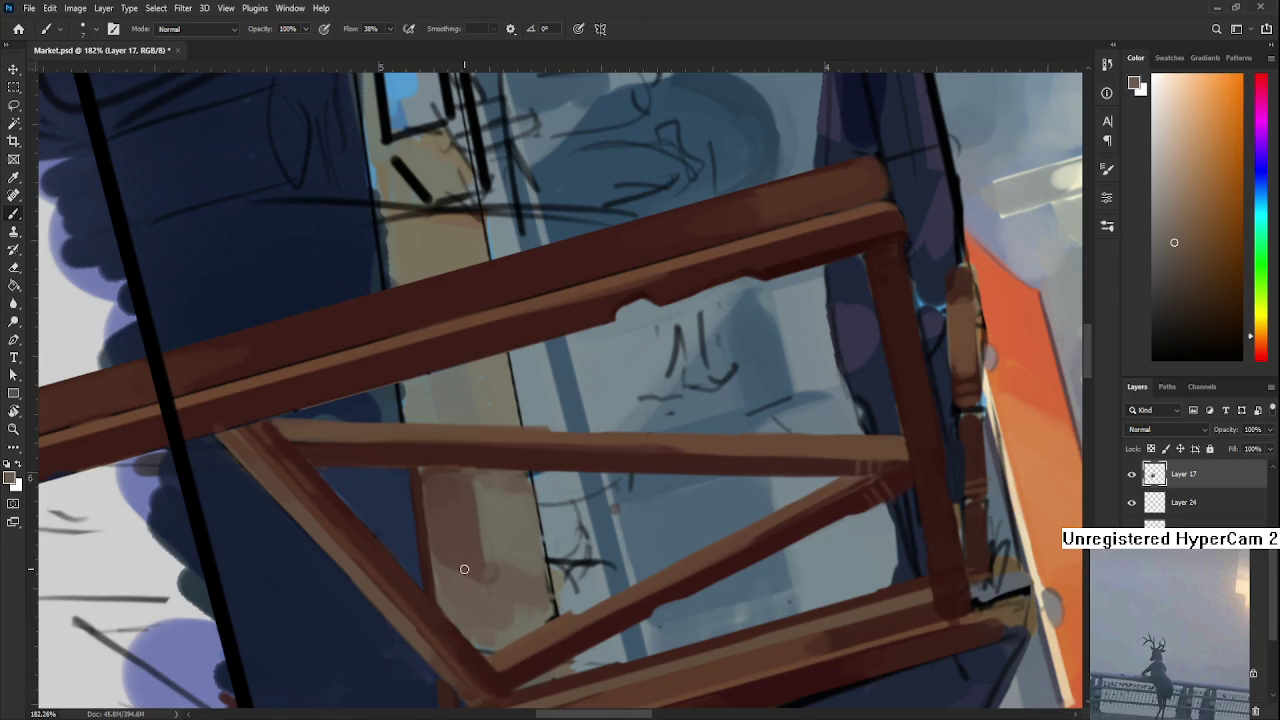
key("bracketright")
key("bracketright")
left_click_drag(464, 557, 477, 583)
left_click(464, 508, "alt")
left_click(463, 516, "alt")
left_click(455, 518, "alt")
left_click(450, 567, "alt")
left_click(455, 563, "alt")
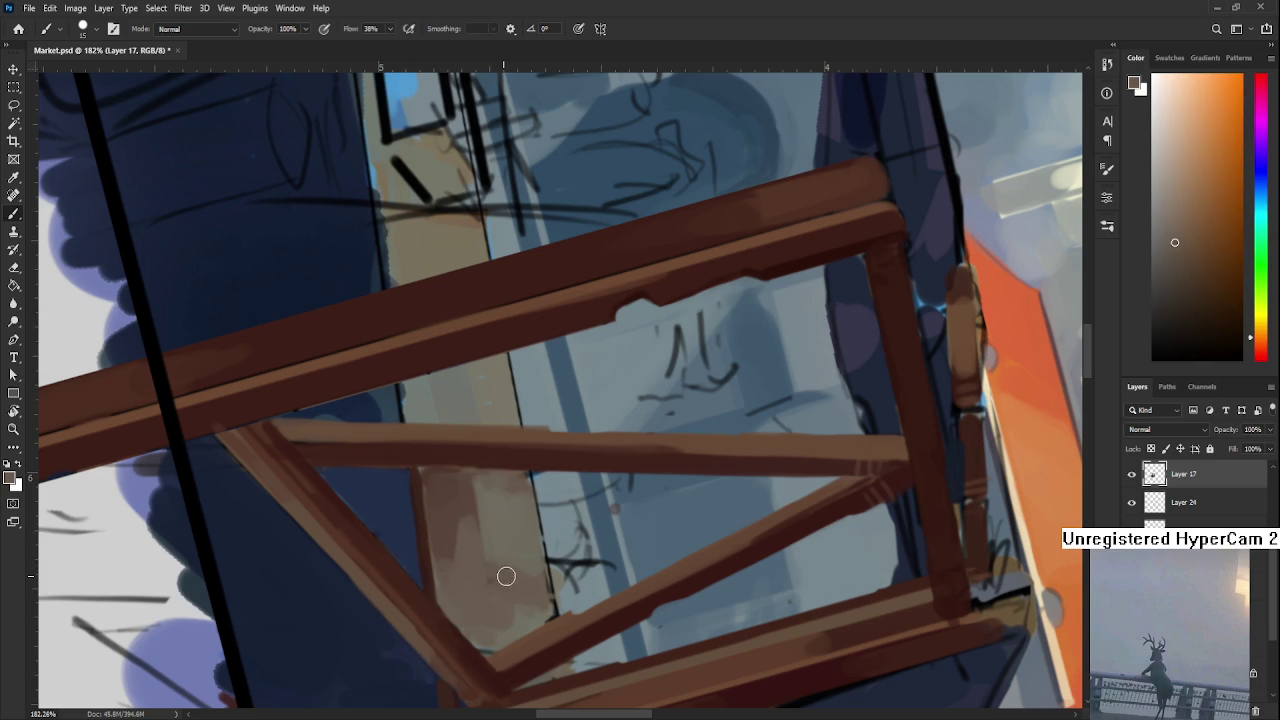
left_click(503, 542, "alt")
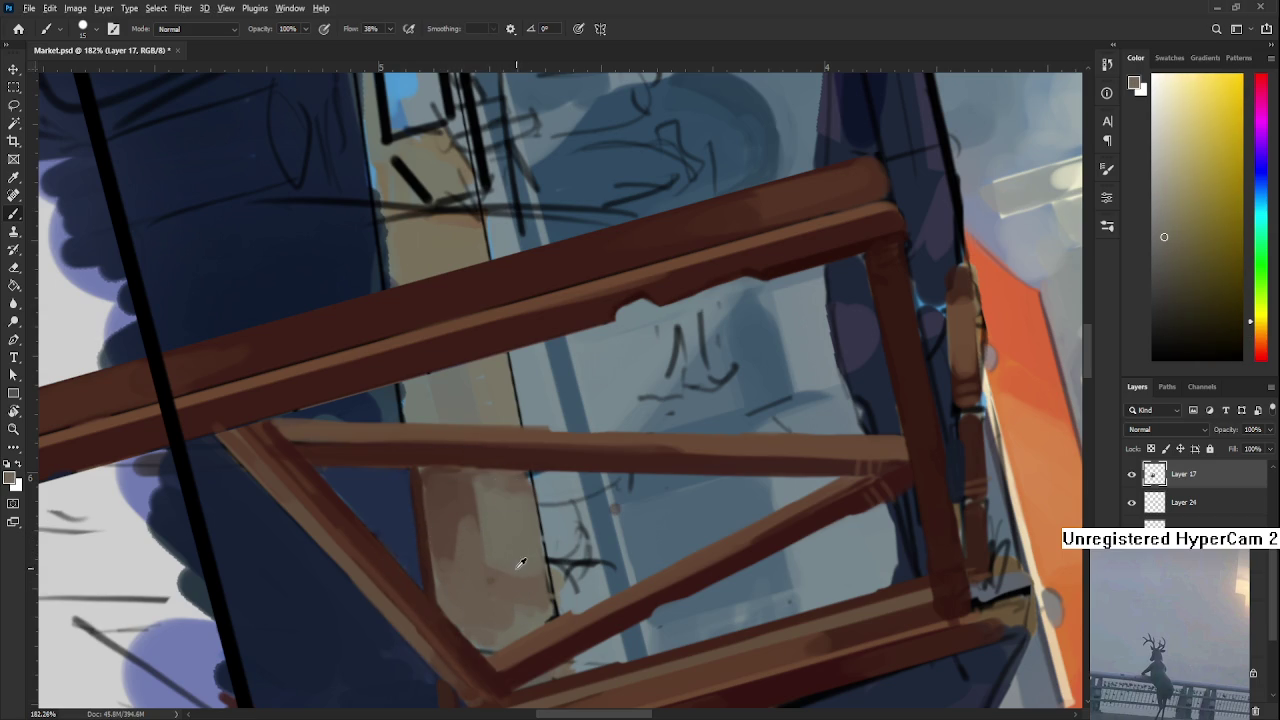
left_click(504, 555, "alt")
left_click(506, 575, "alt")
left_click(505, 581, "alt")
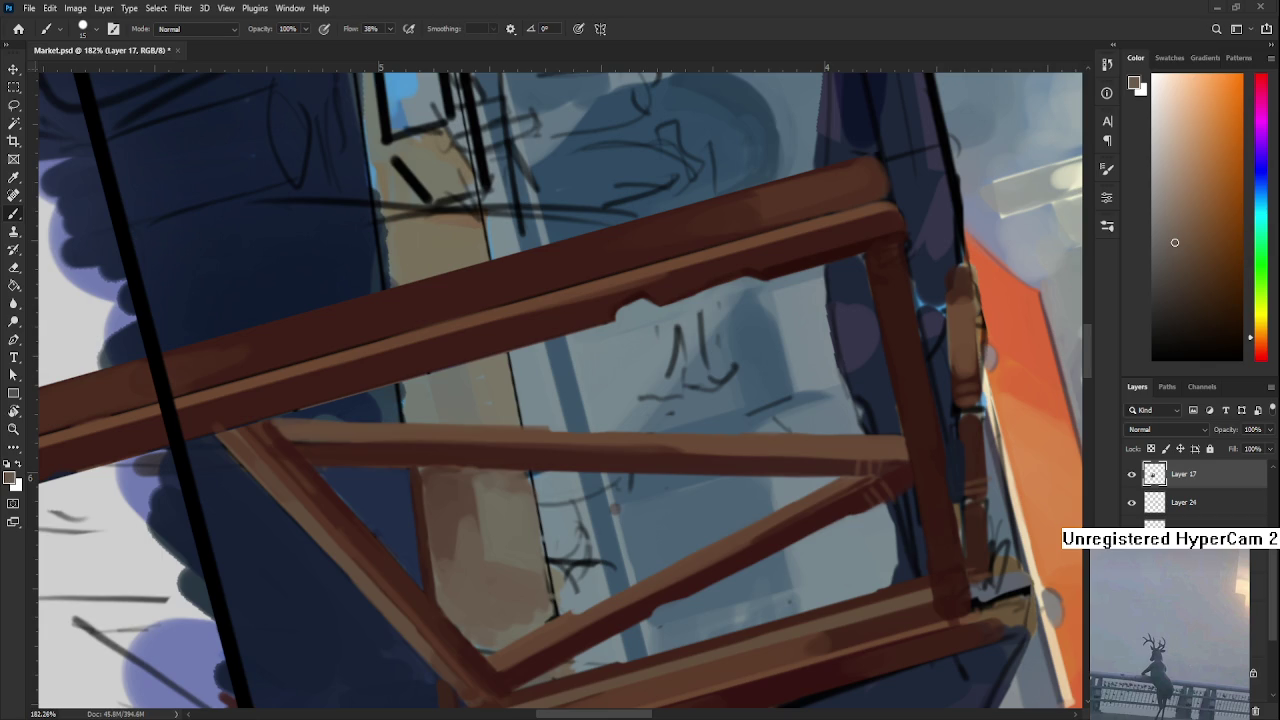
Sample varied wood tones from the tan plank
left_click(473, 539, "alt")
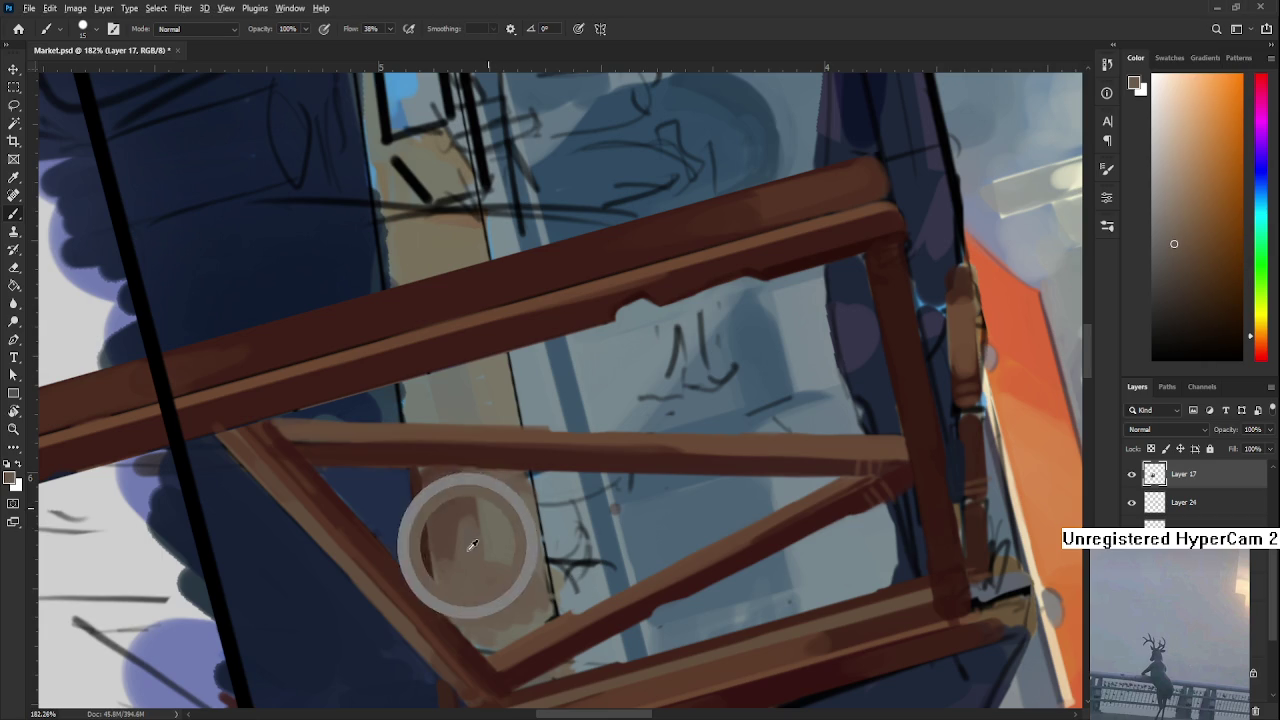
left_click(468, 545, "alt")
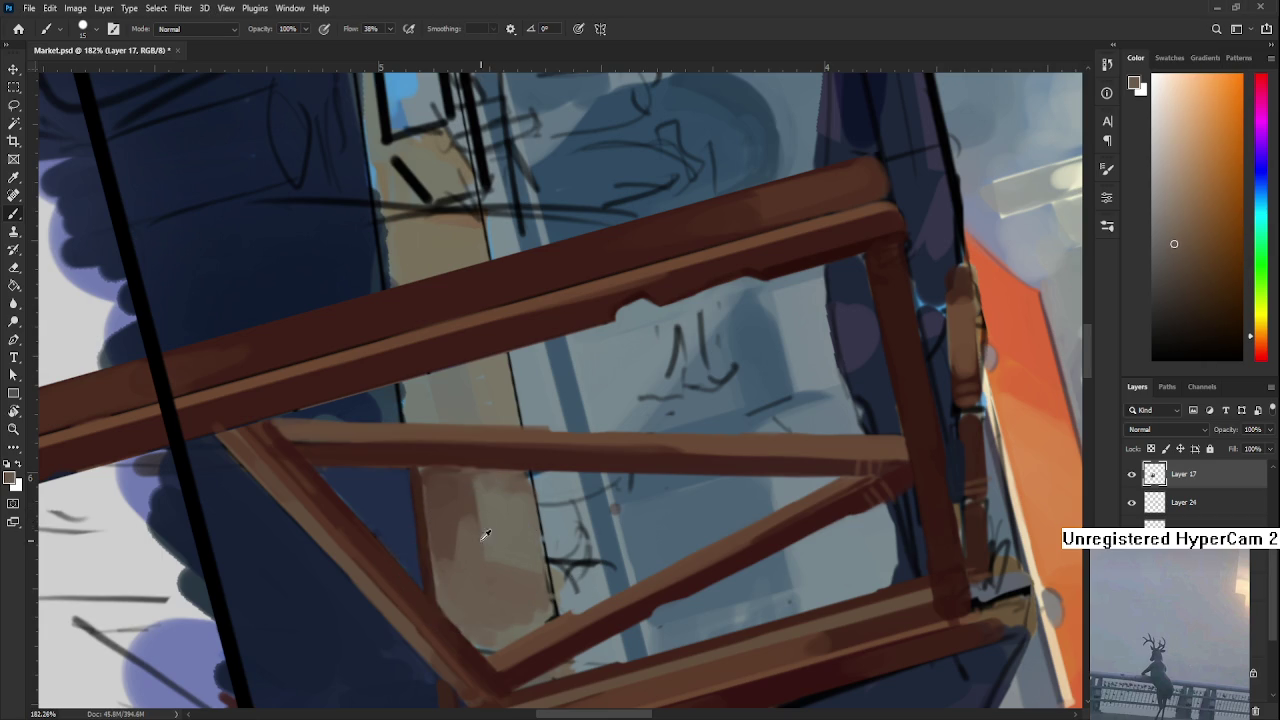
left_click(467, 498, "alt")
left_click(482, 562, "alt")
left_click(480, 530, "alt")
left_click(478, 502, "alt")
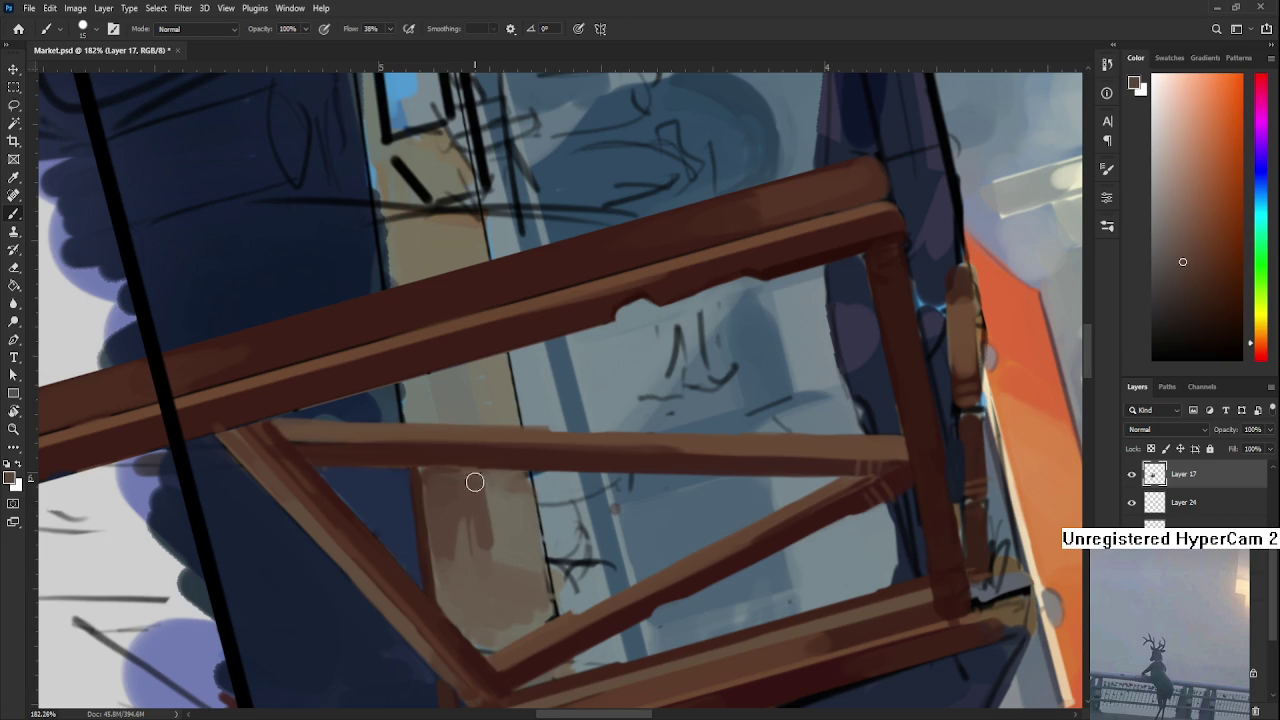
Sample yellowish plank tones and several browns from the crate
mouse_move(467, 482)
left_mouse_down()
mouse_move(445, 501)
mouse_move(448, 526)
left_mouse_up()
left_click(445, 520, "alt")
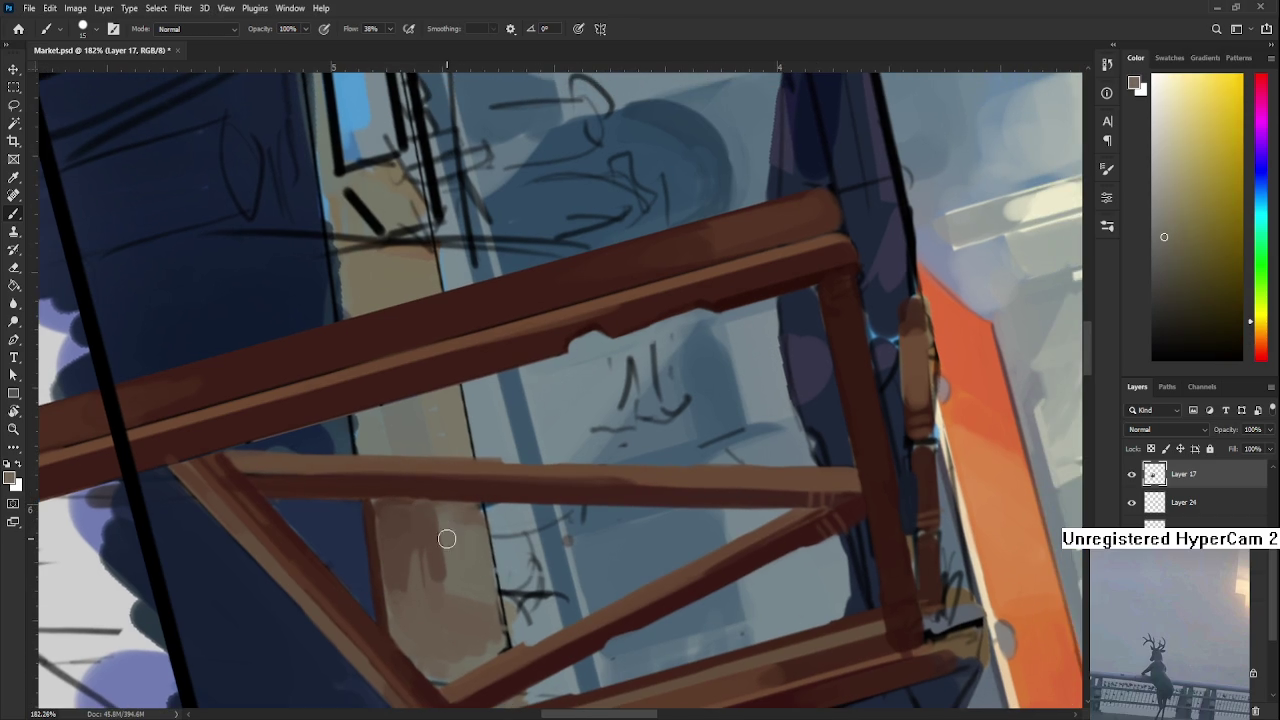
left_click(430, 530, "alt")
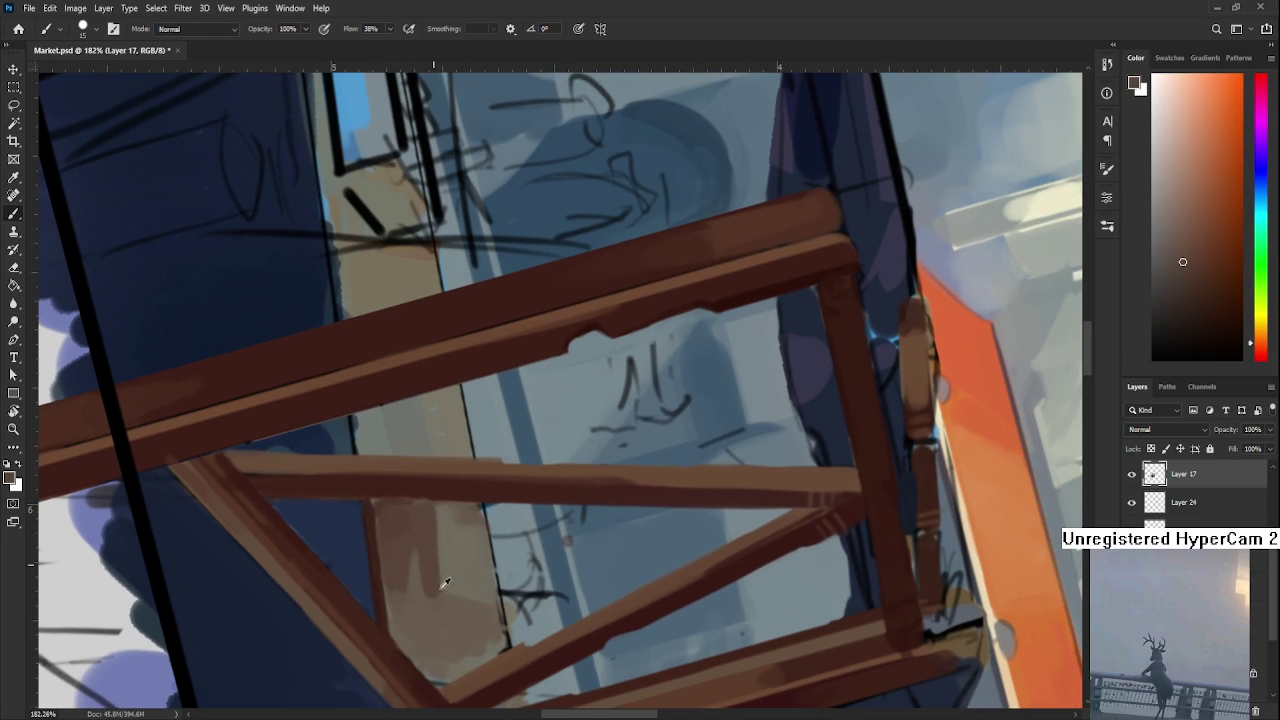
left_click(430, 595, "alt")
left_click(430, 590, "alt")
left_click(420, 588, "alt")
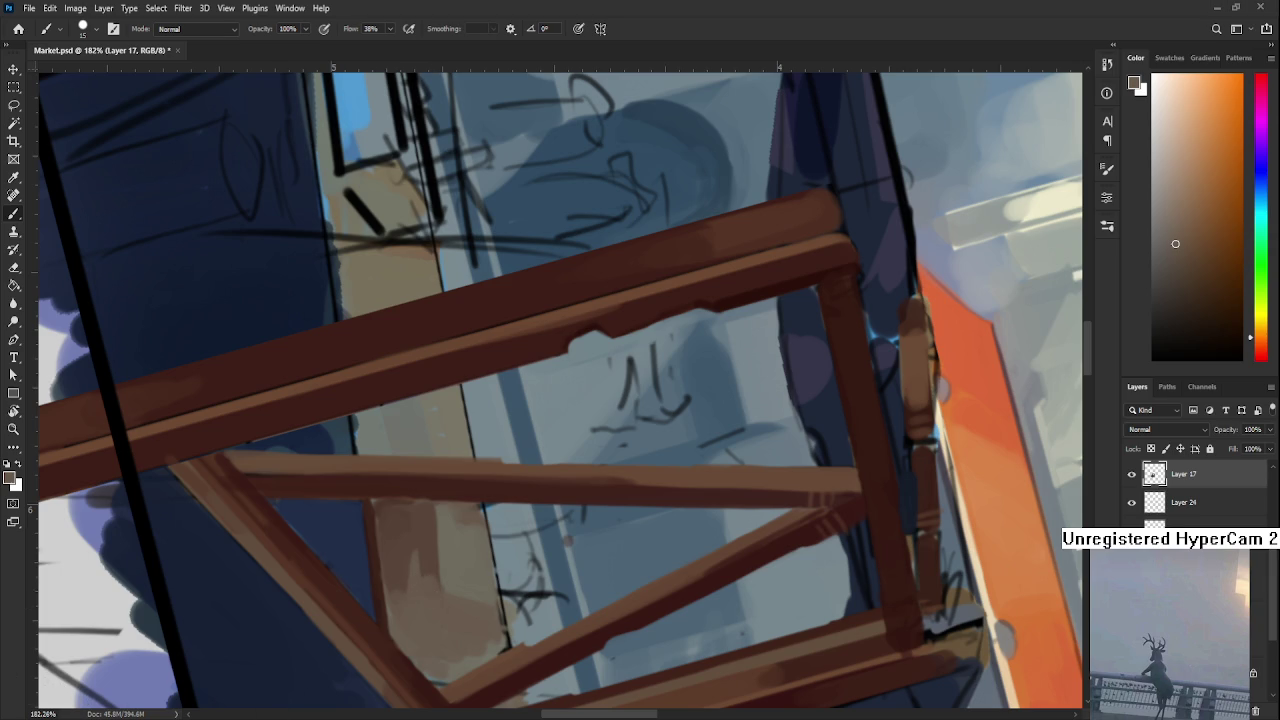
scroll(467, 622, "down", 1)
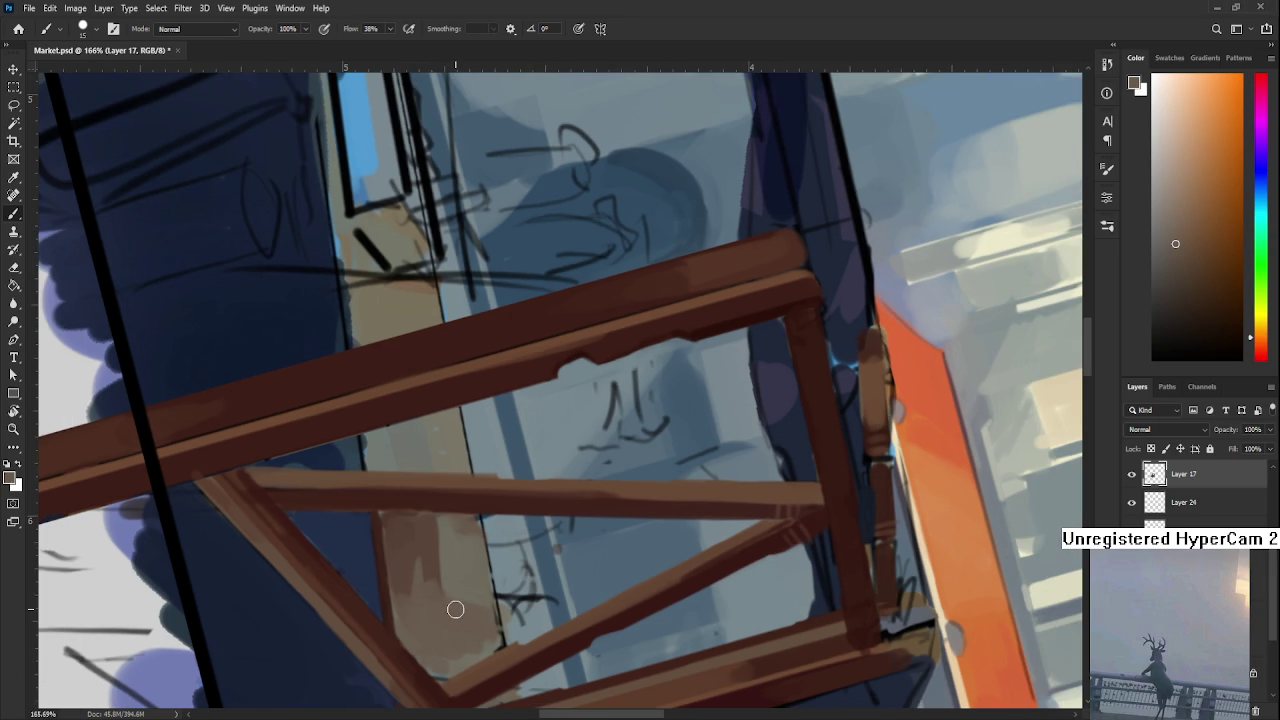
Rotate the view about 14° and paint light brown strokes on the crate top
key("r")
left_click_drag(424, 620, 728, 566)
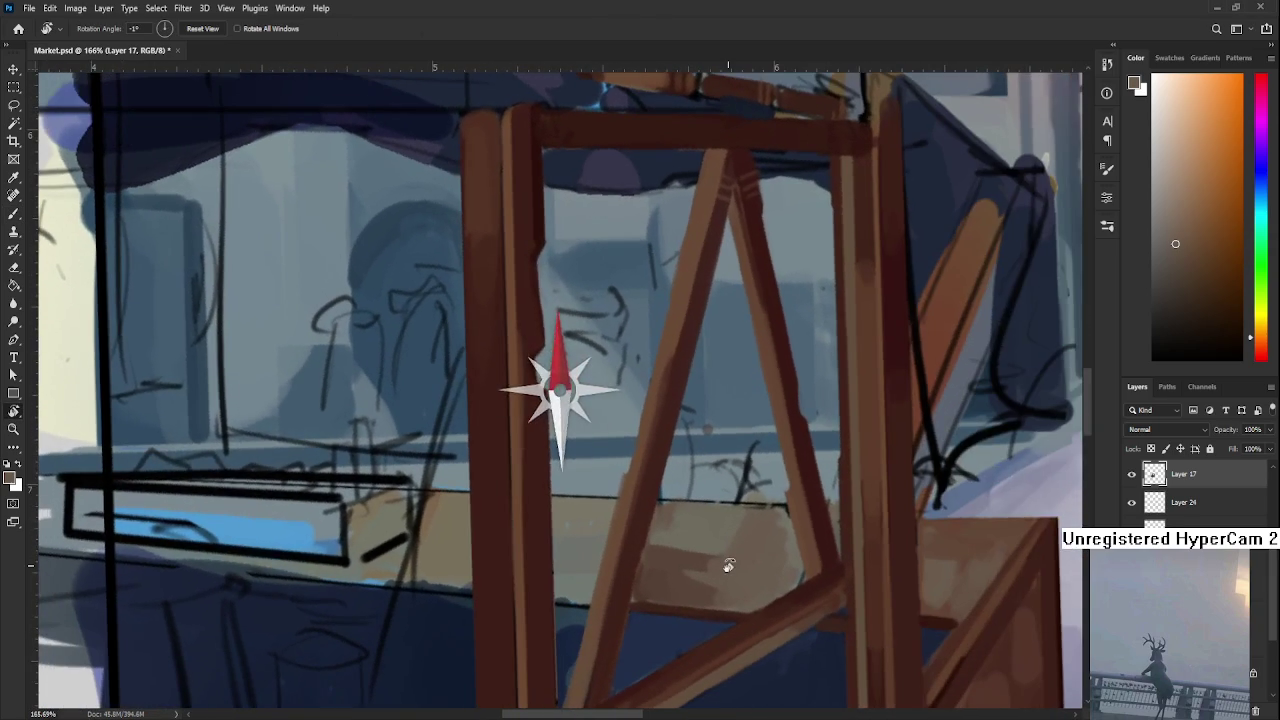
mouse_move(772, 547)
left_mouse_down()
mouse_move(686, 529)
mouse_move(410, 537)
left_mouse_up()
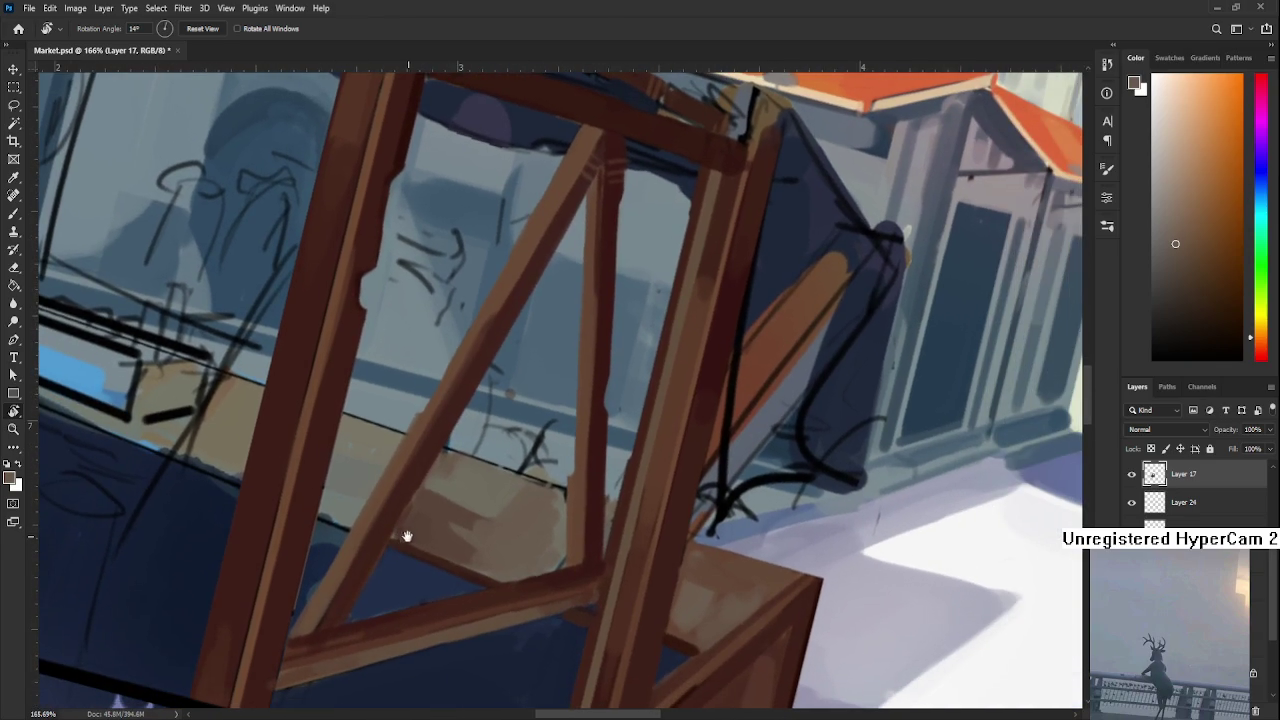
key("b")
left_click(423, 486, "alt")
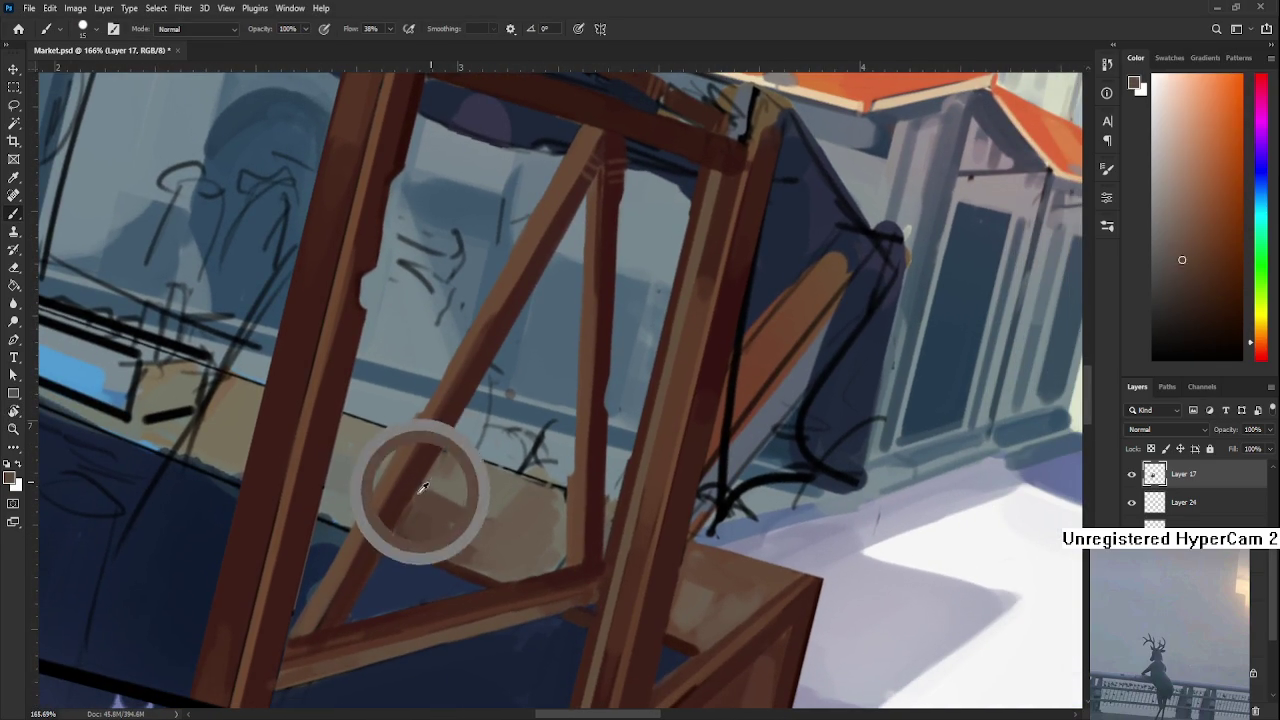
left_click_drag(485, 538, 515, 505)
left_click(483, 539, "alt")
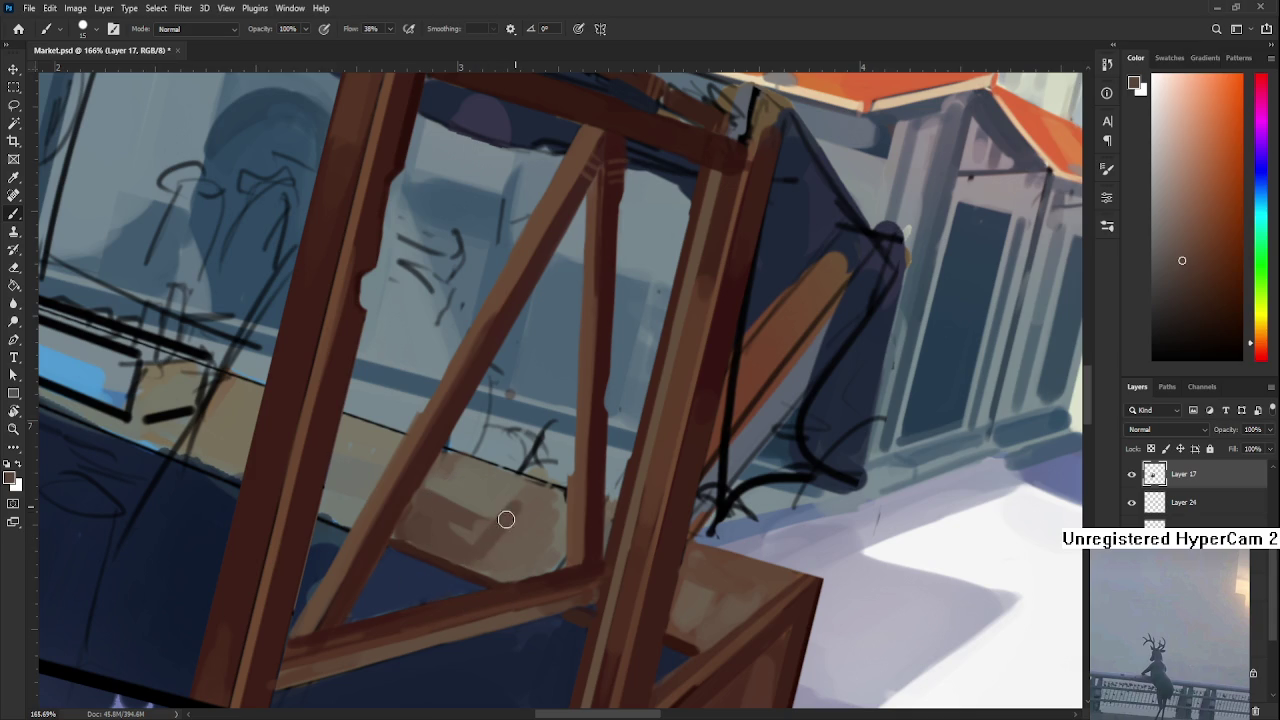
Sample darker and lighter crate browns for further highlights
left_click(525, 495, "alt")
left_click(533, 488, "alt")
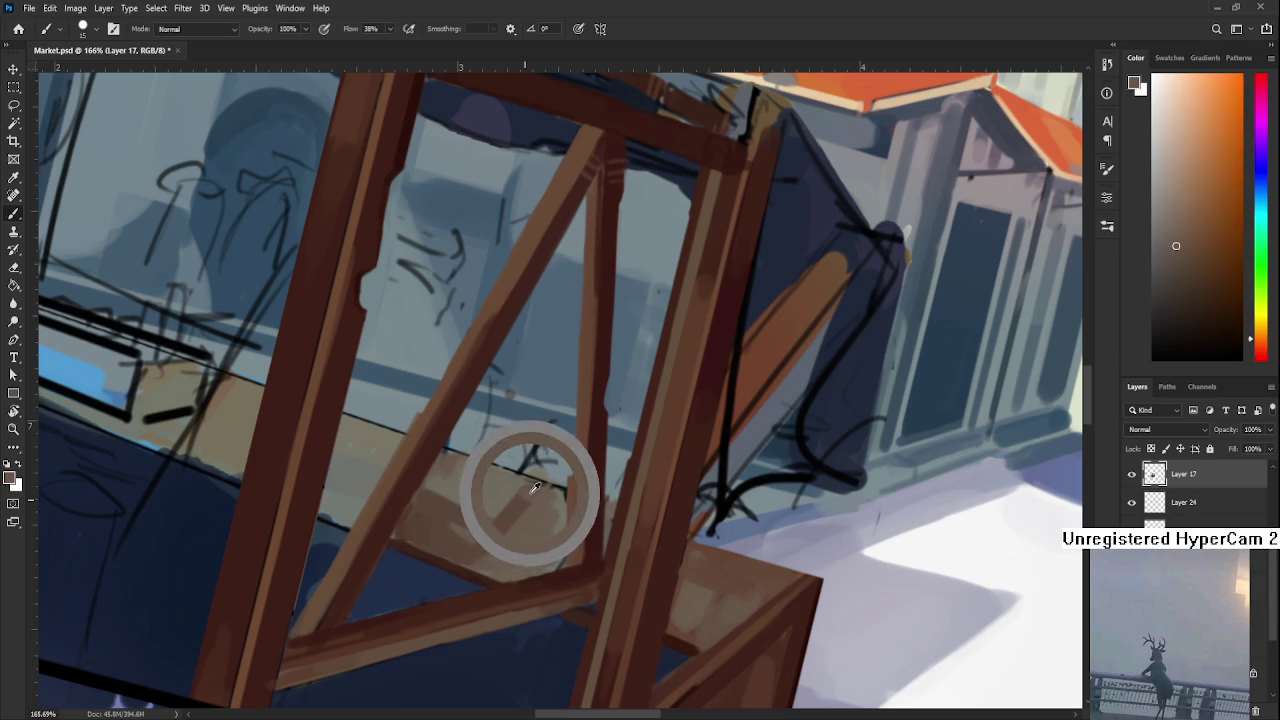
left_click(491, 529, "alt")
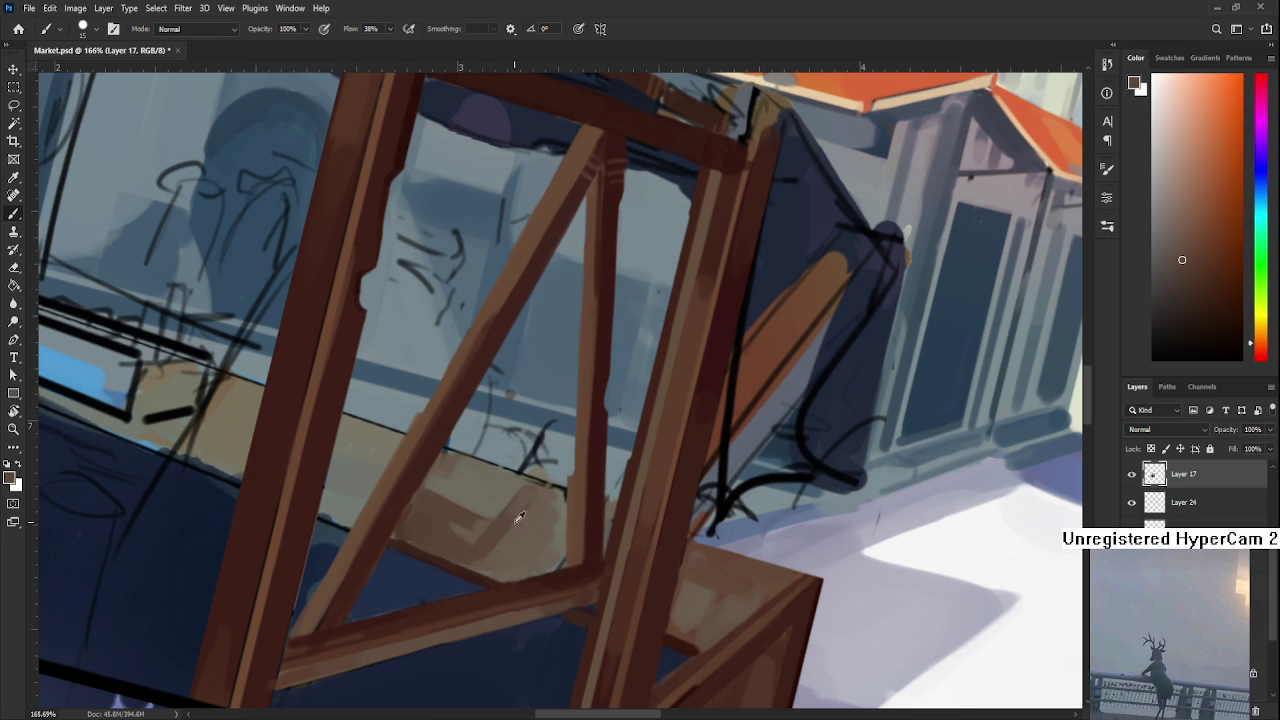
left_click(500, 548, "alt")
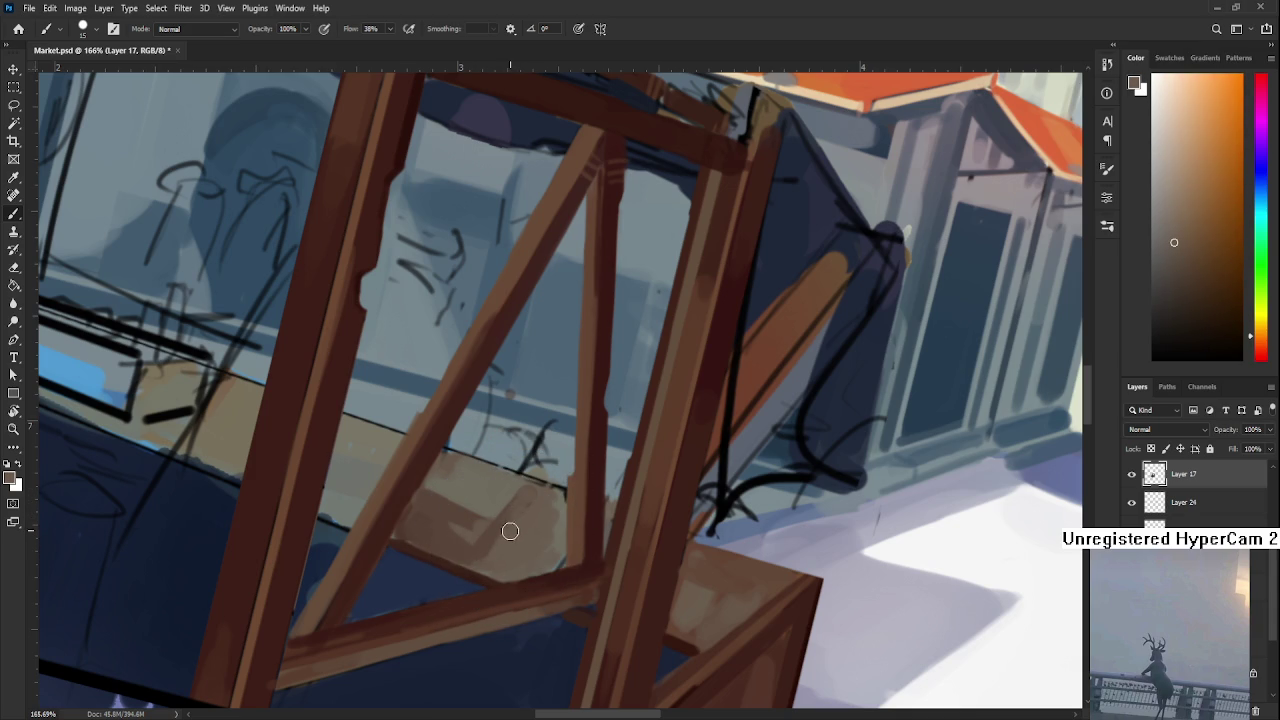
left_click(500, 525, "alt")
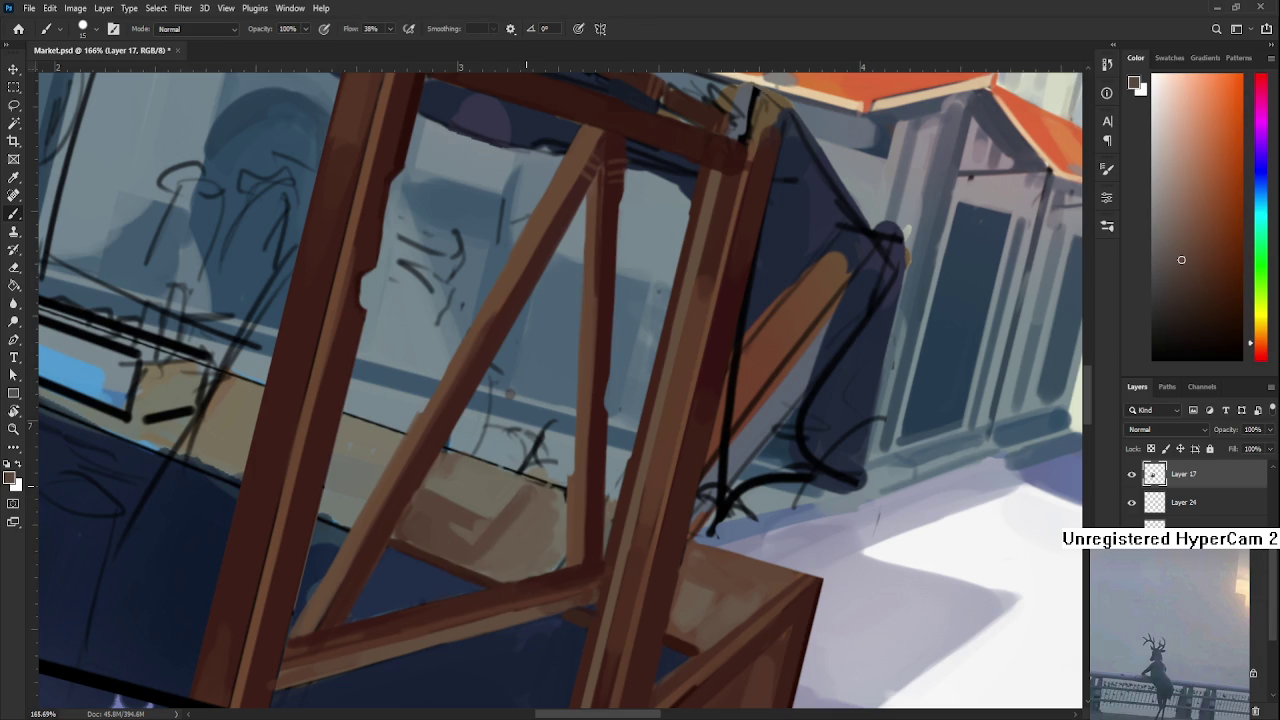
scroll(506, 557, "down", 2)
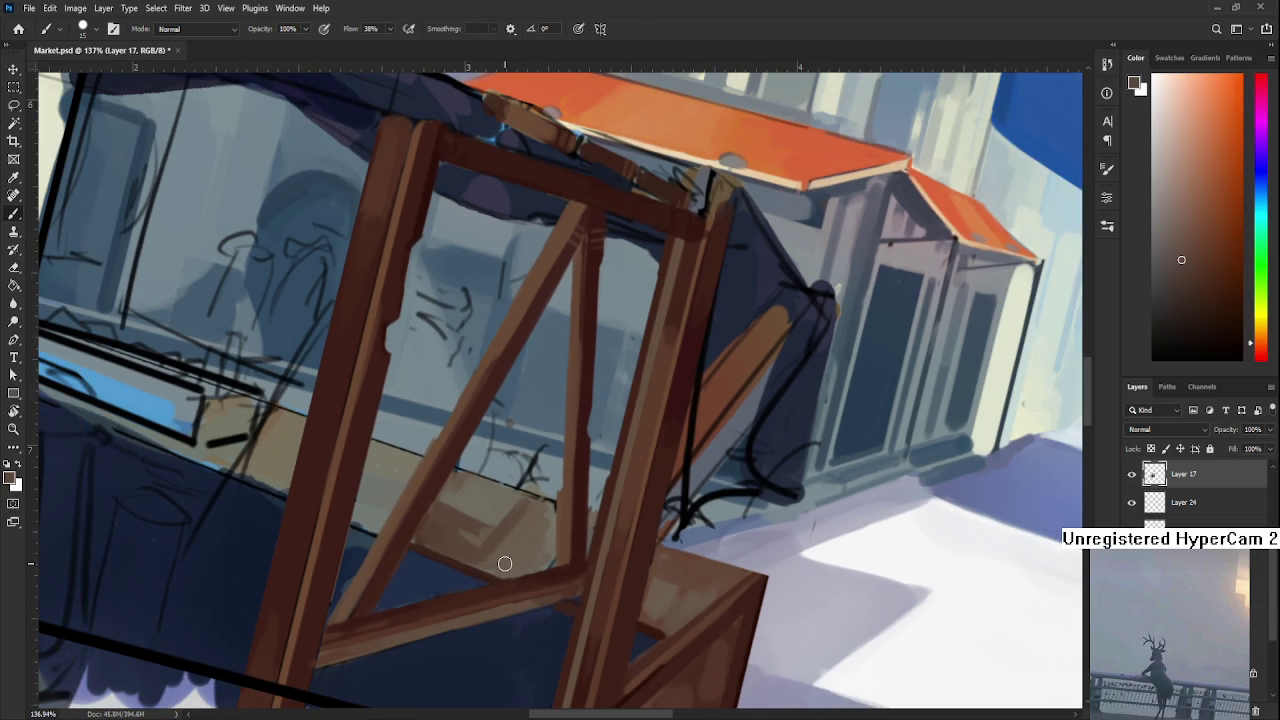
scroll(517, 521, "down", 3)
scroll(517, 521, "down", 1)
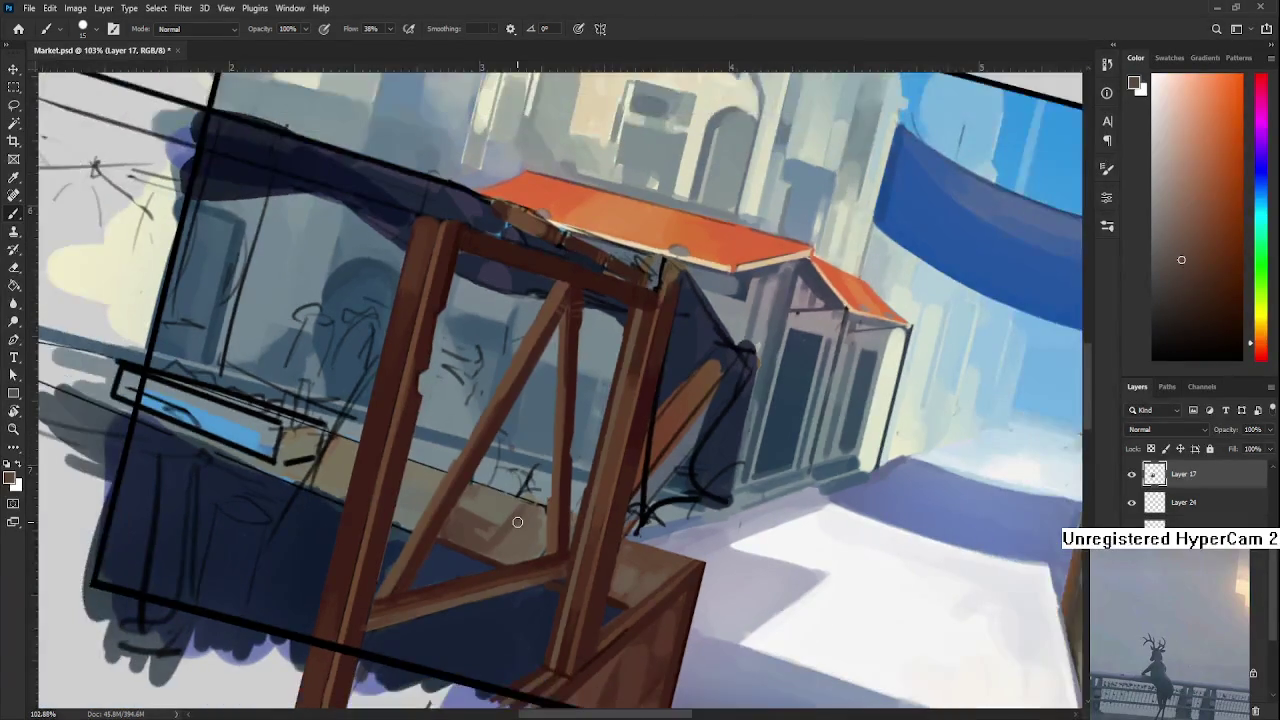
scroll(517, 521, "up", 3)
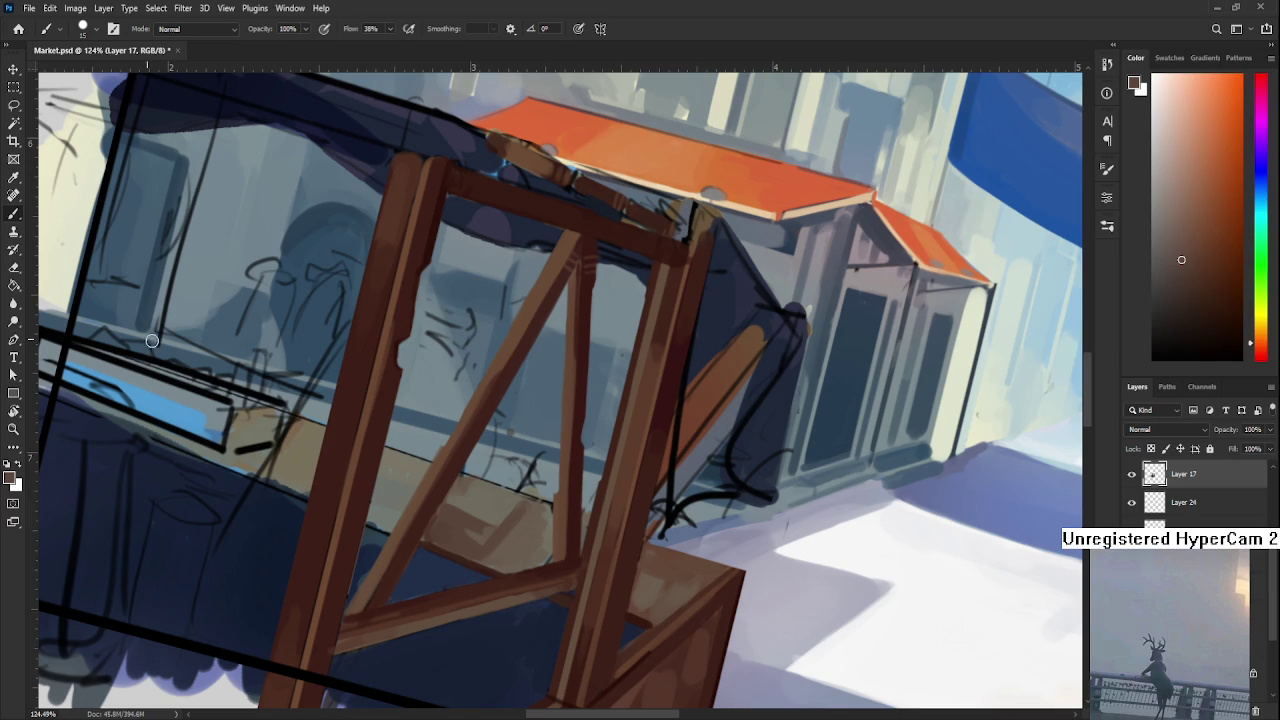
scroll(543, 515, "down", 3)
scroll(543, 515, "down", 3)
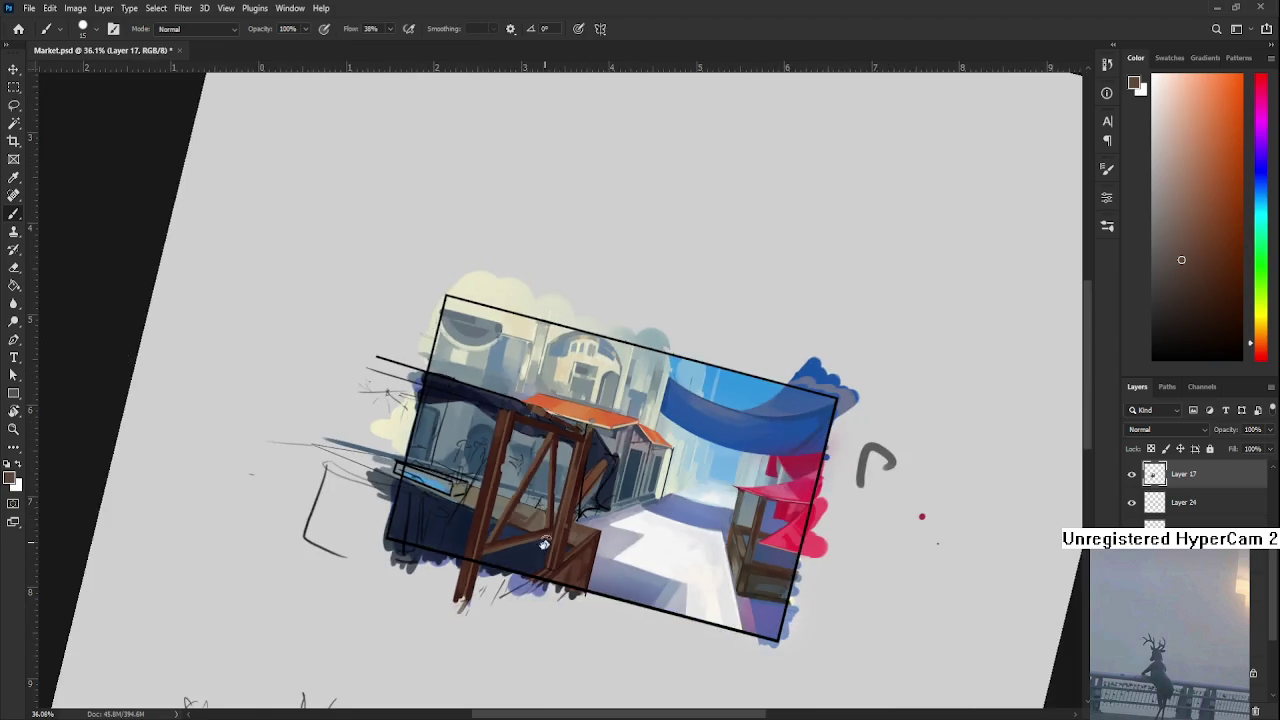
Reset the canvas rotation to level, zoom in, and brush darker brown across the crate top
key("r")
key("Escape")
scroll(573, 525, "up", 4)
scroll(573, 525, "up", 2)
key("b")
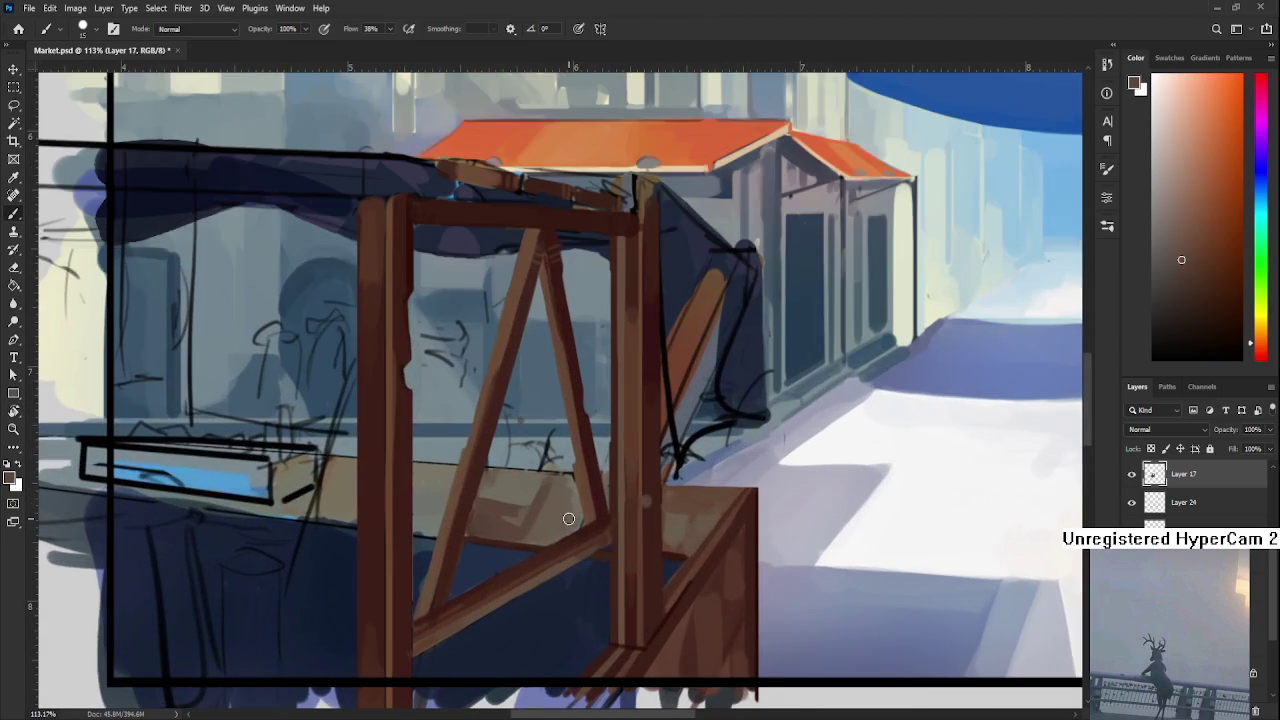
mouse_move(500, 494)
left_mouse_down()
mouse_move(540, 508)
mouse_move(540, 524)
left_mouse_up()
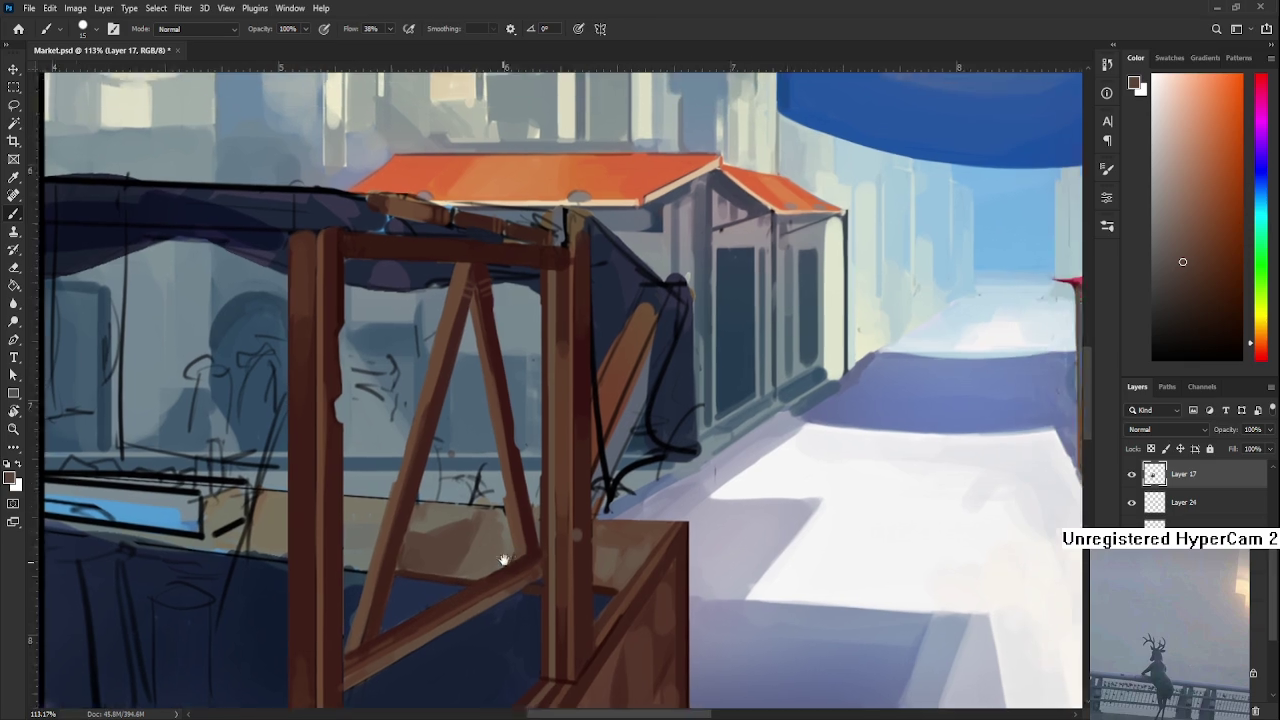
Sample crate tones and paint faint light brown strokes on the crate front
left_click_drag(652, 498, 532, 553)
left_click(532, 553, "alt")
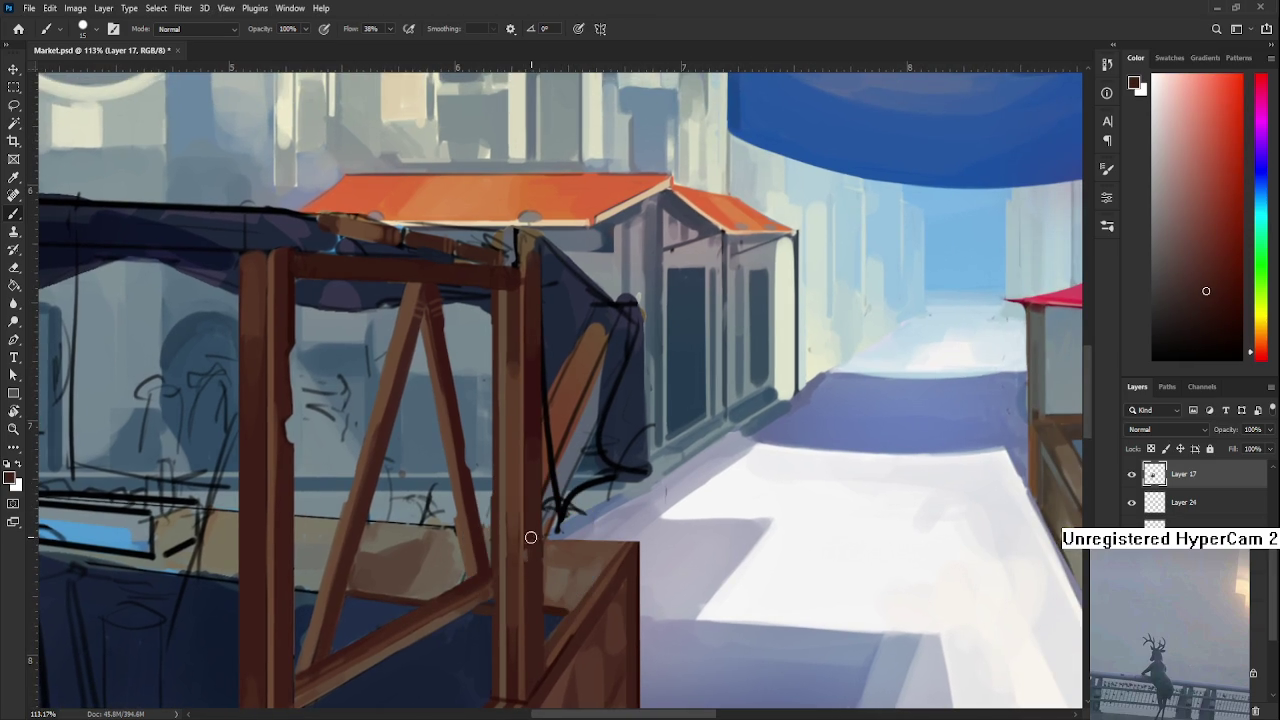
left_click(408, 553, "alt")
mouse_move(408, 553)
left_mouse_down()
mouse_move(399, 567)
mouse_move(411, 533)
left_mouse_up()
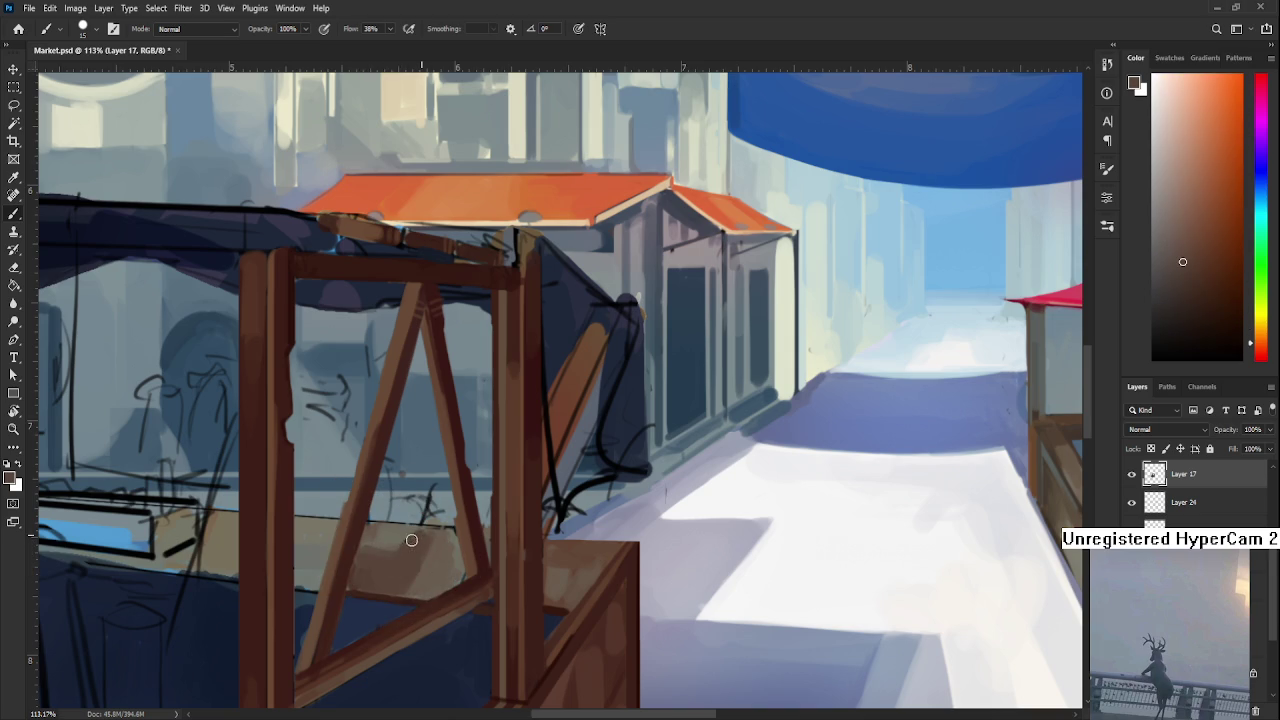
left_click(418, 532, "alt")
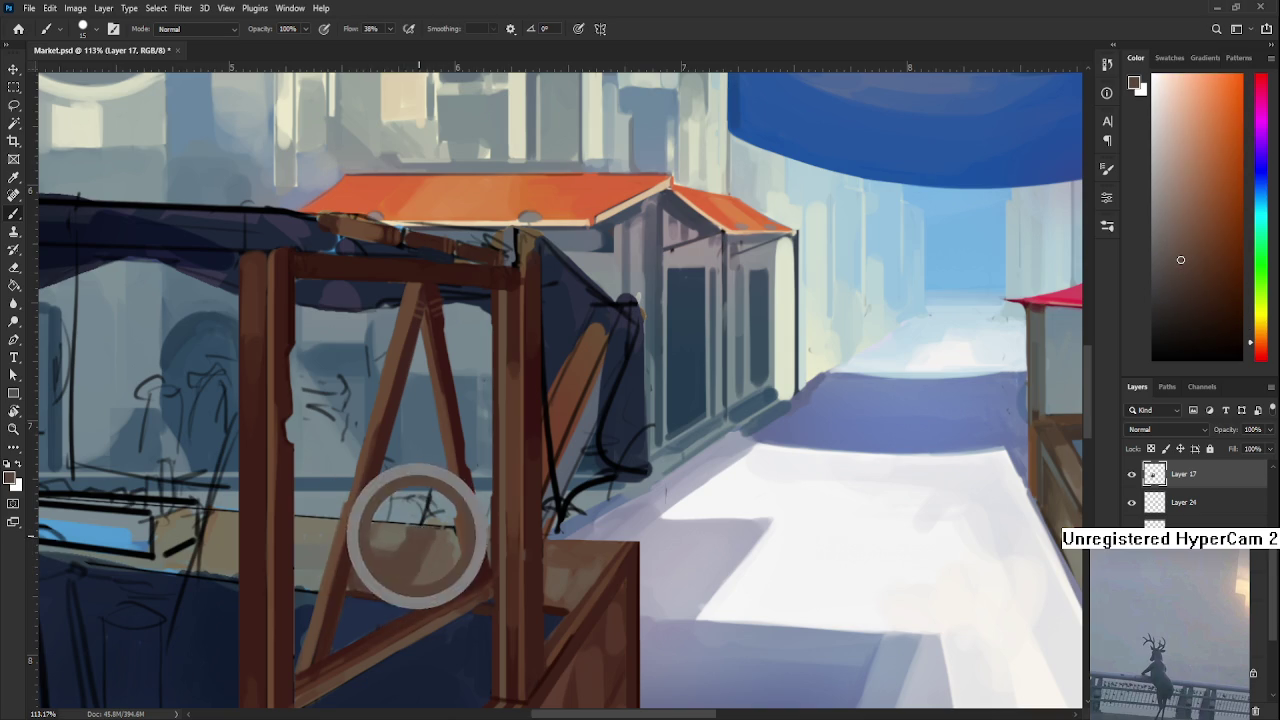
left_click(401, 539, "alt")
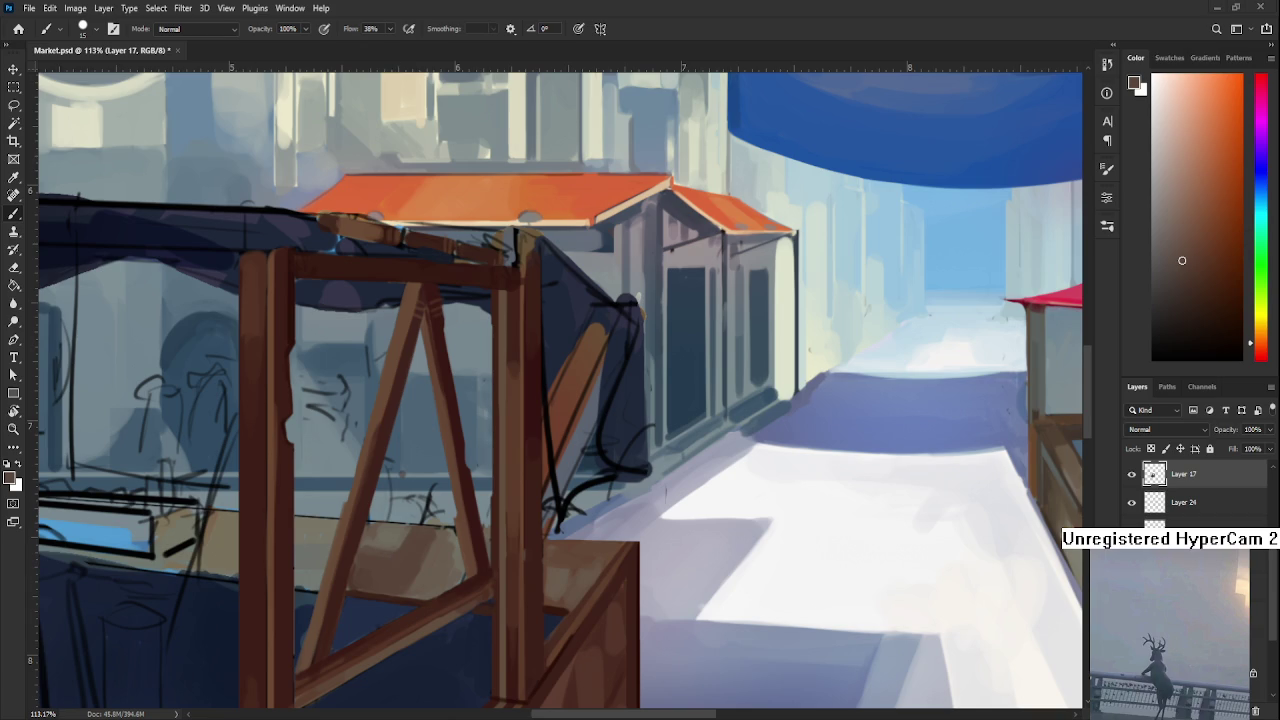
left_click(413, 566, "alt")
left_click_drag(424, 588, 443, 534)
left_click(446, 566, "alt")
left_click(440, 550, "alt")
Zoom to 200% and paint a dark red-brown shadow under the crate's top edge
mouse_move(464, 522)
left_mouse_down()
mouse_move(537, 438)
mouse_move(603, 506)
mouse_move(543, 523)
left_mouse_up()
left_click(535, 517, "alt")
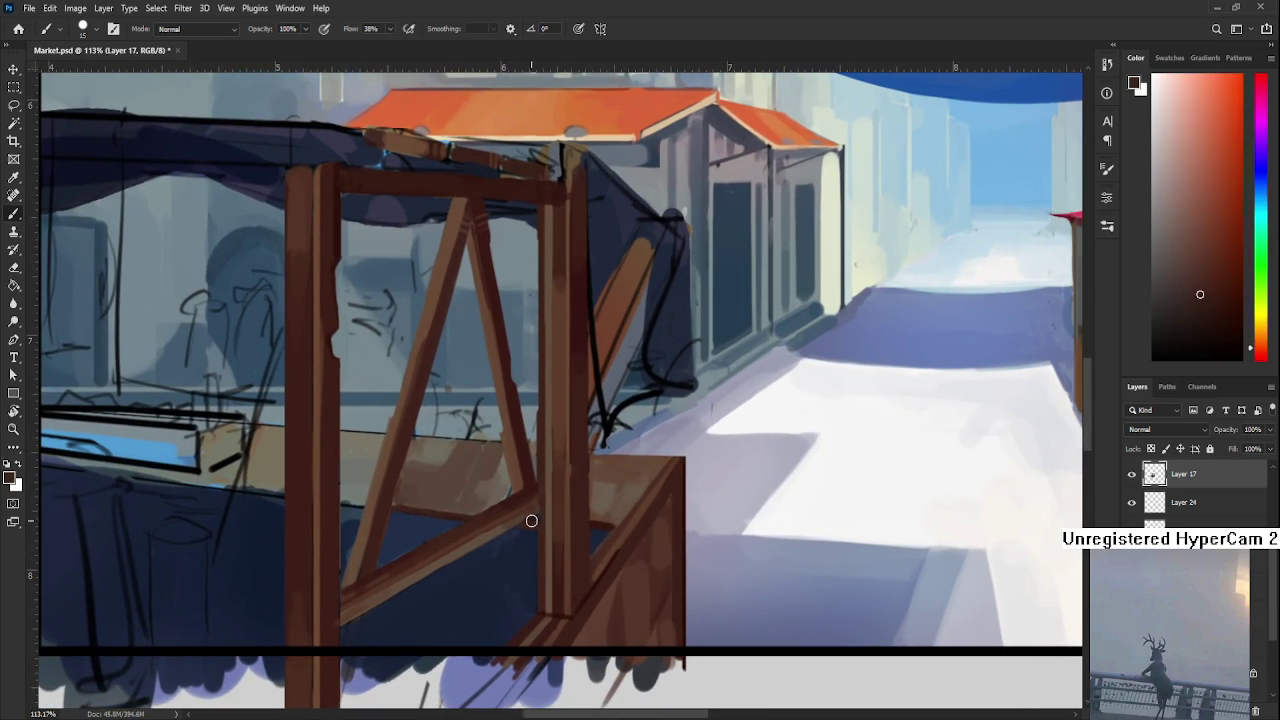
left_click(505, 488, "alt")
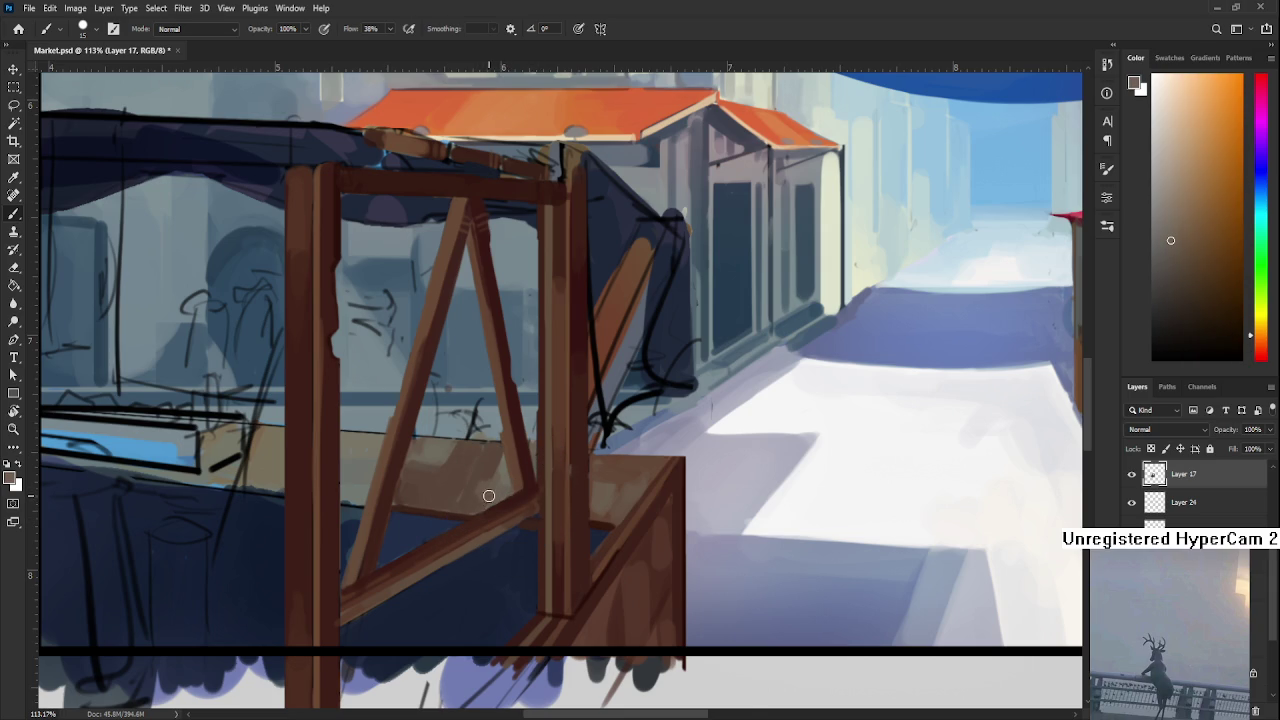
left_click_drag(481, 499, 544, 533)
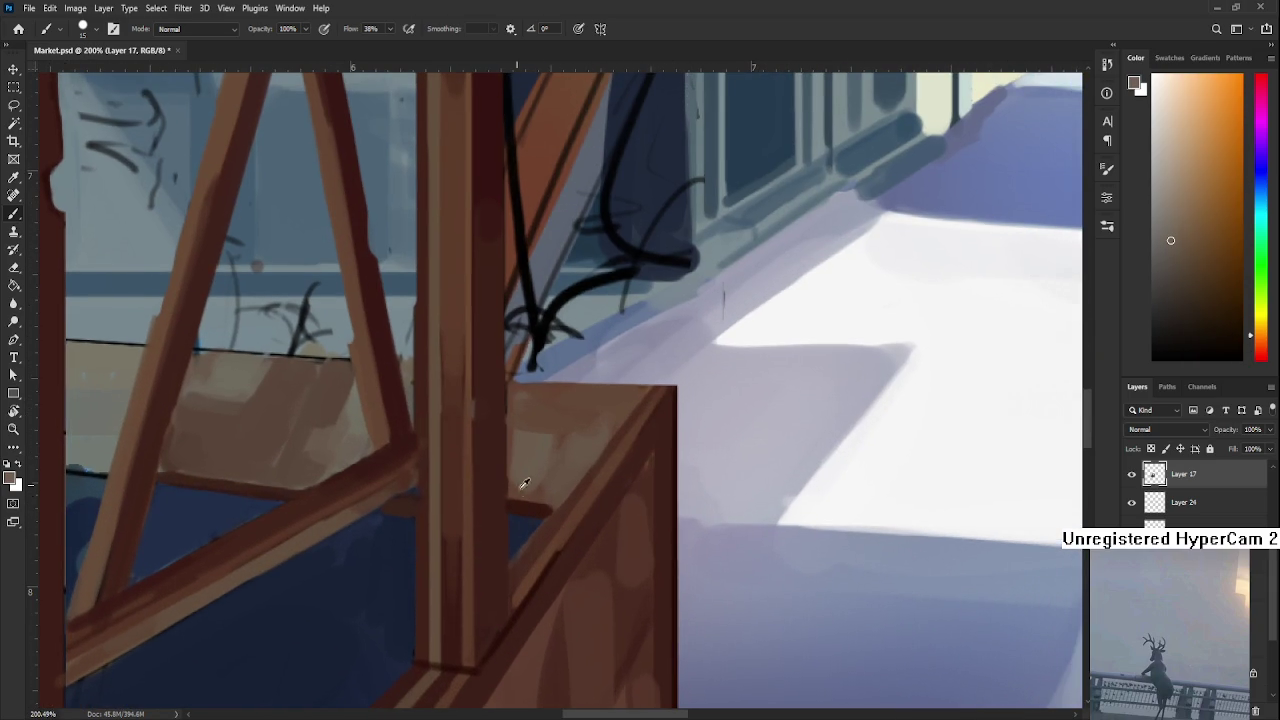
left_click(525, 503, "alt")
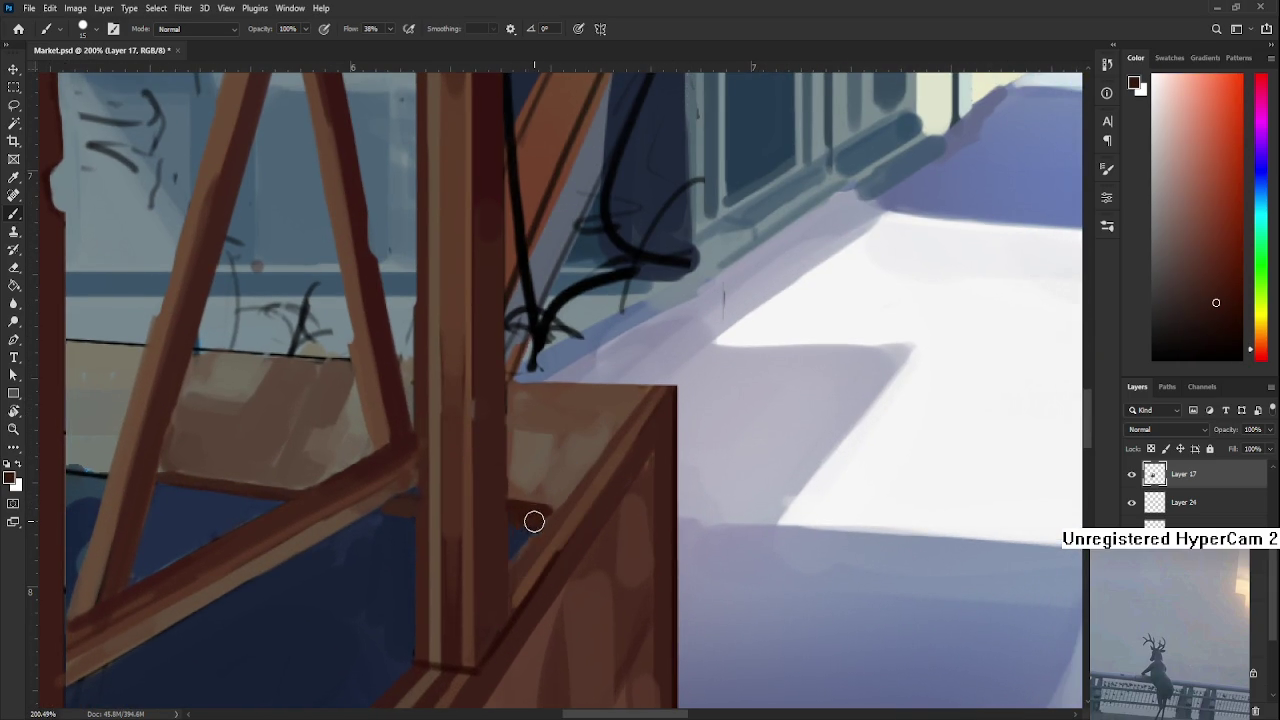
left_click_drag(531, 521, 537, 522)
Pick lighter and darker browns from the crate to refine the shading
left_click(520, 491, "alt")
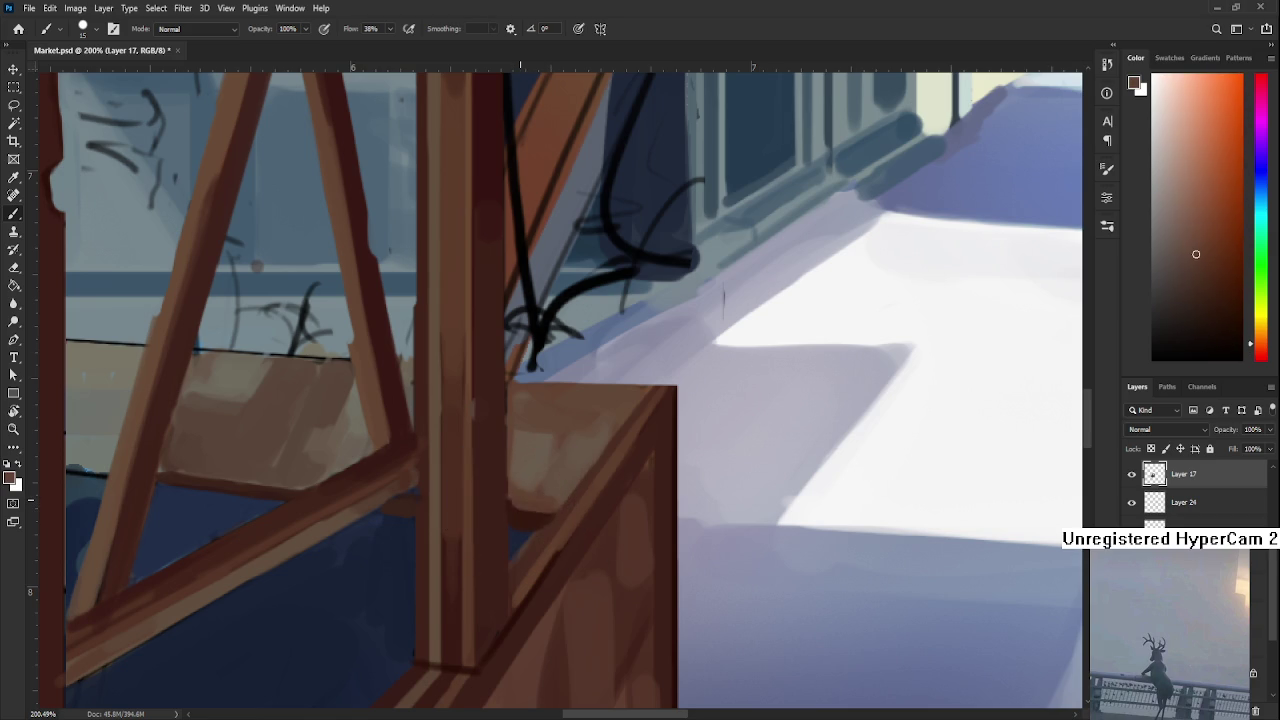
left_click(497, 500, "alt")
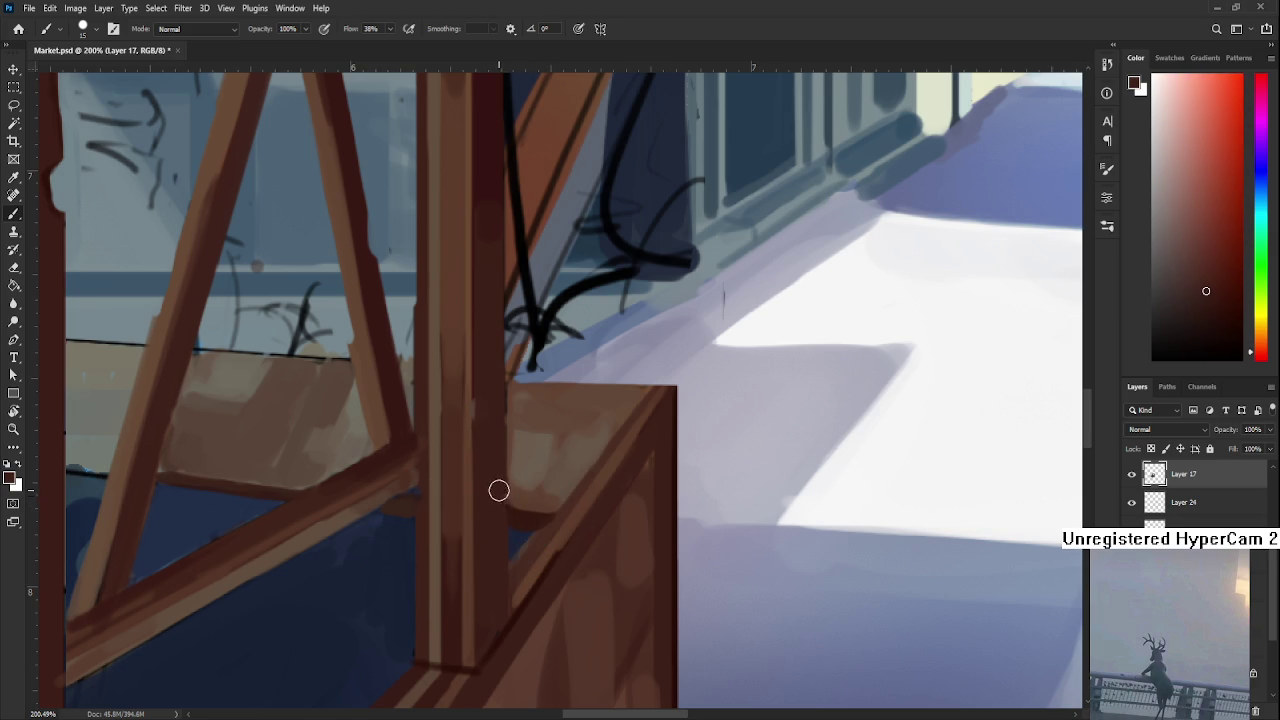
left_click(537, 510, "alt")
left_click(513, 505, "alt")
left_click(525, 511, "alt")
left_click(518, 510, "alt")
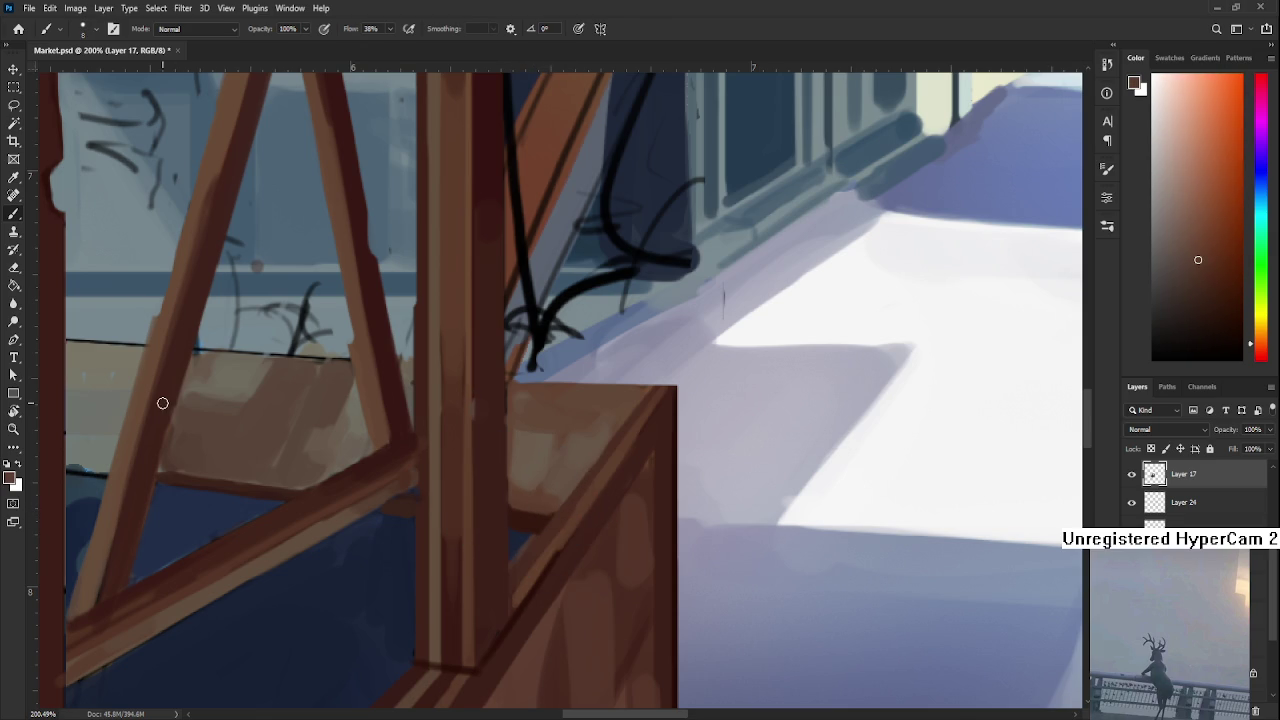
scroll(163, 405, "down", 2)
scroll(166, 422, "down", 3)
scroll(287, 506, "up", 1)
scroll(394, 557, "up", 1)
scroll(535, 618, "up", 1)
scroll(509, 509, "left", 1)
left_click(520, 560, "alt")
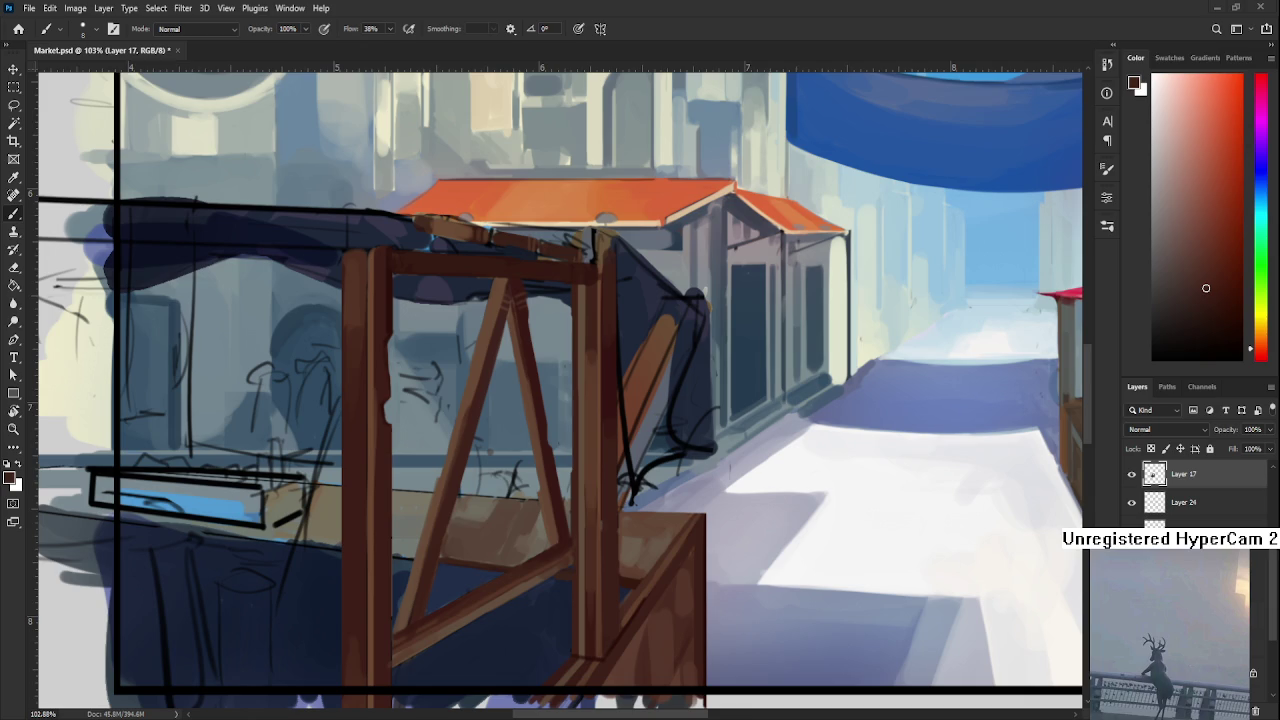
Sample a brown from the wooden beams and shift it toward a warm orange-brown
scroll(544, 521, "up", 1)
scroll(544, 521, "right", 1)
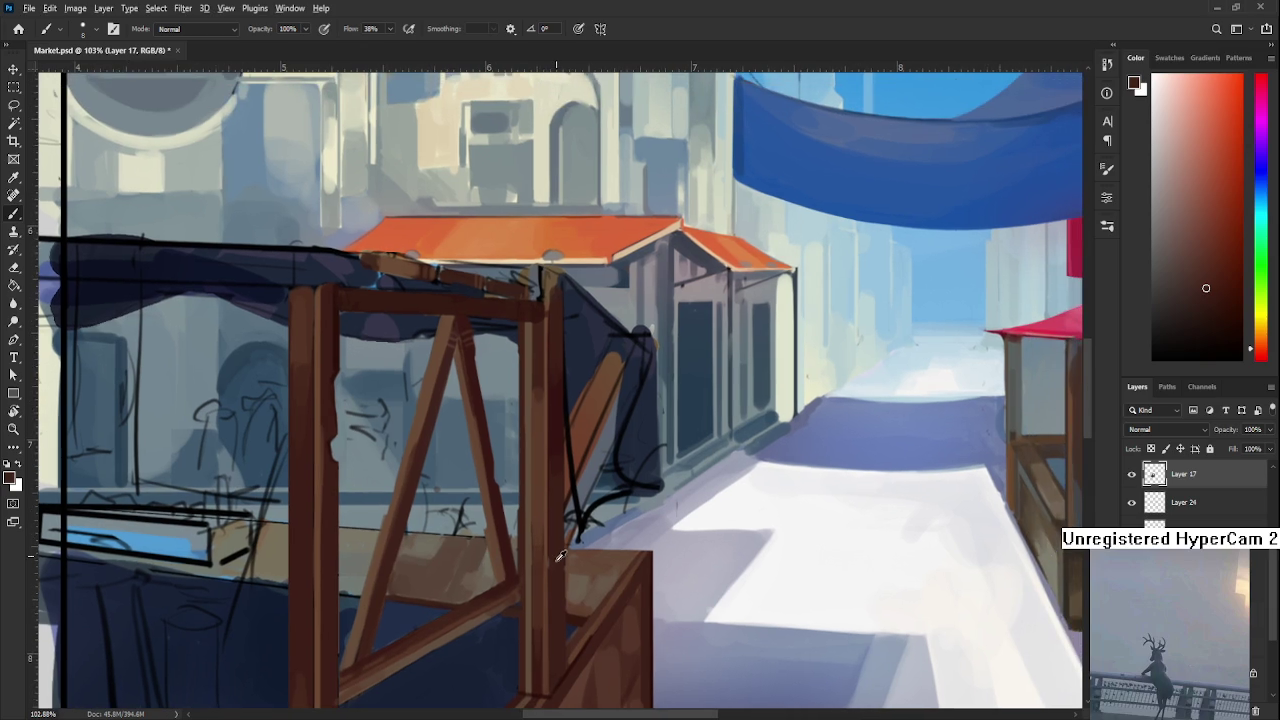
scroll(555, 560, "down", 1)
scroll(552, 564, "left", 1)
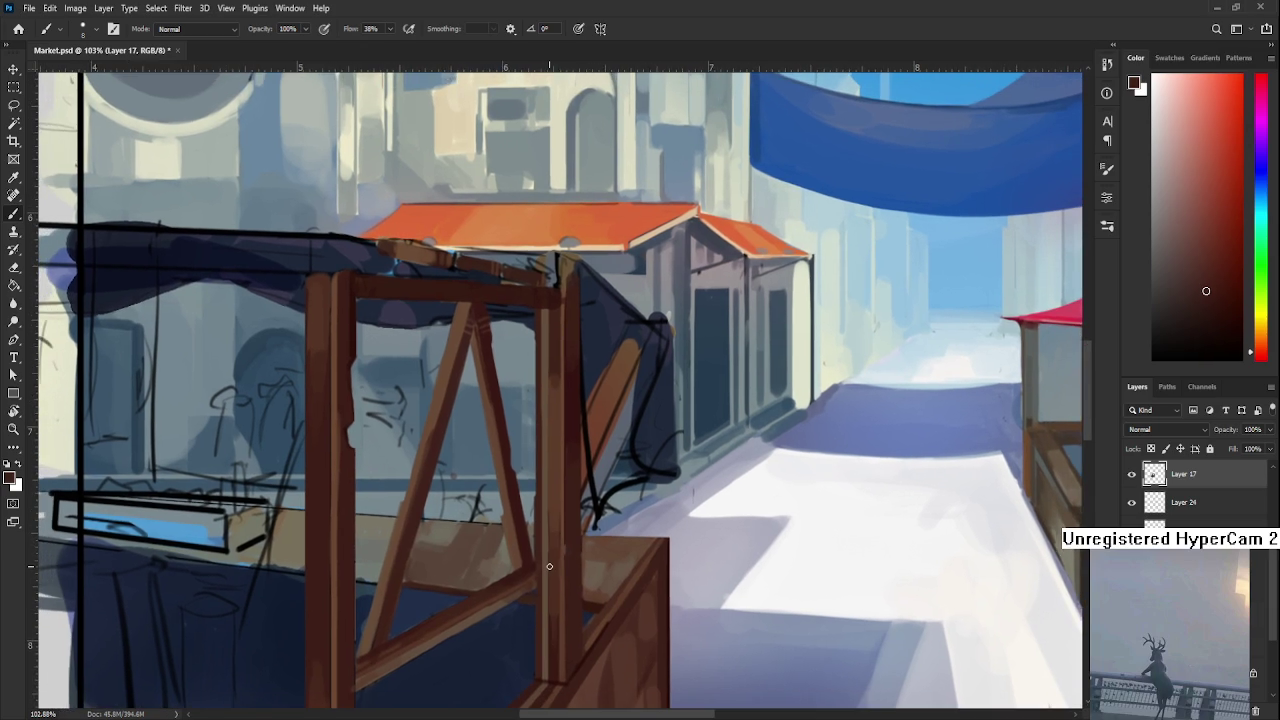
scroll(549, 566, "down", 3)
scroll(549, 564, "up", 2)
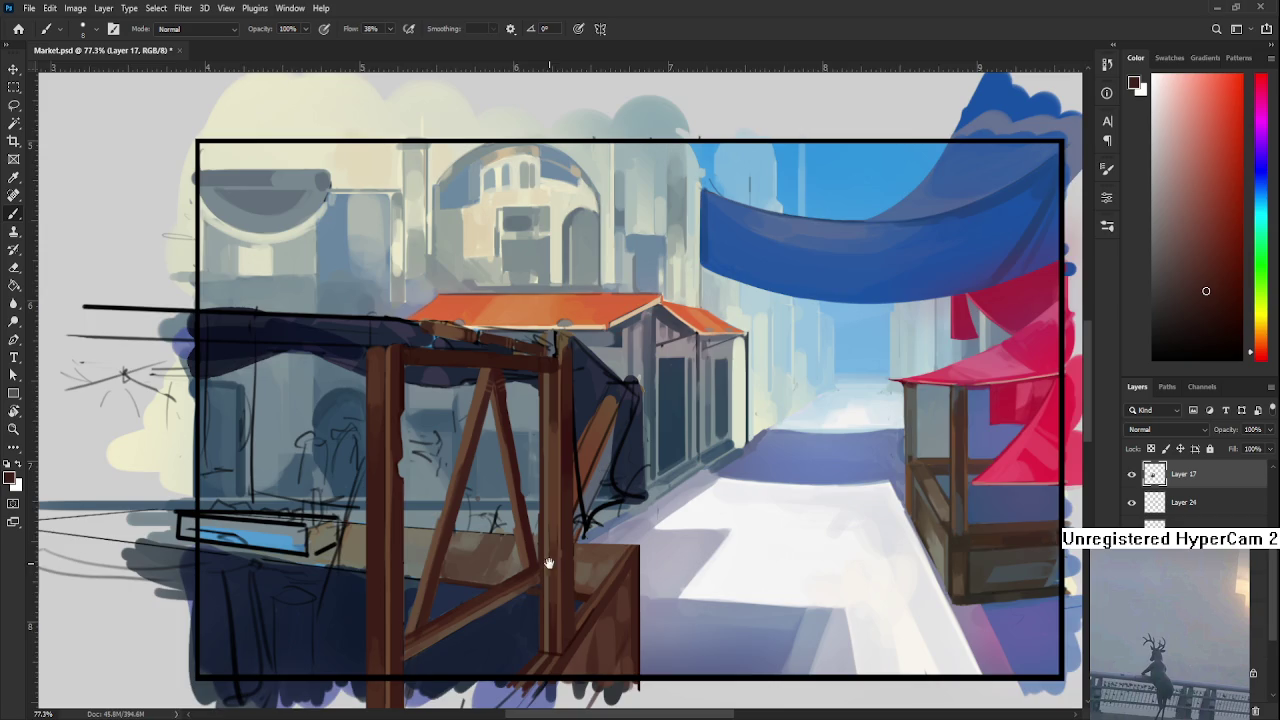
scroll(549, 563, "up", 2)
scroll(549, 563, "right", 1)
left_click_drag(512, 592, 482, 630)
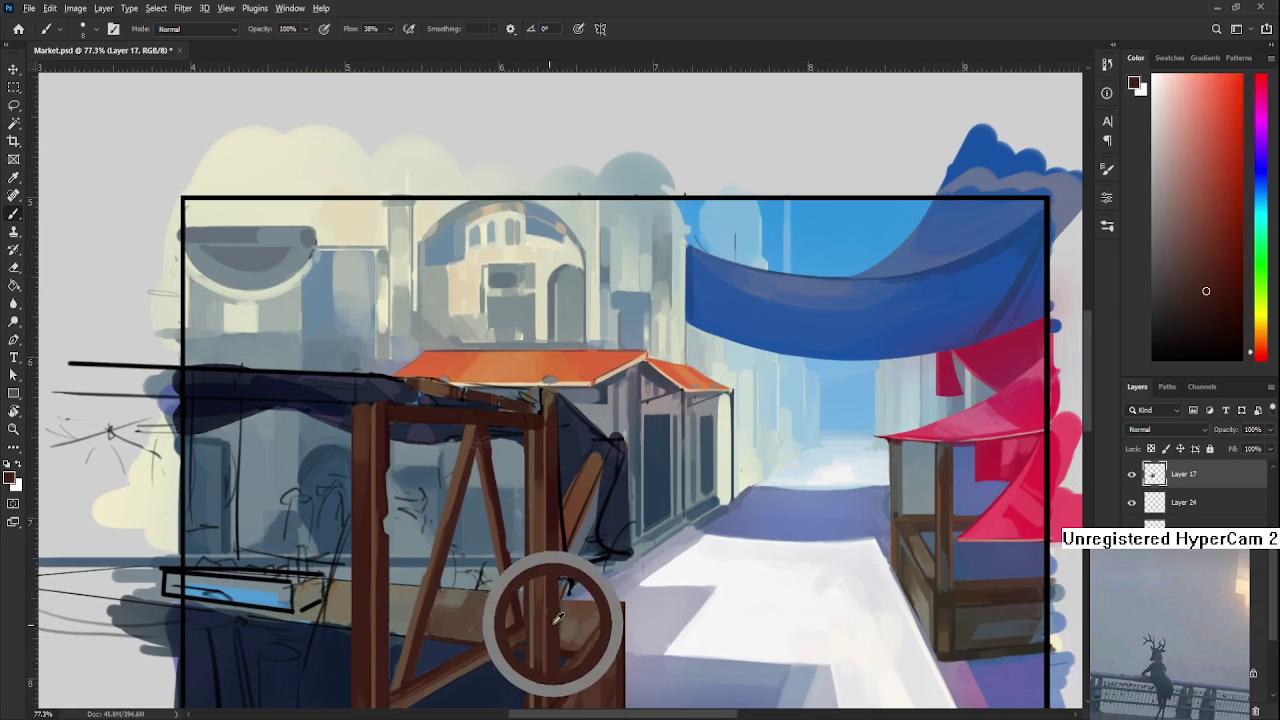
left_click(486, 632, "alt")
left_click(493, 626, "alt")
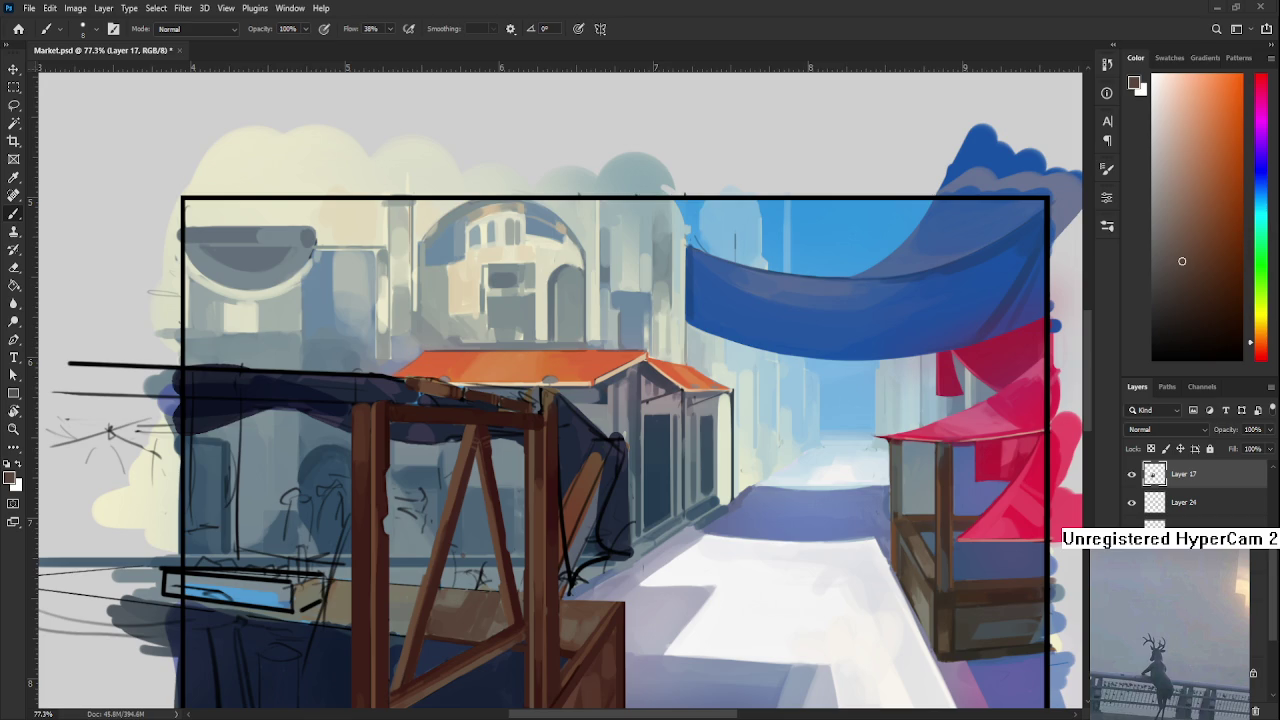
Sample two more colours from the painting and shift the view up slightly
left_click(490, 646, "alt")
left_click(533, 631, "alt")
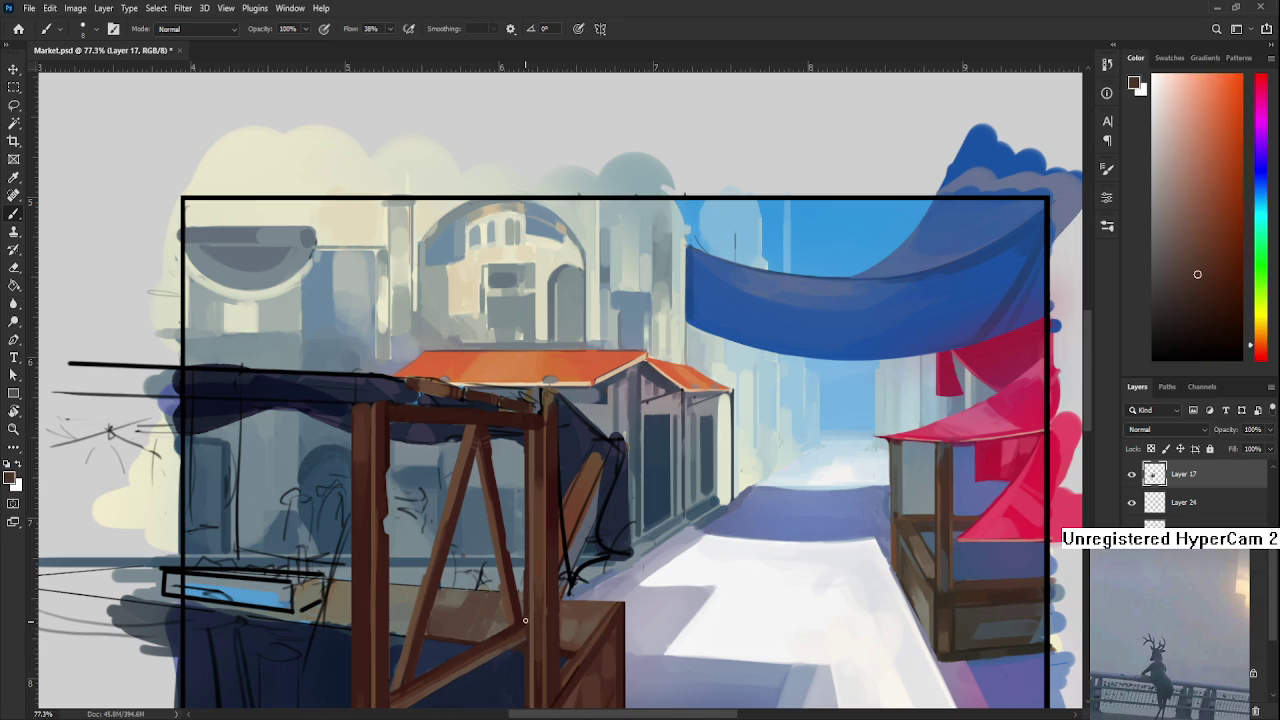
left_click_drag(533, 631, 513, 583)
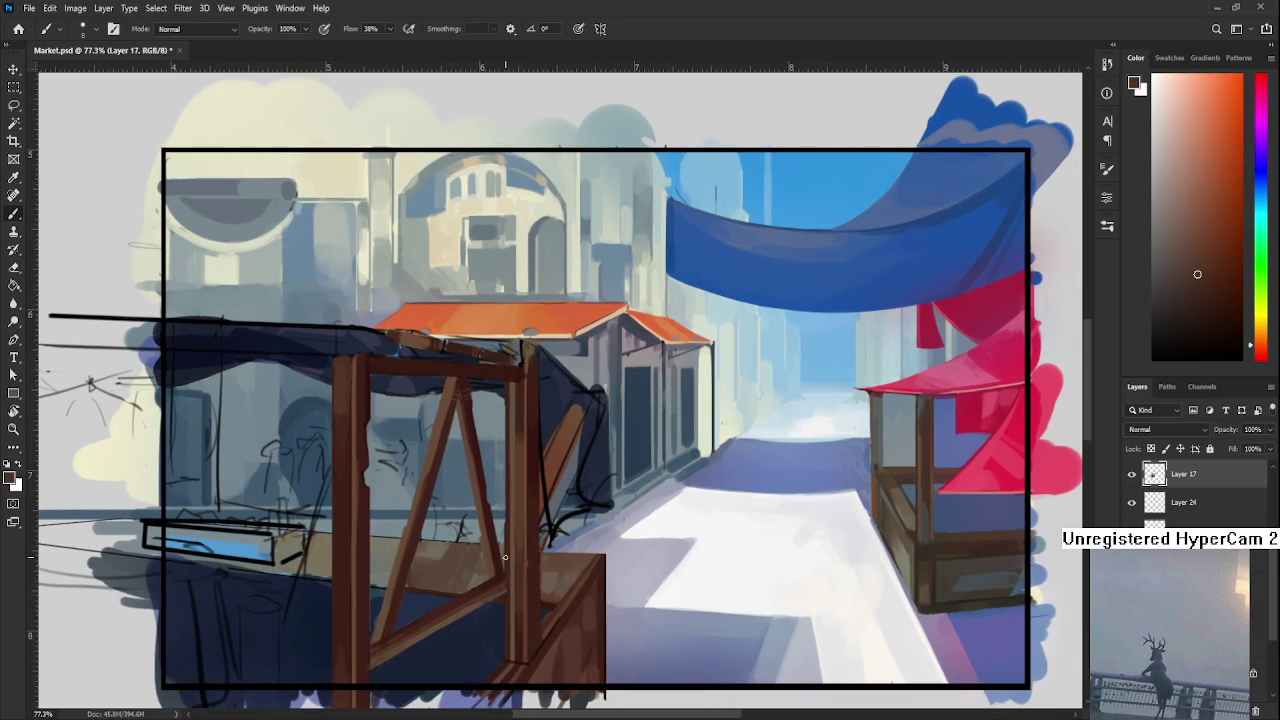
Sample a brown from the wooden frame and keep painting the stall beams
left_click(509, 504, "alt")
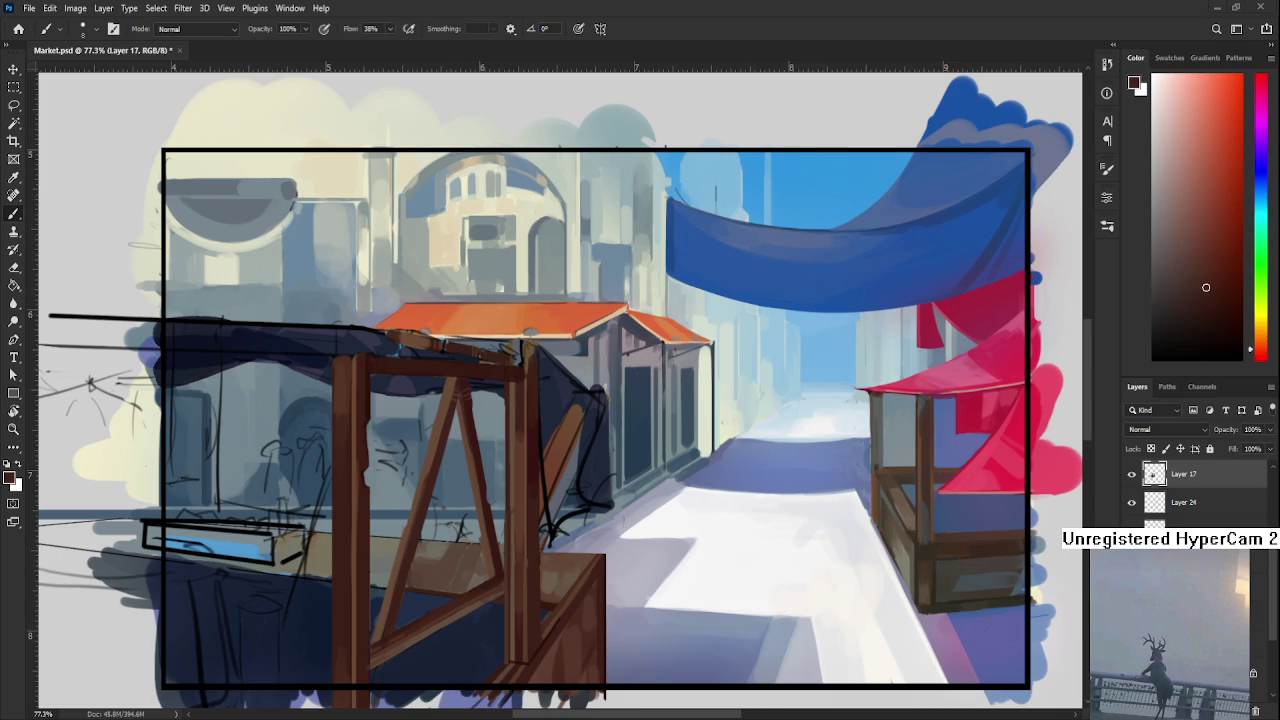
scroll(583, 499, "up", 3)
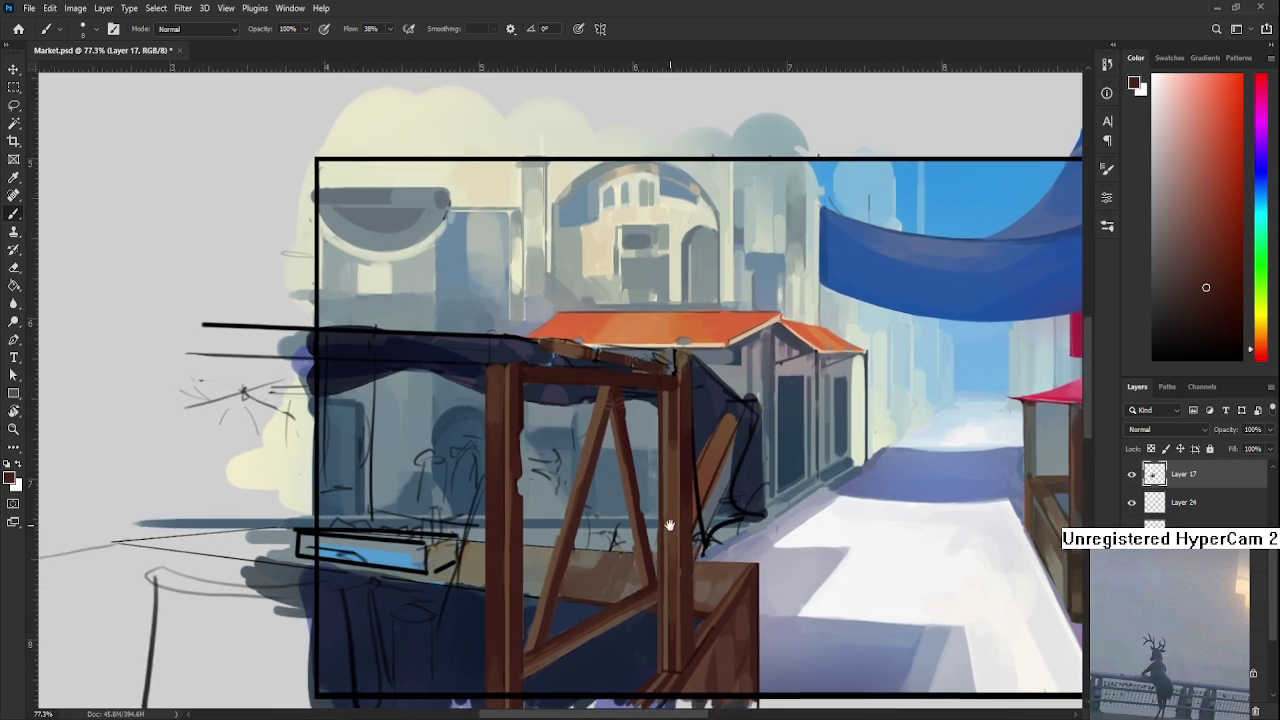
Paint the stall posts and braces with sampled lighter browns, redder browns, light yellow and orange-red
left_click(560, 578, "alt")
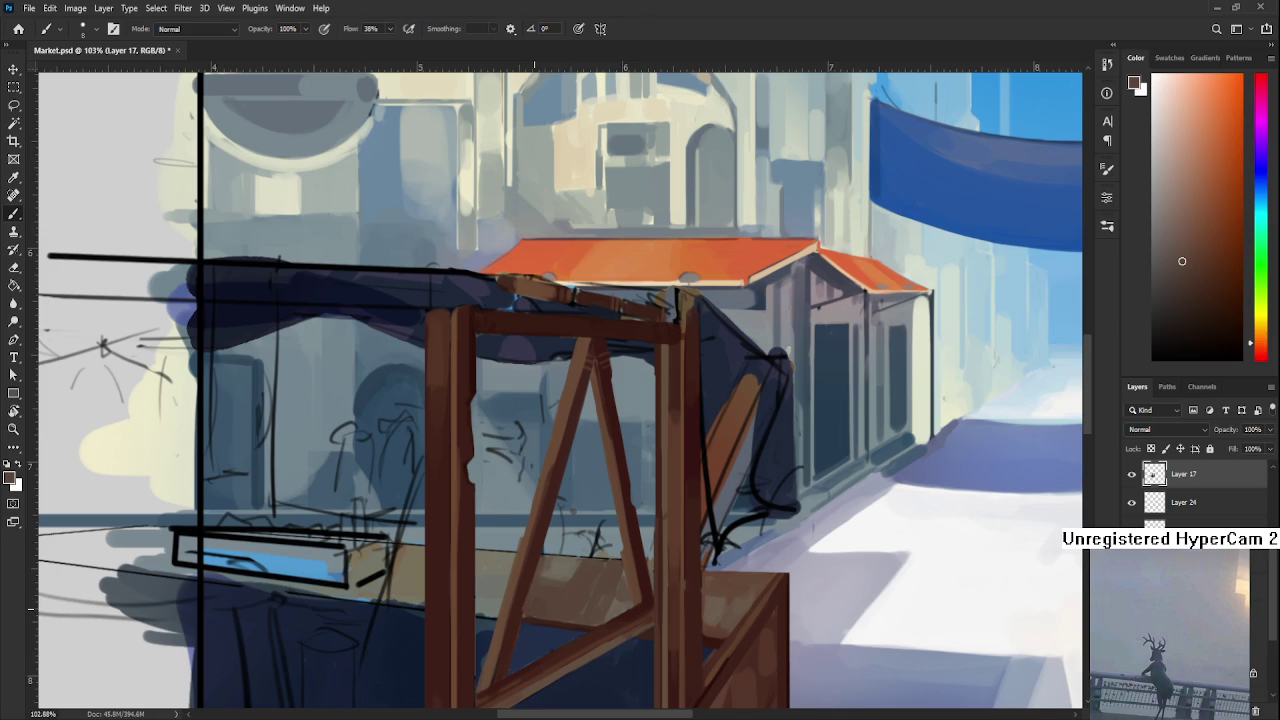
left_click(534, 612, "alt")
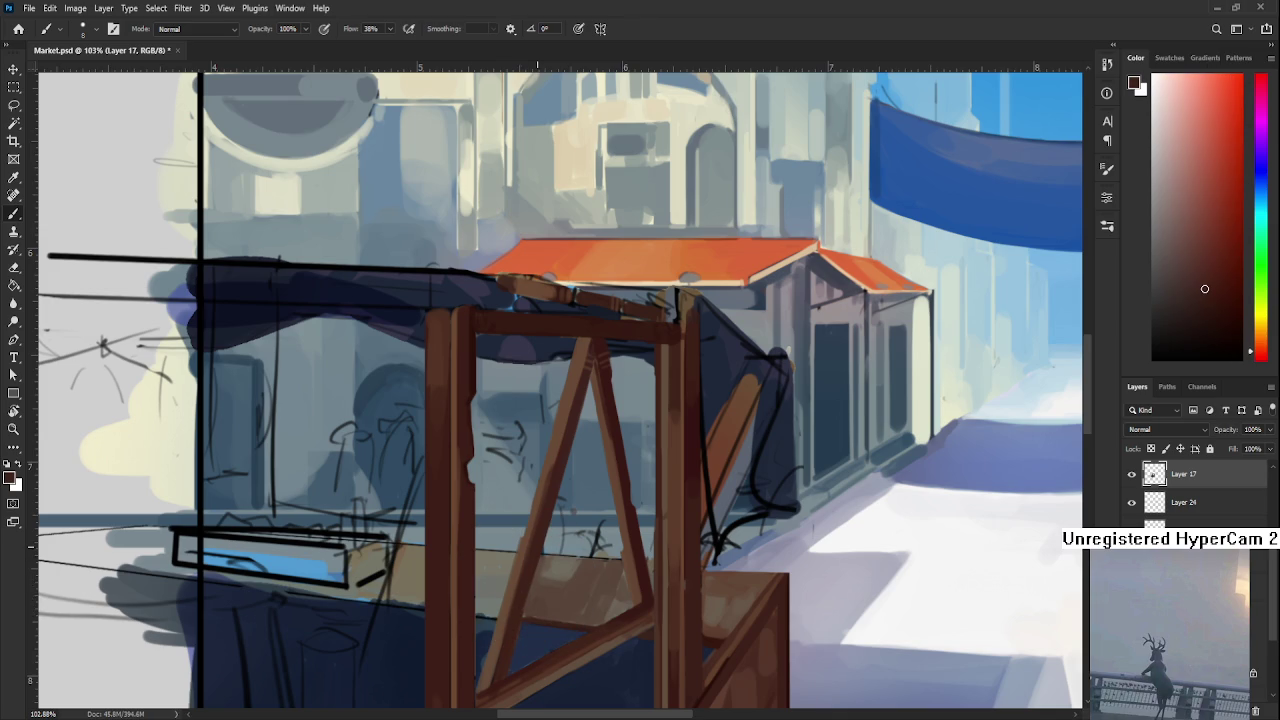
left_click_drag(527, 562, 564, 554)
left_click(598, 548, "alt")
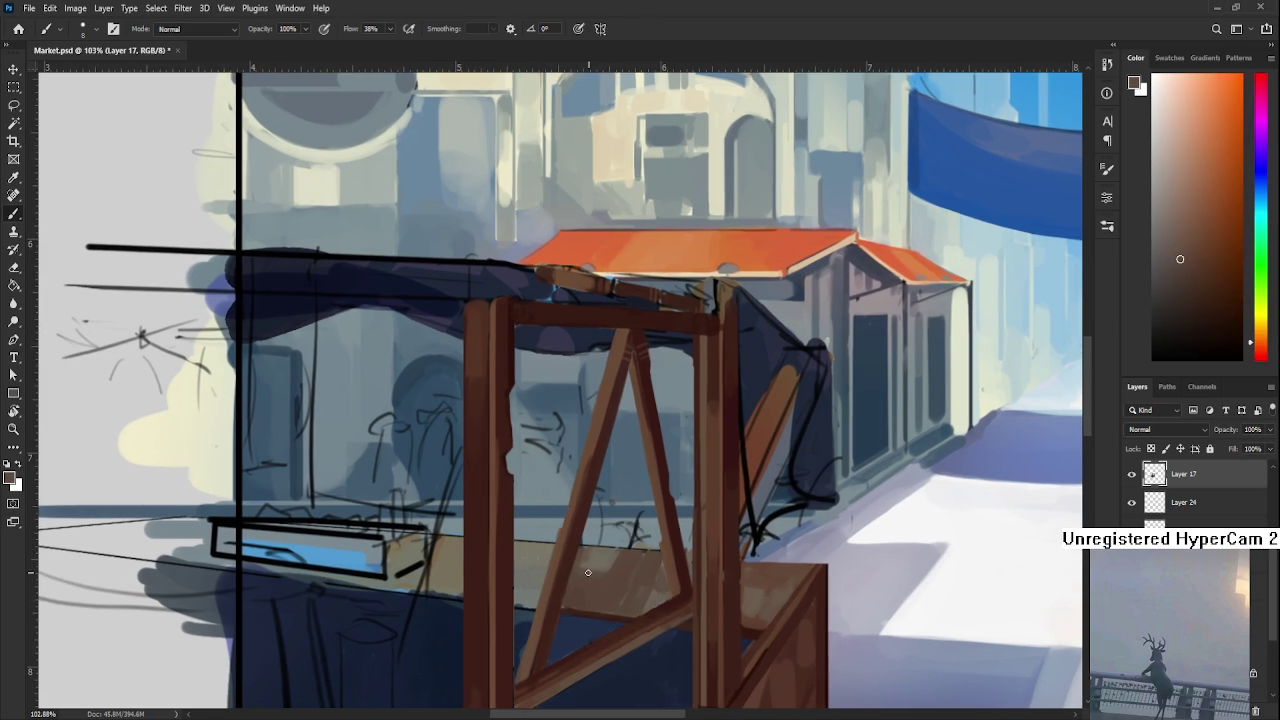
left_click(598, 555, "alt")
left_click(605, 571, "alt")
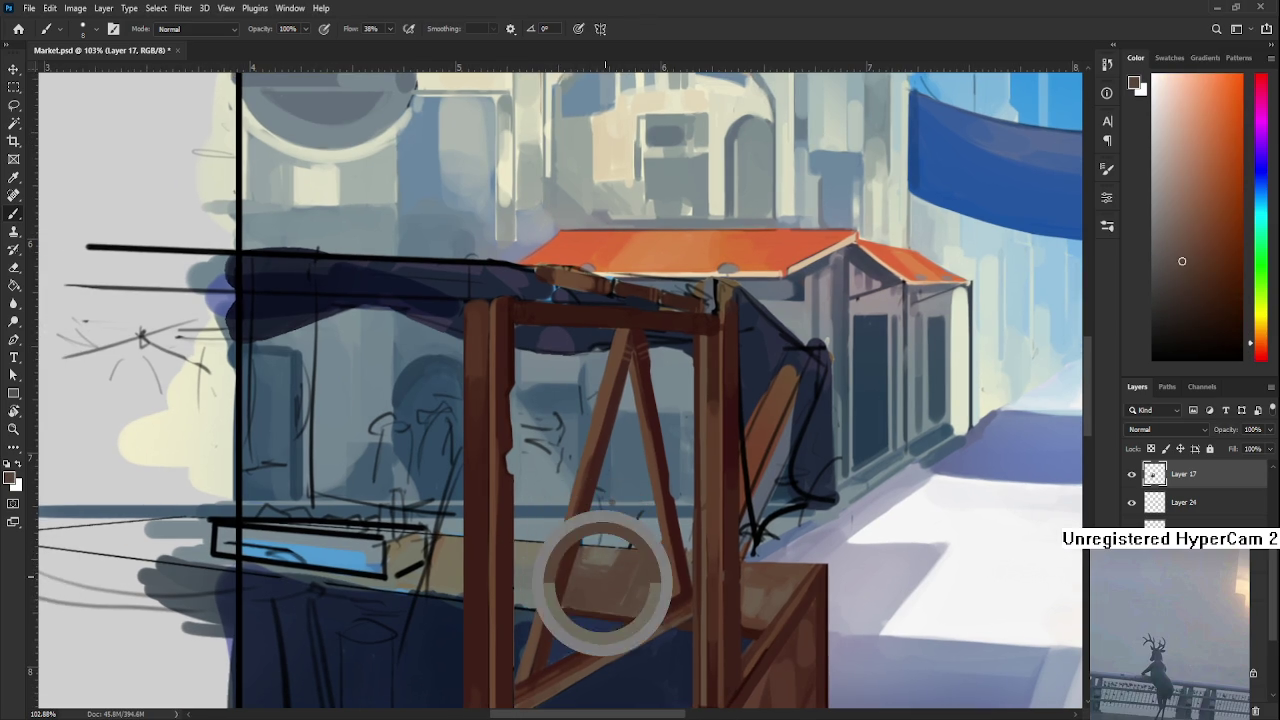
left_click_drag(604, 578, 594, 586)
left_click(594, 598, "alt")
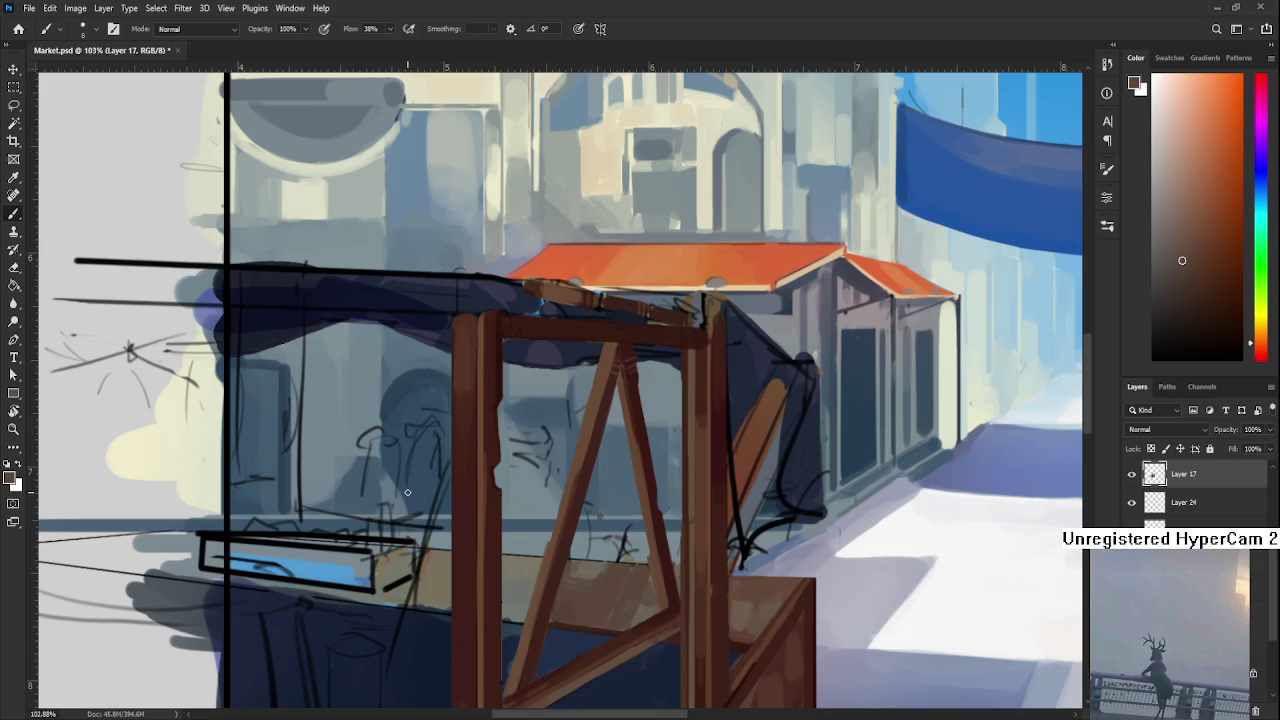
Paint the counter board with the lower beam's brown, then tilt the view about 46° clockwise
scroll(410, 490, "down", 2)
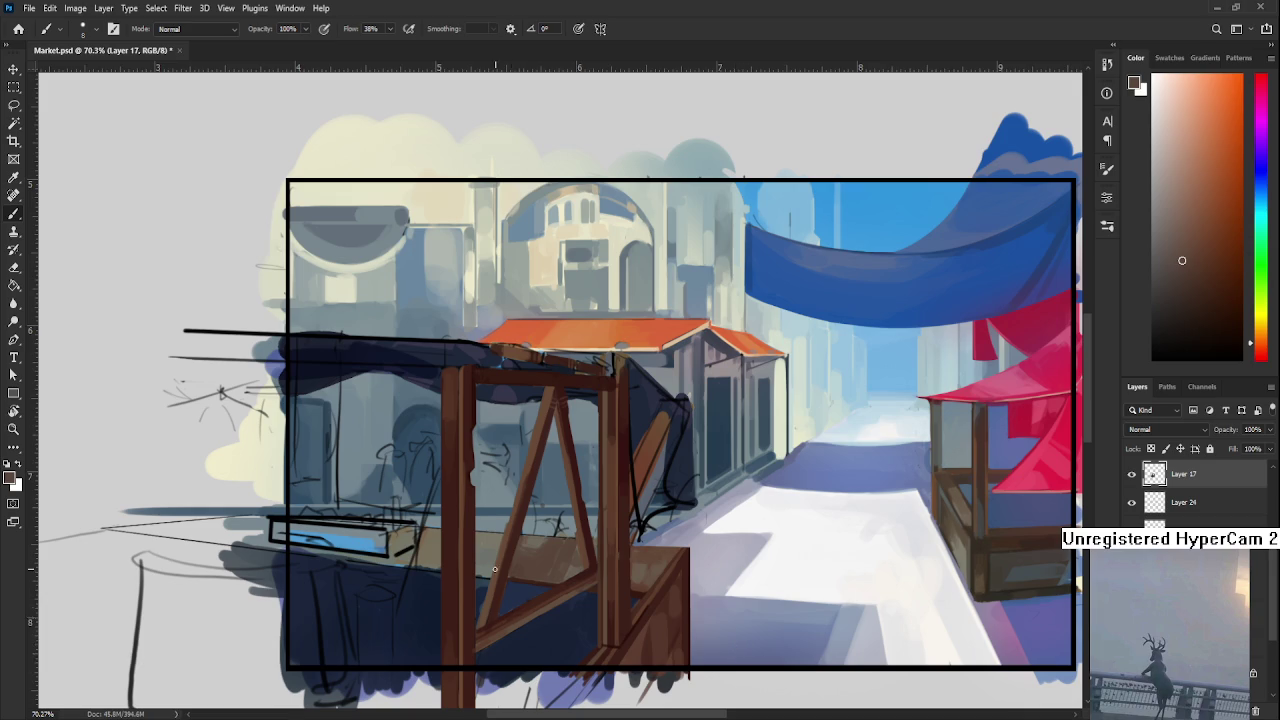
scroll(502, 580, "up", 3)
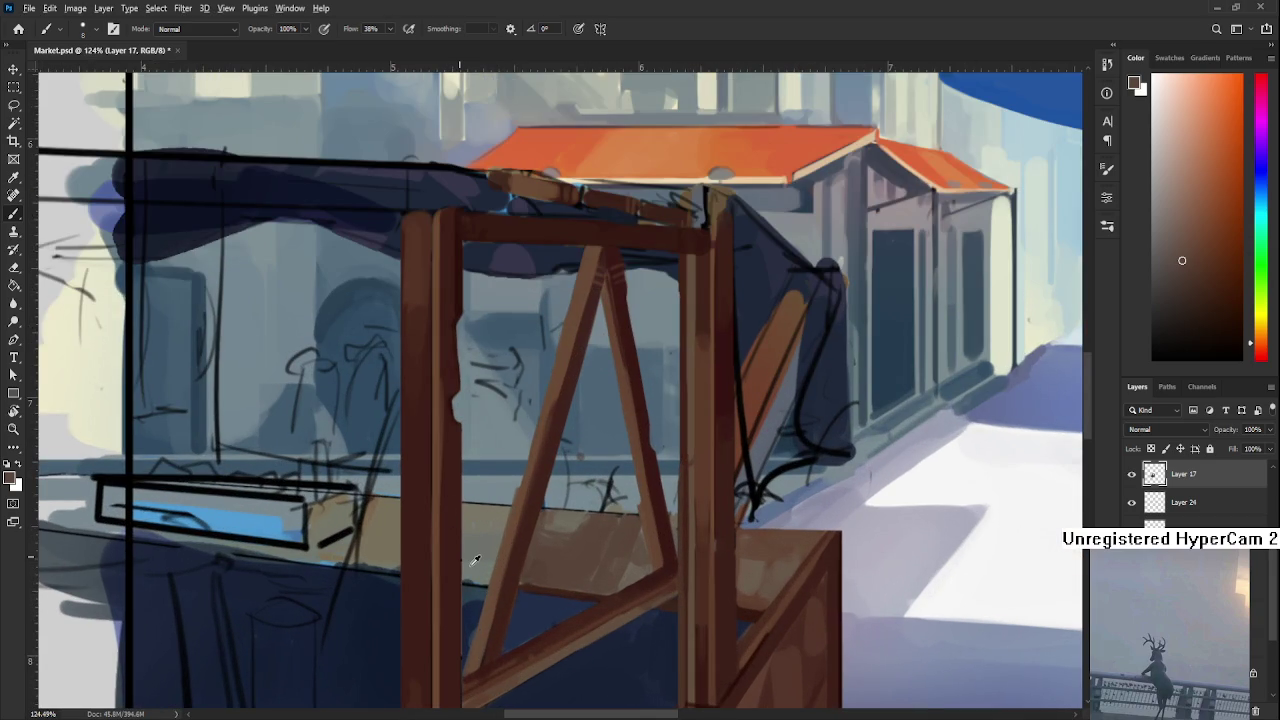
left_click(481, 566, "alt")
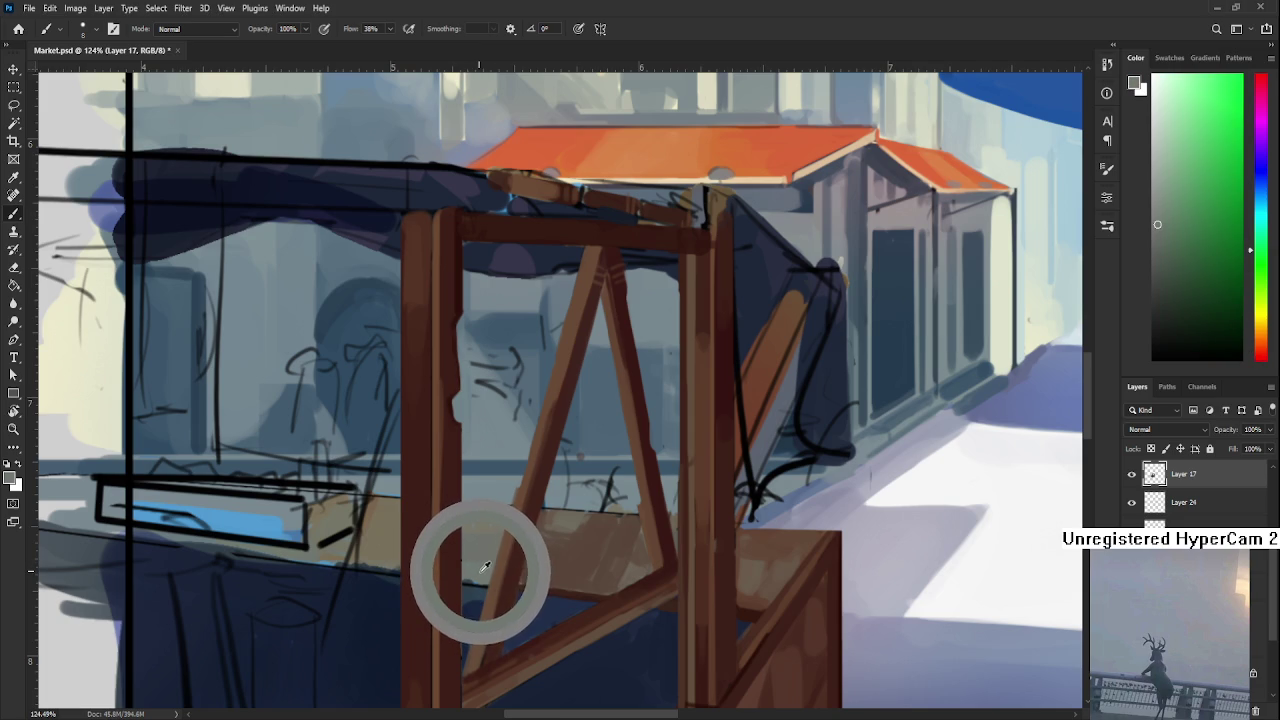
left_click(481, 570, "alt")
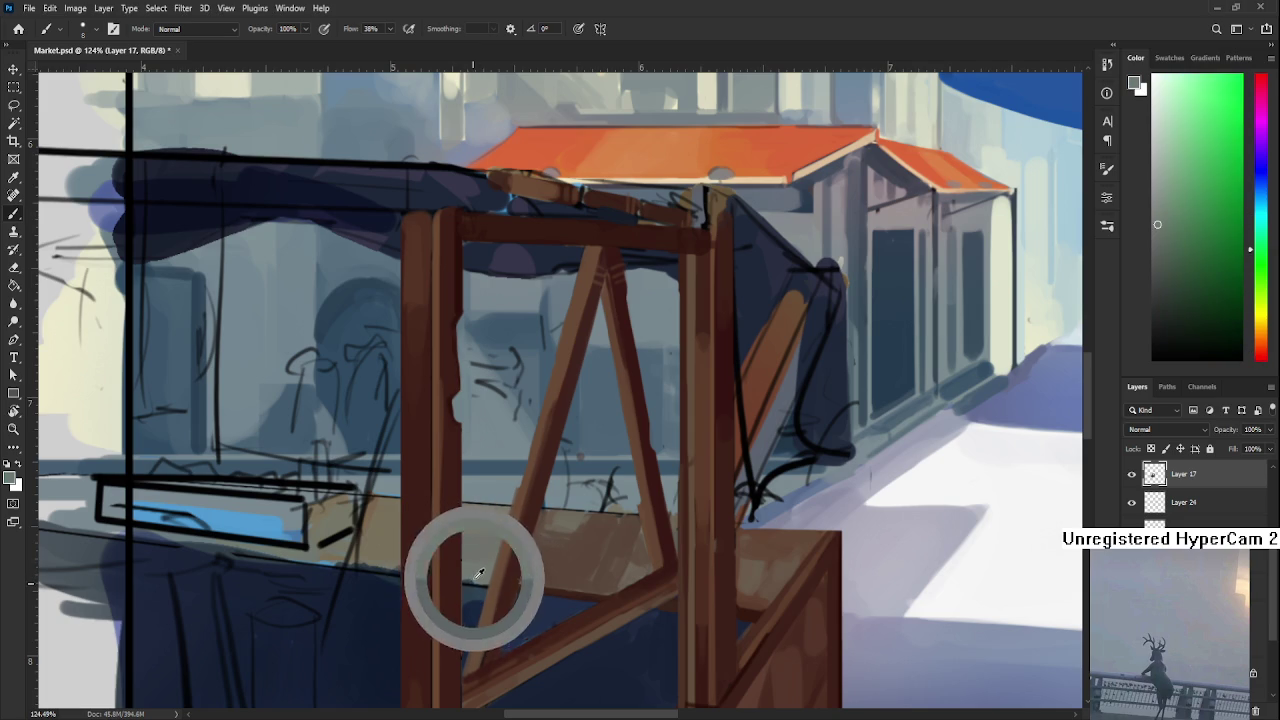
left_click(488, 569, "alt")
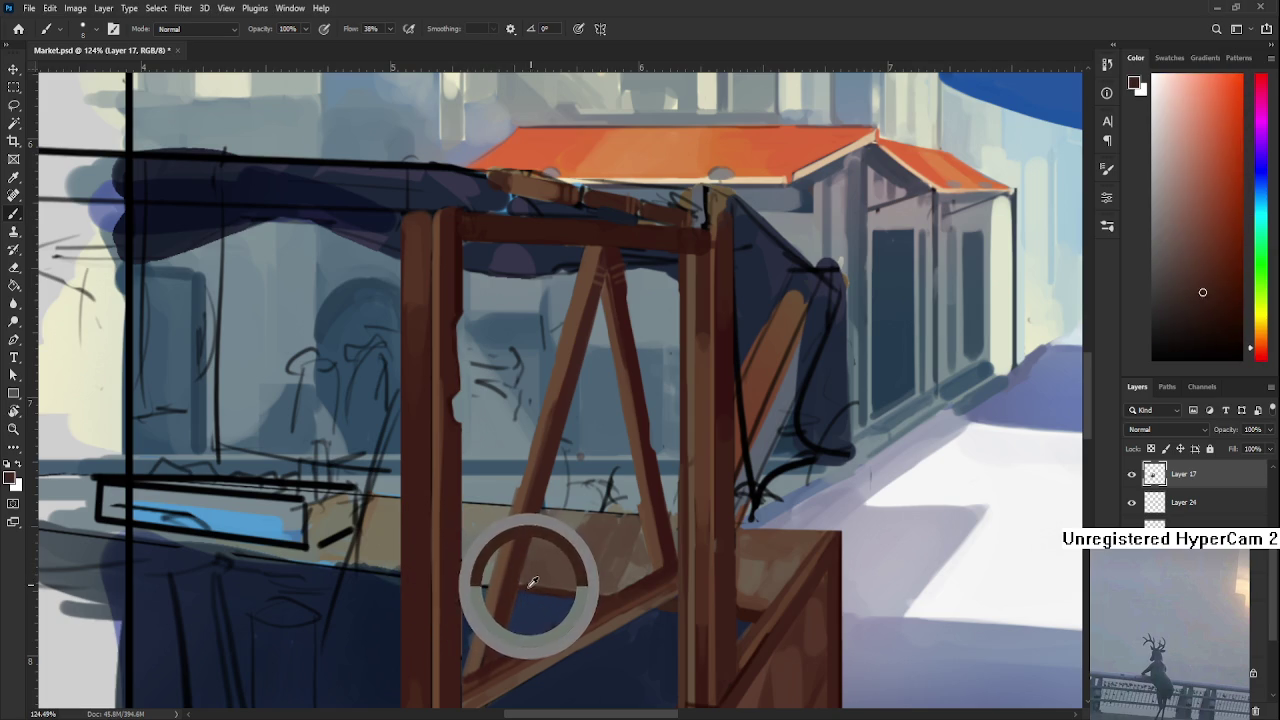
key("r")
mouse_move(530, 600)
left_mouse_down()
mouse_move(389, 574)
mouse_move(384, 528)
left_mouse_up()
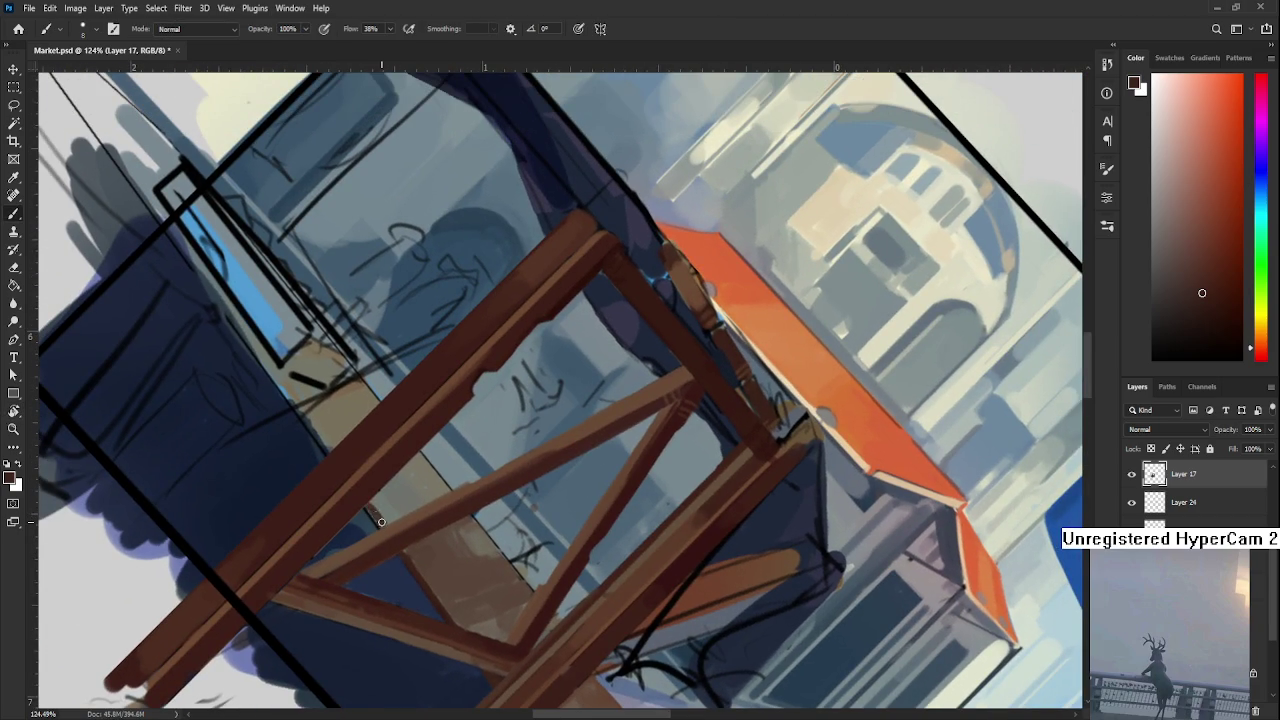
Brush lighter orange-brown highlights along the tilted diagonal brace, blending with sampled grey-greens
left_click(382, 524, "alt")
left_click(388, 518, "alt")
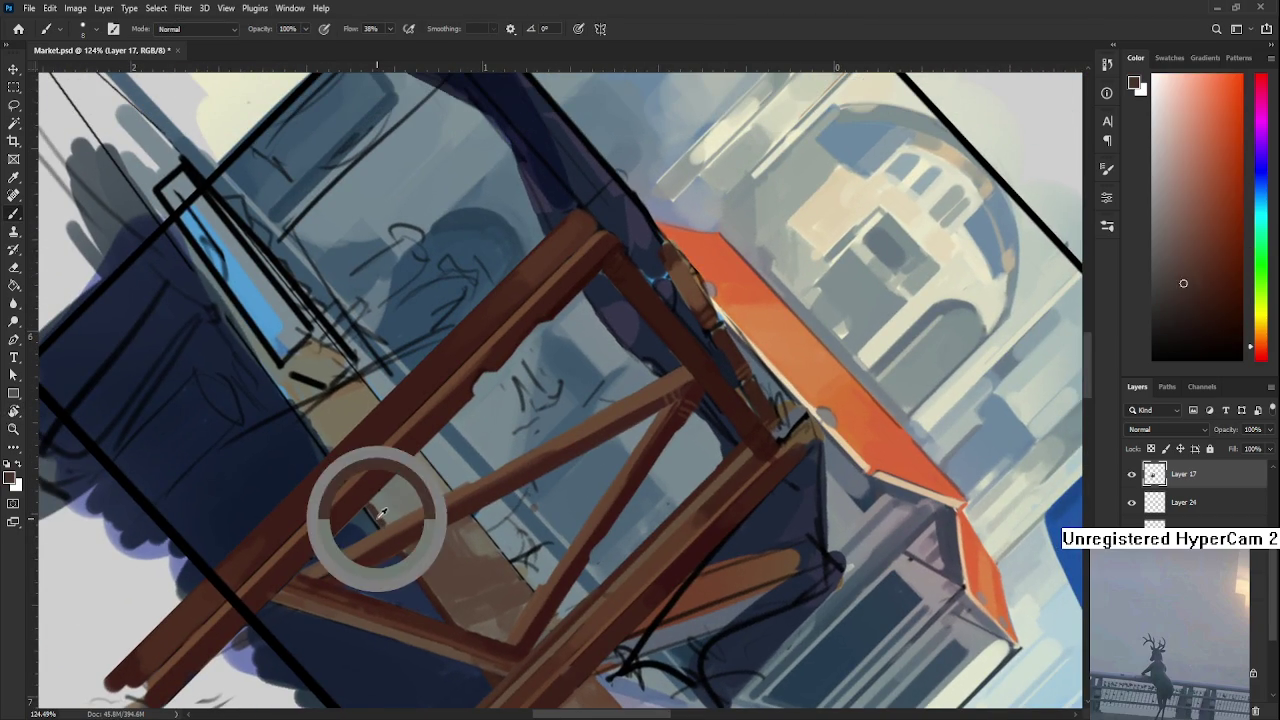
left_click(378, 510, "alt")
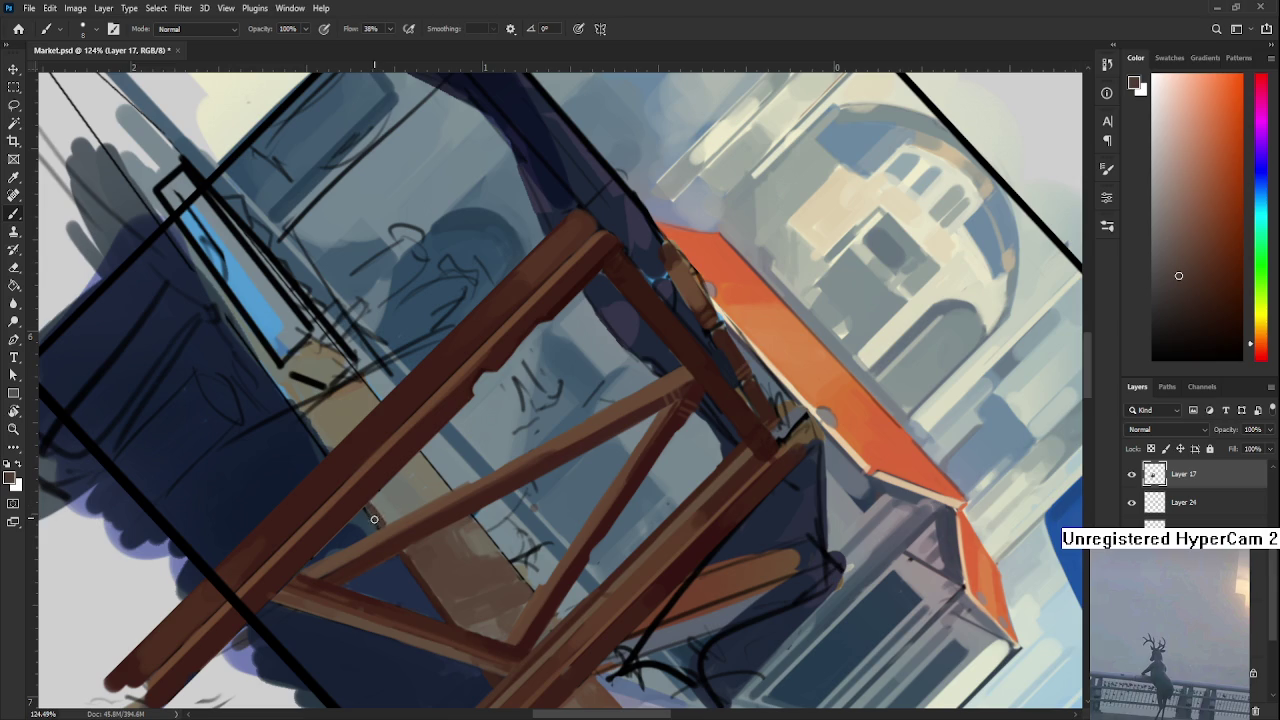
left_click(380, 512, "alt")
left_click(400, 560, "alt")
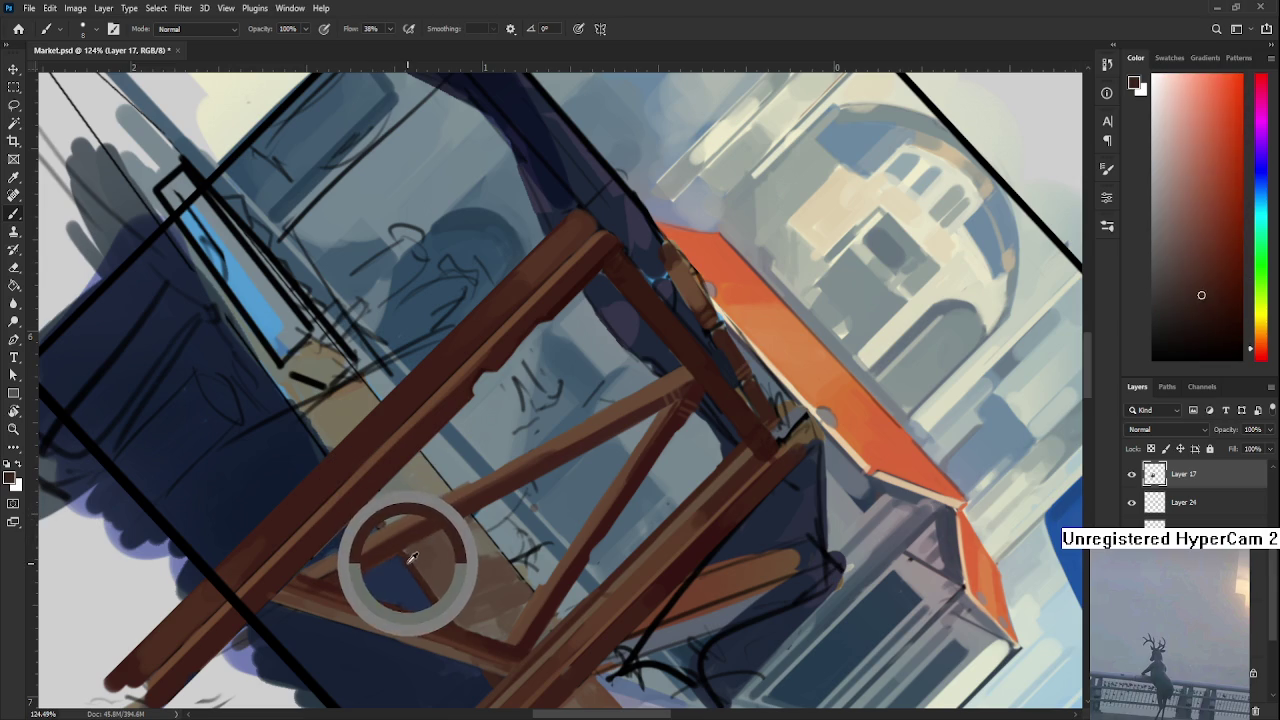
left_click(371, 506, "alt")
left_click(379, 505, "alt")
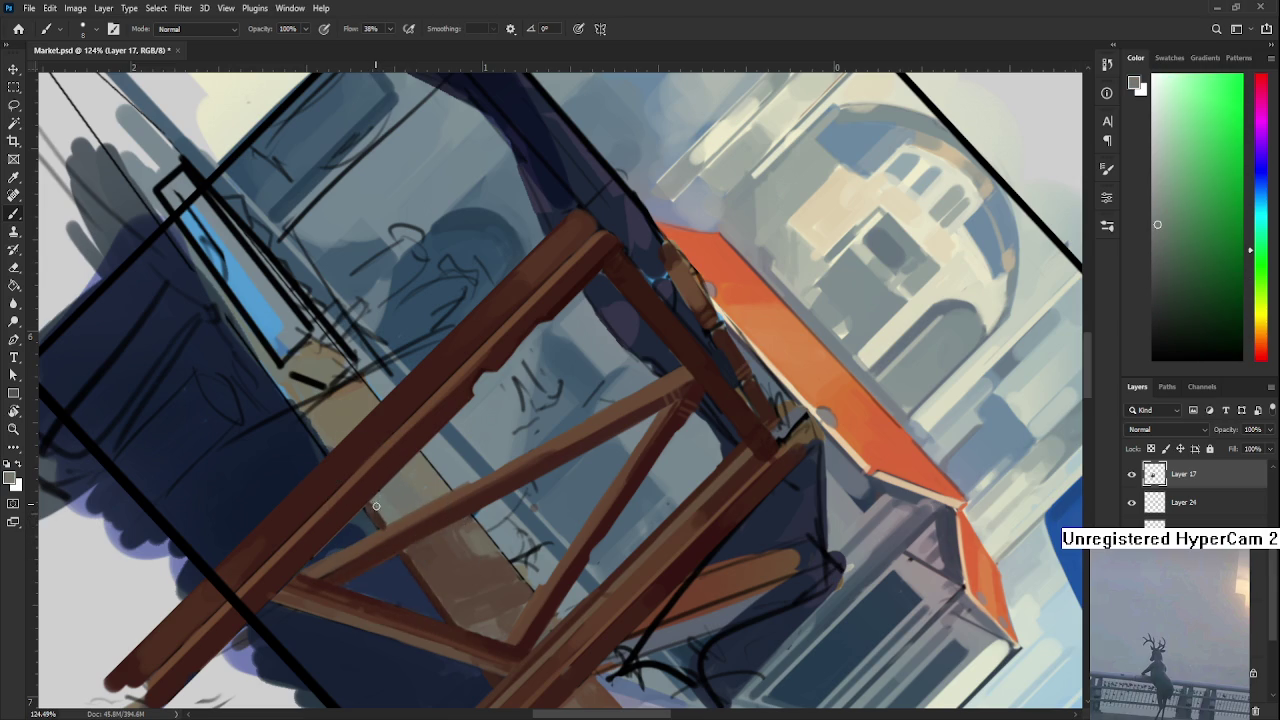
left_click(382, 524, "alt")
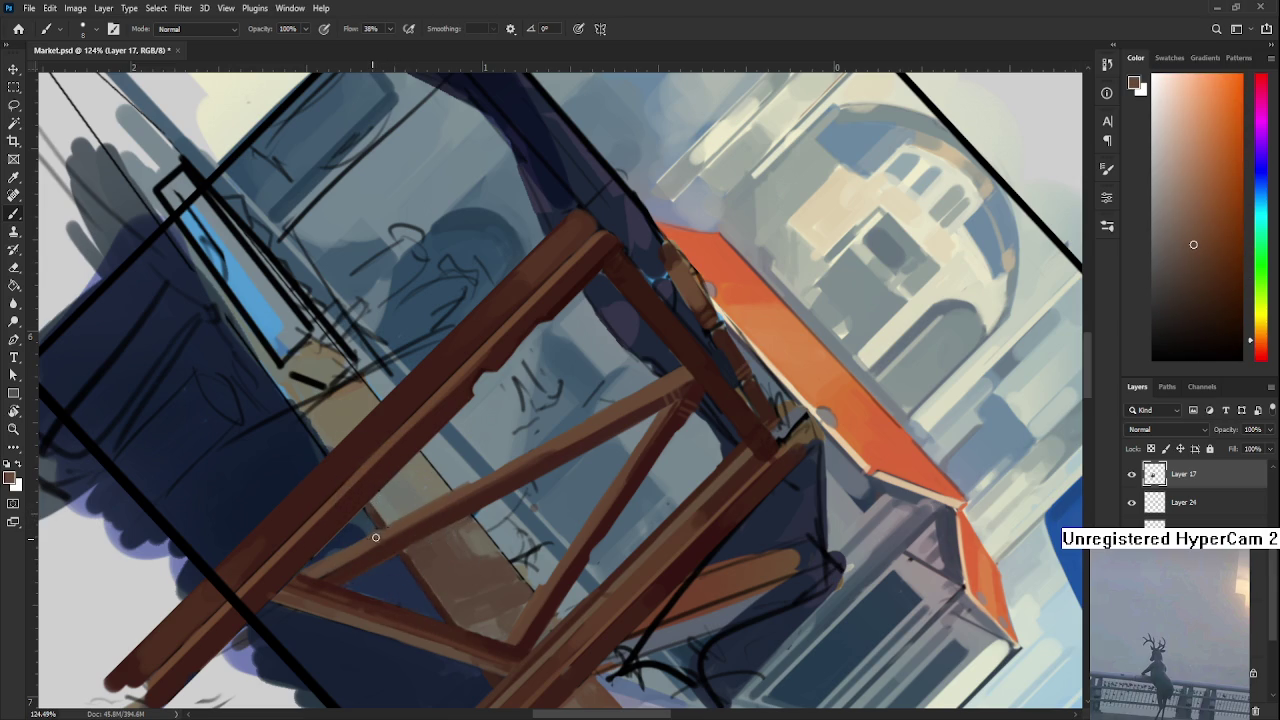
left_click_drag(455, 544, 445, 490)
left_click(423, 495, "alt")
left_click(400, 496, "alt")
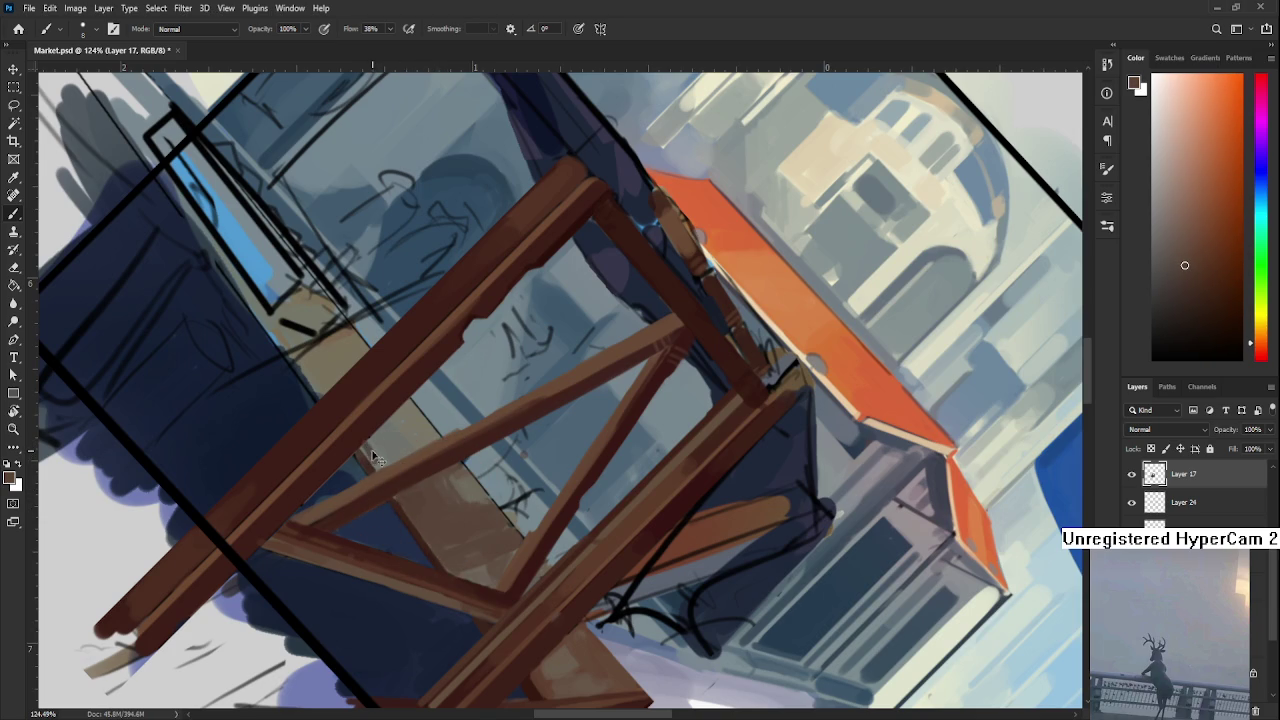
With a larger brush, add orange-brown highlights higher on the brace, then return the view upright
key("bracketright")
key("bracketright")
key("bracketright")
left_click(415, 427, "alt")
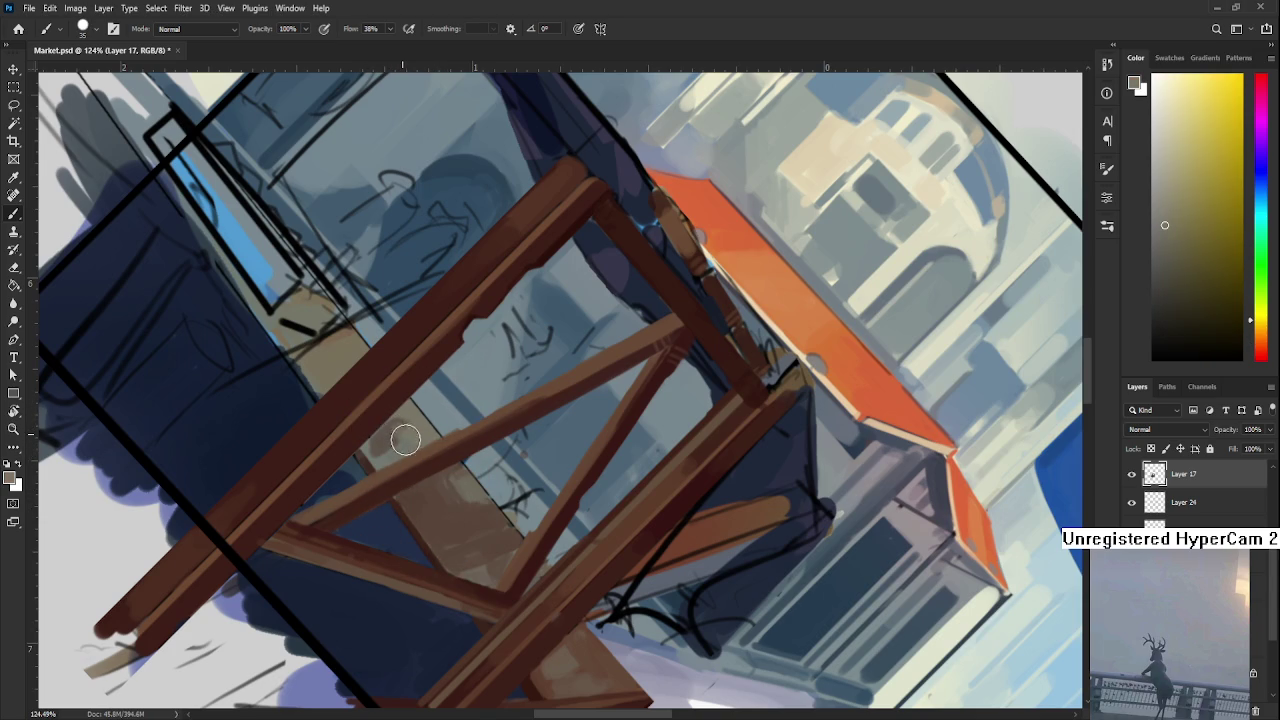
left_click(376, 455, "alt")
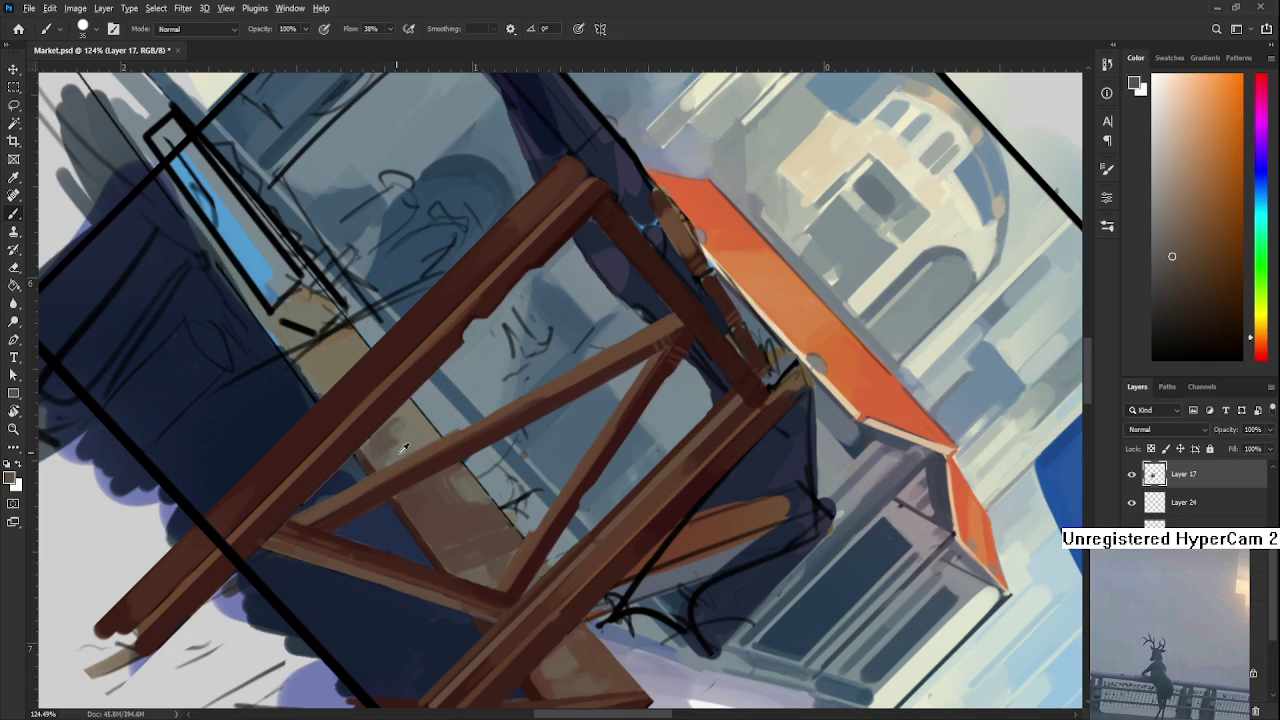
left_click(401, 441, "alt")
left_click(367, 445, "alt")
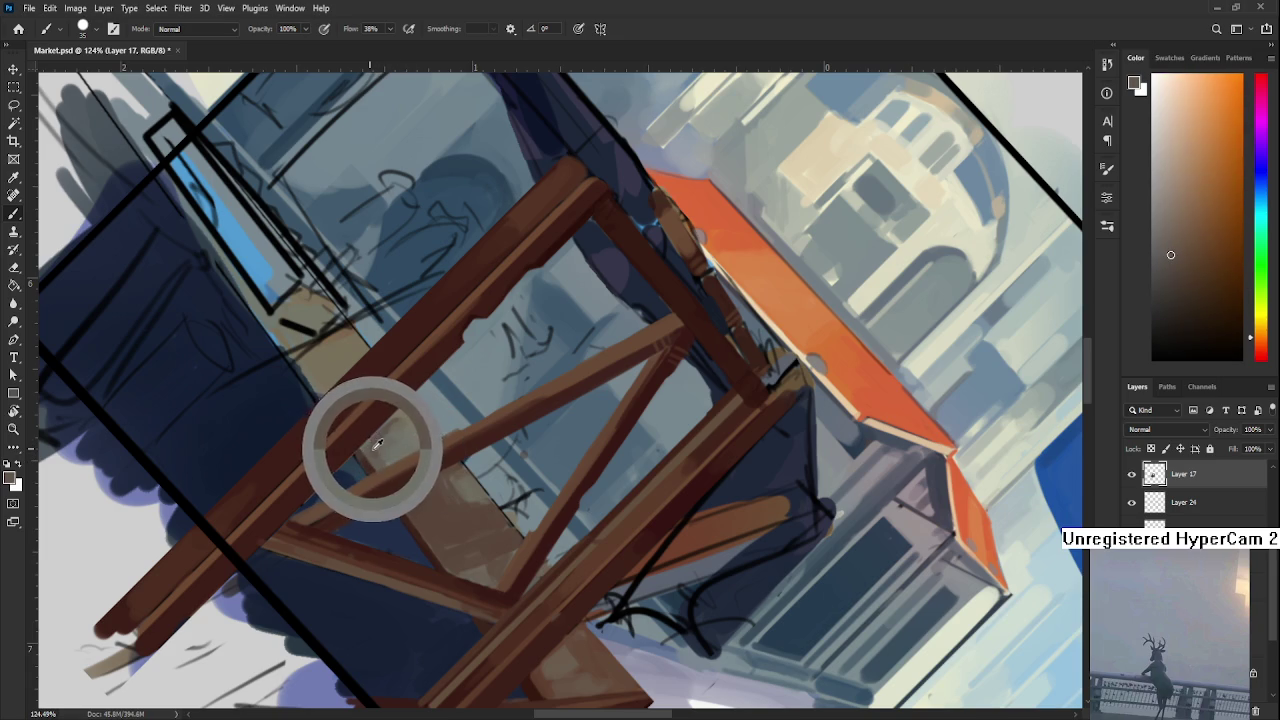
left_click(398, 452, "alt")
left_click(386, 443, "alt")
left_click(371, 446, "alt")
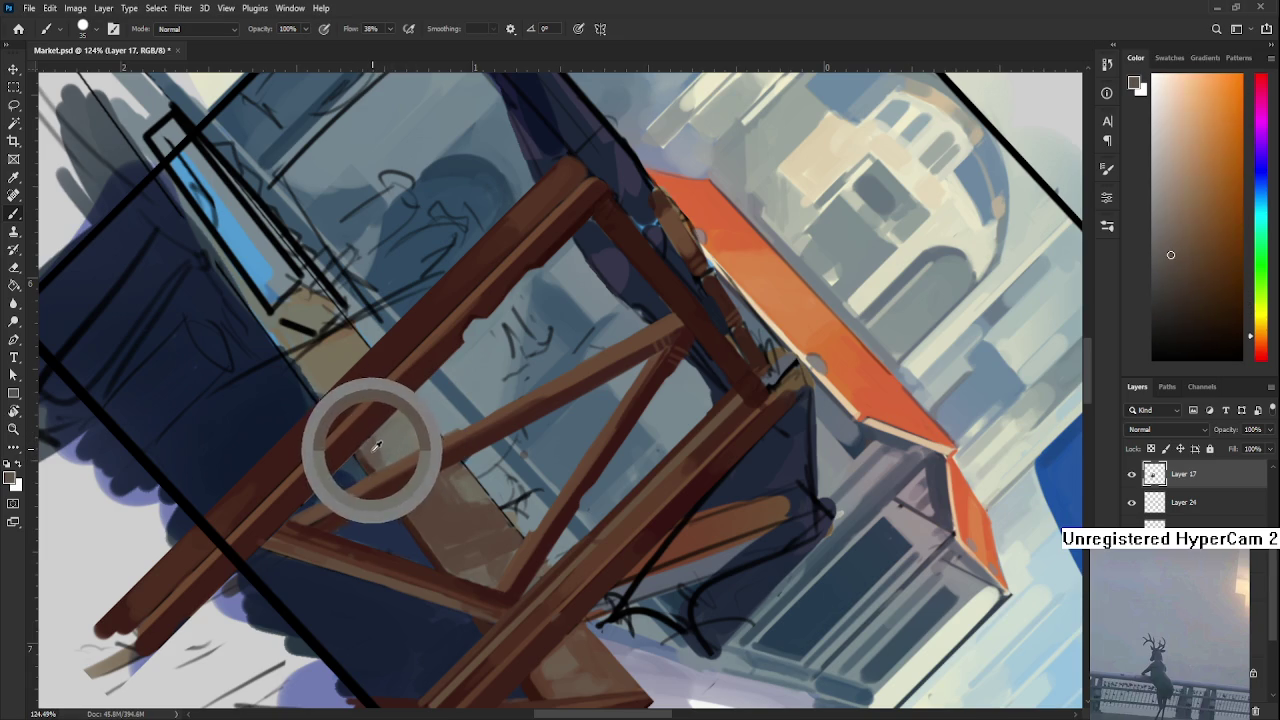
left_click(383, 450, "alt")
left_click(387, 454, "alt")
left_click_drag(387, 454, 495, 430)
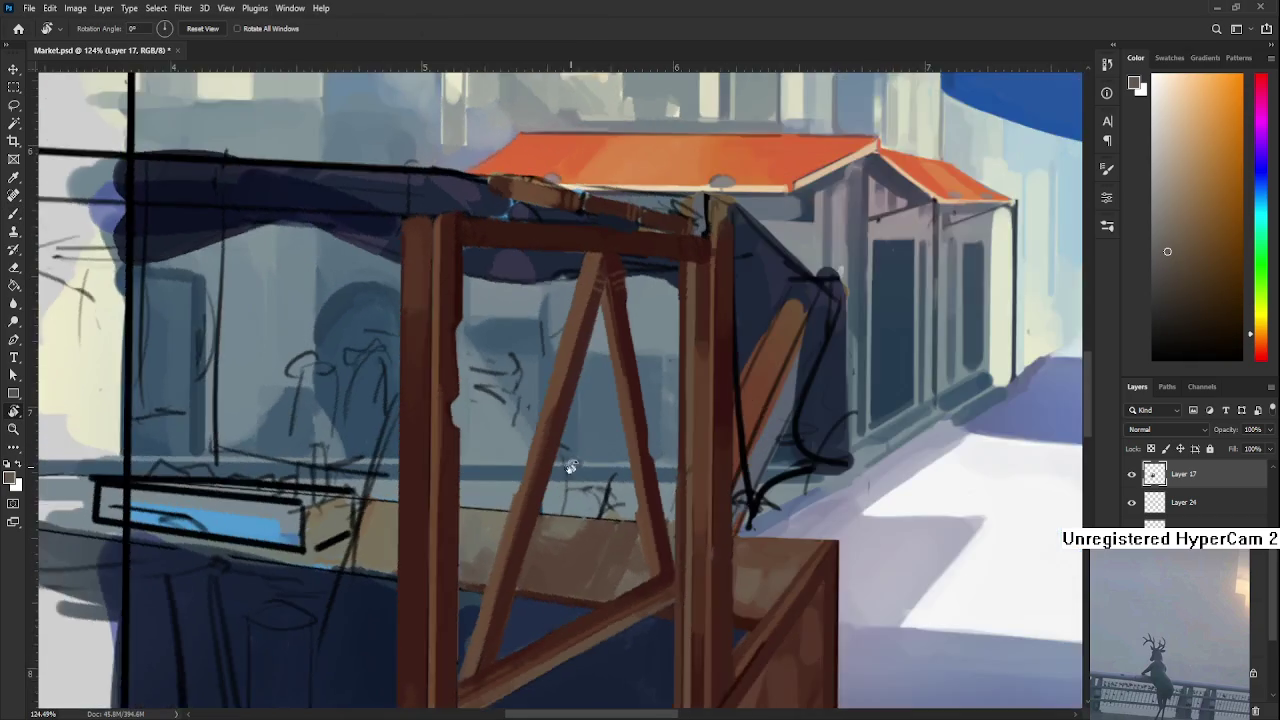
Brush yellower and darker red-orange strokes over the lower frame beams and legs
left_click(443, 443, "alt")
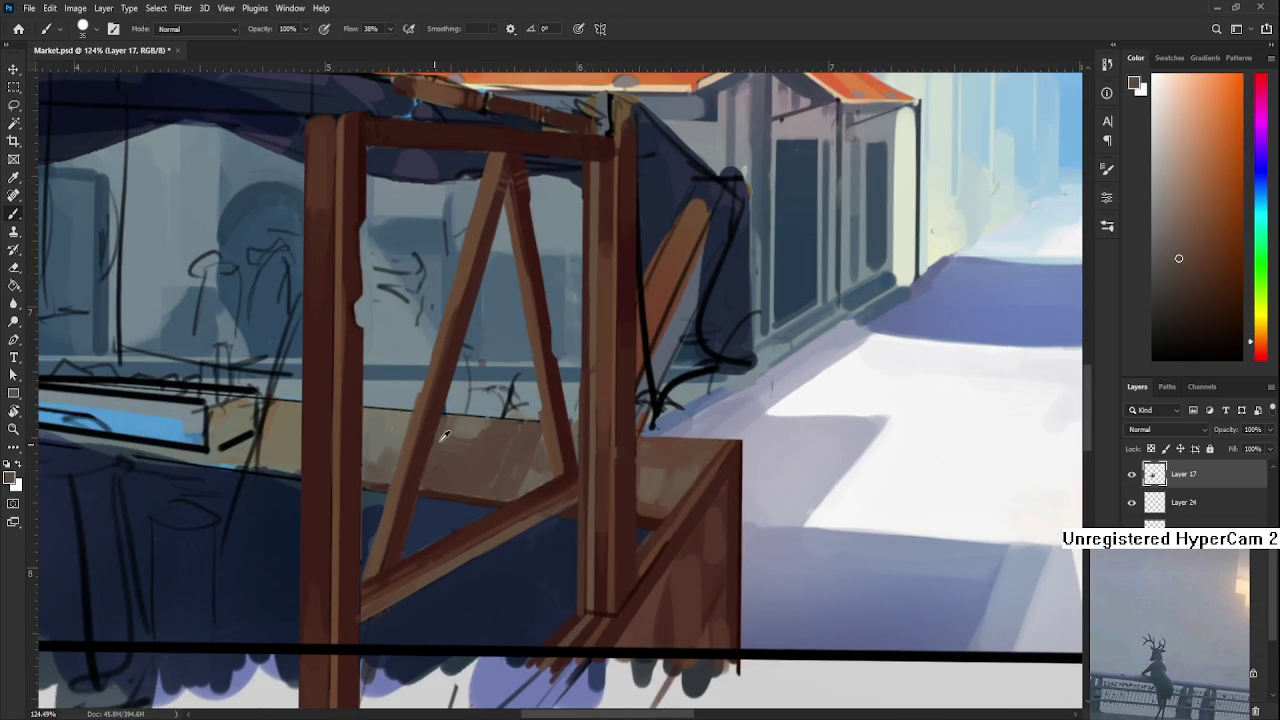
left_click(469, 424, "alt")
left_click(458, 455, "alt")
left_click(454, 456, "alt")
left_click_drag(491, 443, 454, 455)
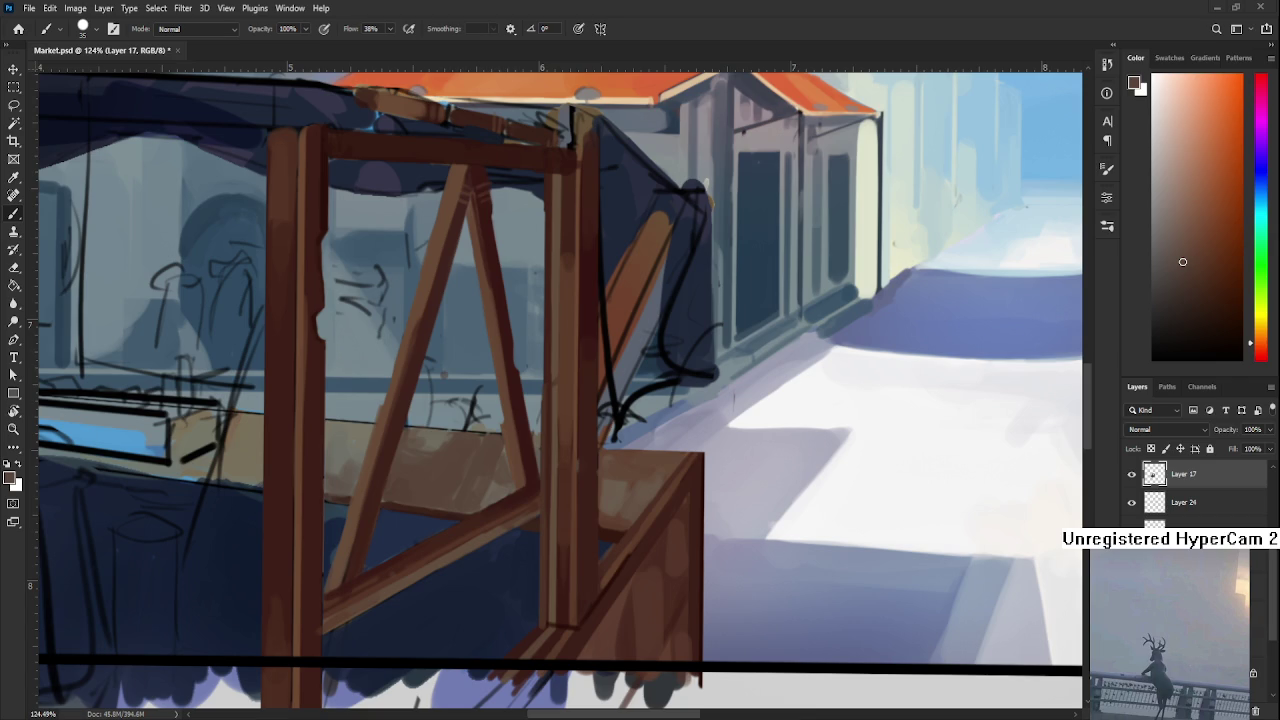
Zoom out and sample the brown-orange of the stall's edge
scroll(463, 471, "down", 3)
scroll(460, 475, "down", 1)
left_click_drag(445, 500, 486, 537, "alt")
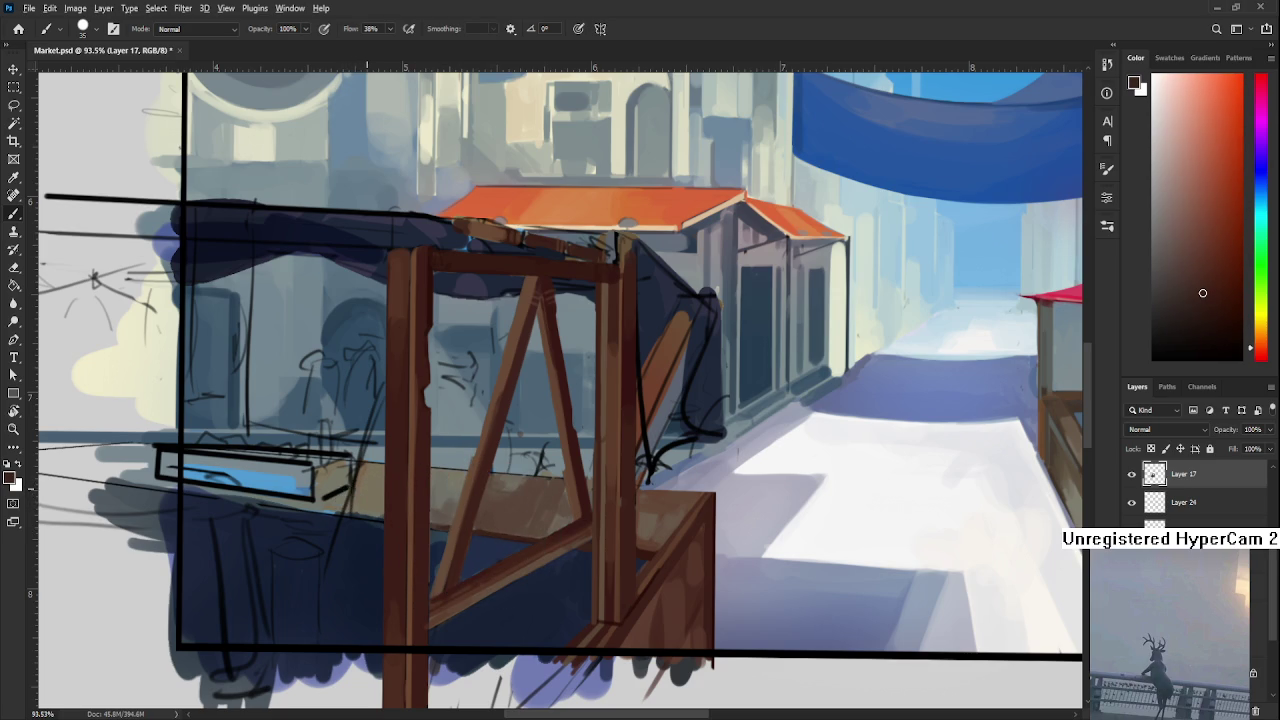
left_click(369, 484, "alt")
left_click(358, 503, "alt")
left_click(352, 498, "alt")
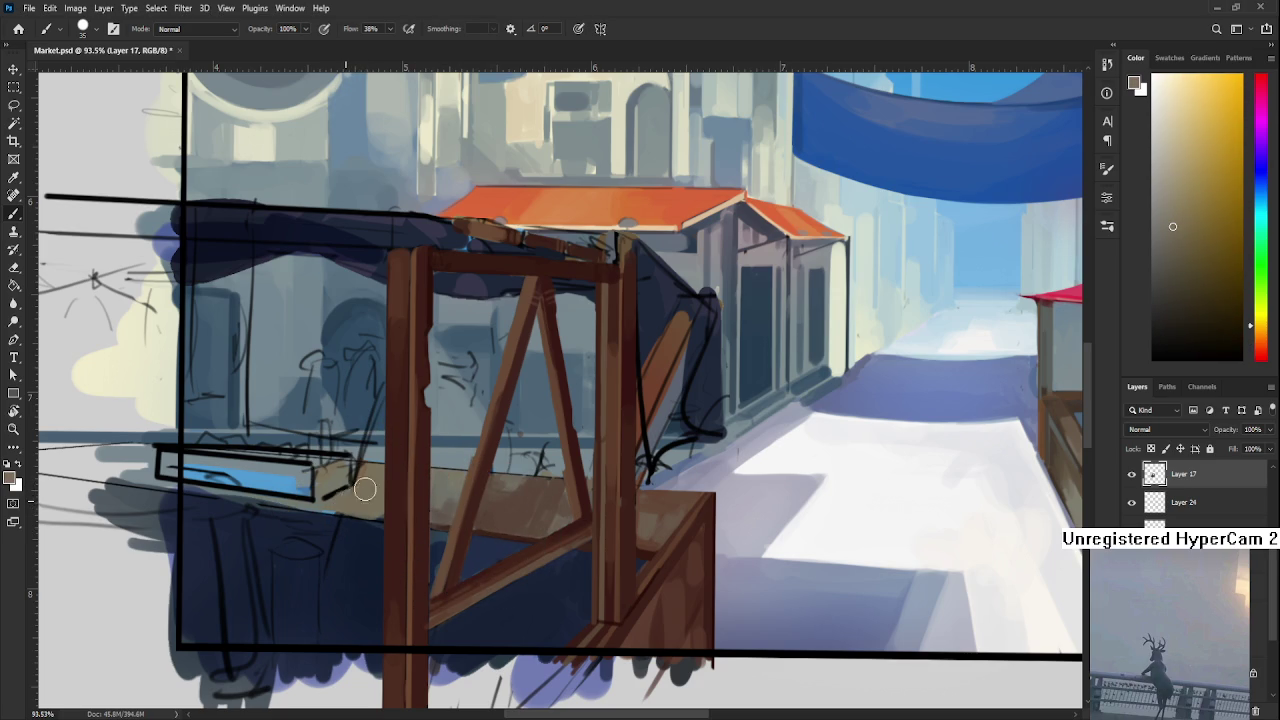
Sample the dark navy shadow under the stall, then settle on the counter planks' brown
left_click(350, 529, "alt")
left_click(352, 550, "alt")
left_click(339, 541, "alt")
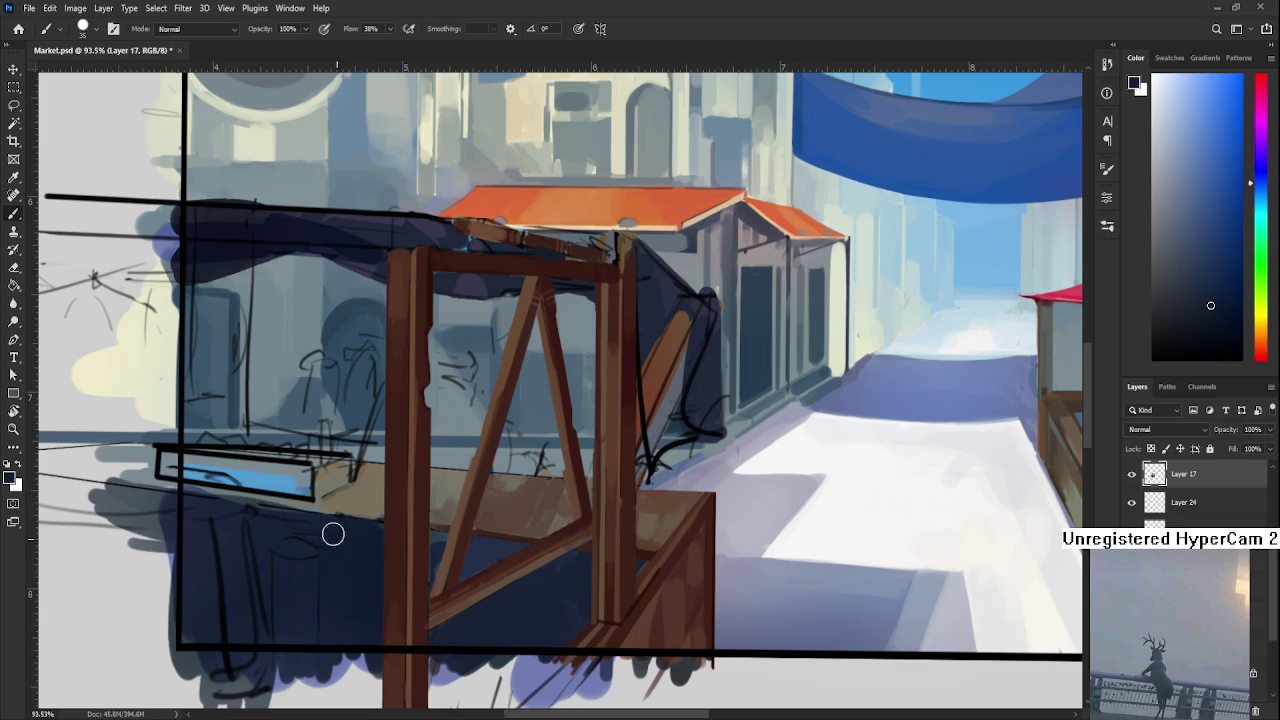
left_click(443, 523, "alt")
left_click(486, 534, "alt")
key("r")
mouse_move(496, 521)
left_mouse_down()
mouse_move(461, 298)
mouse_move(449, 509)
left_mouse_up()
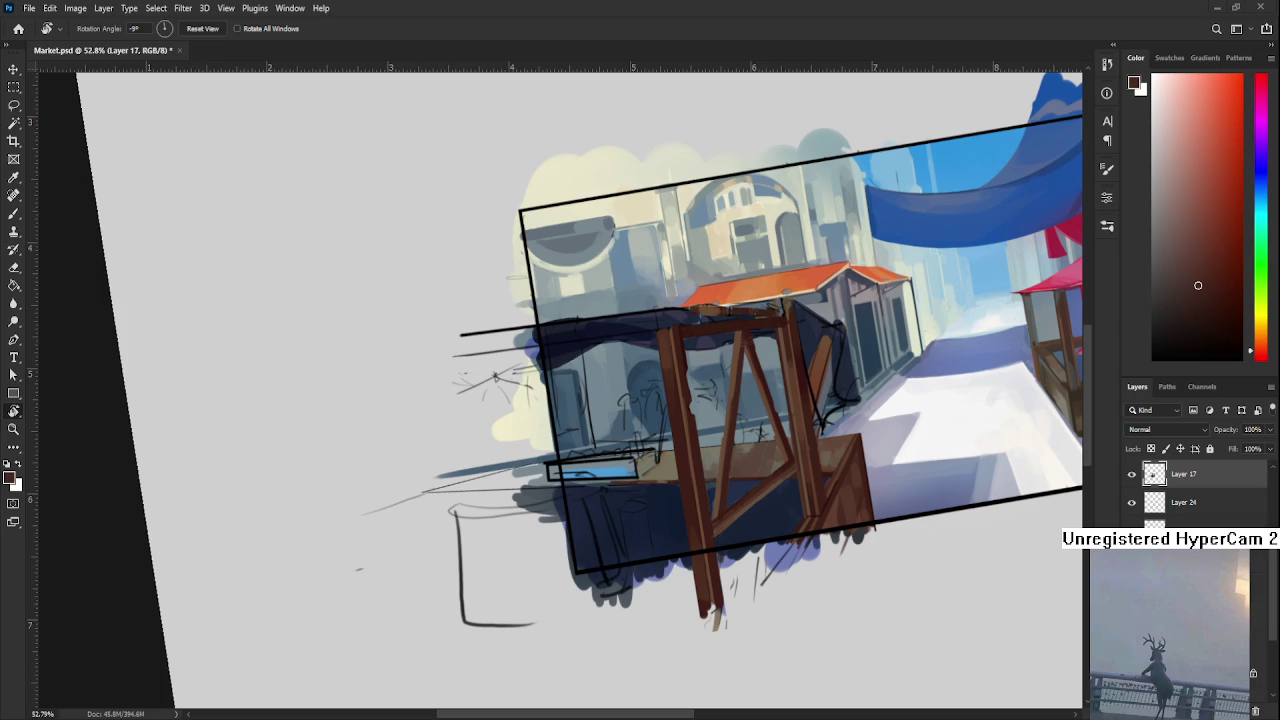
Zoom and rotate the view to frame the stall's counter between the braces
scroll(665, 455, "down", 2)
scroll(665, 455, "up", 3)
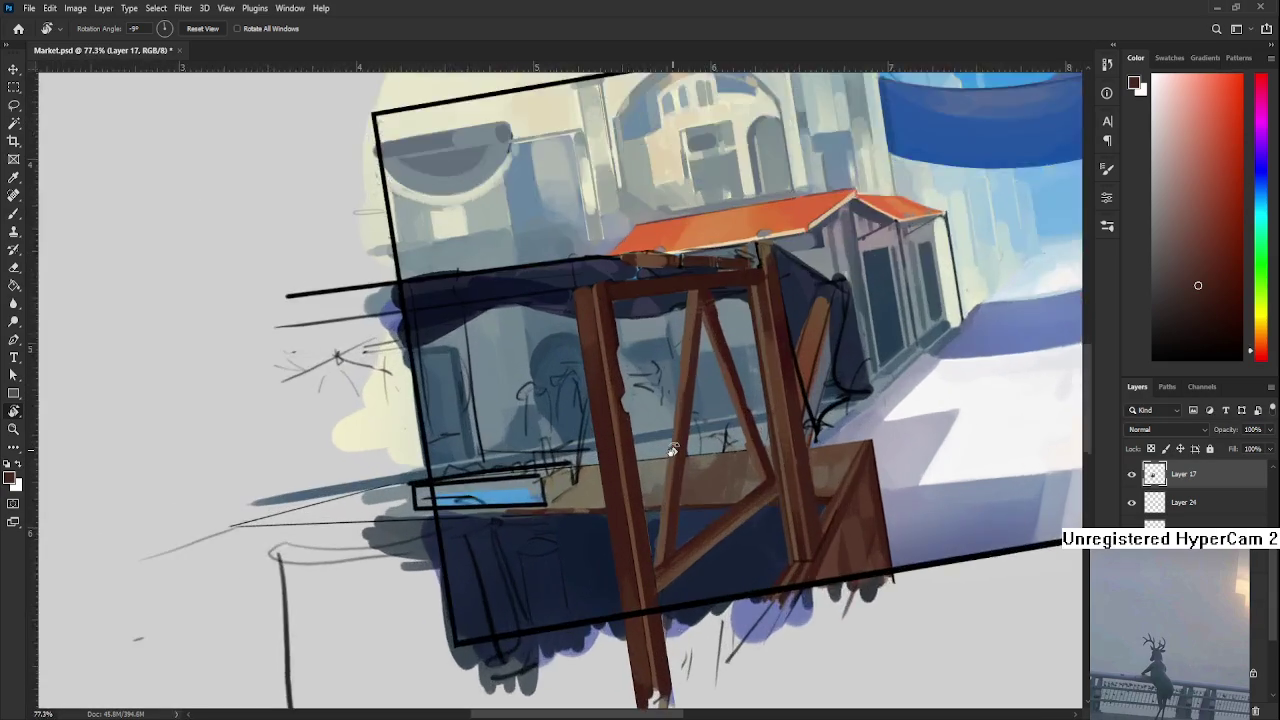
scroll(672, 451, "up", 2)
scroll(672, 451, "down", 2)
scroll(672, 451, "down", 2)
scroll(660, 500, "up", 2)
scroll(922, 490, "up", 3)
mouse_move(922, 490)
left_mouse_down()
mouse_move(914, 571)
mouse_move(606, 486)
left_mouse_up()
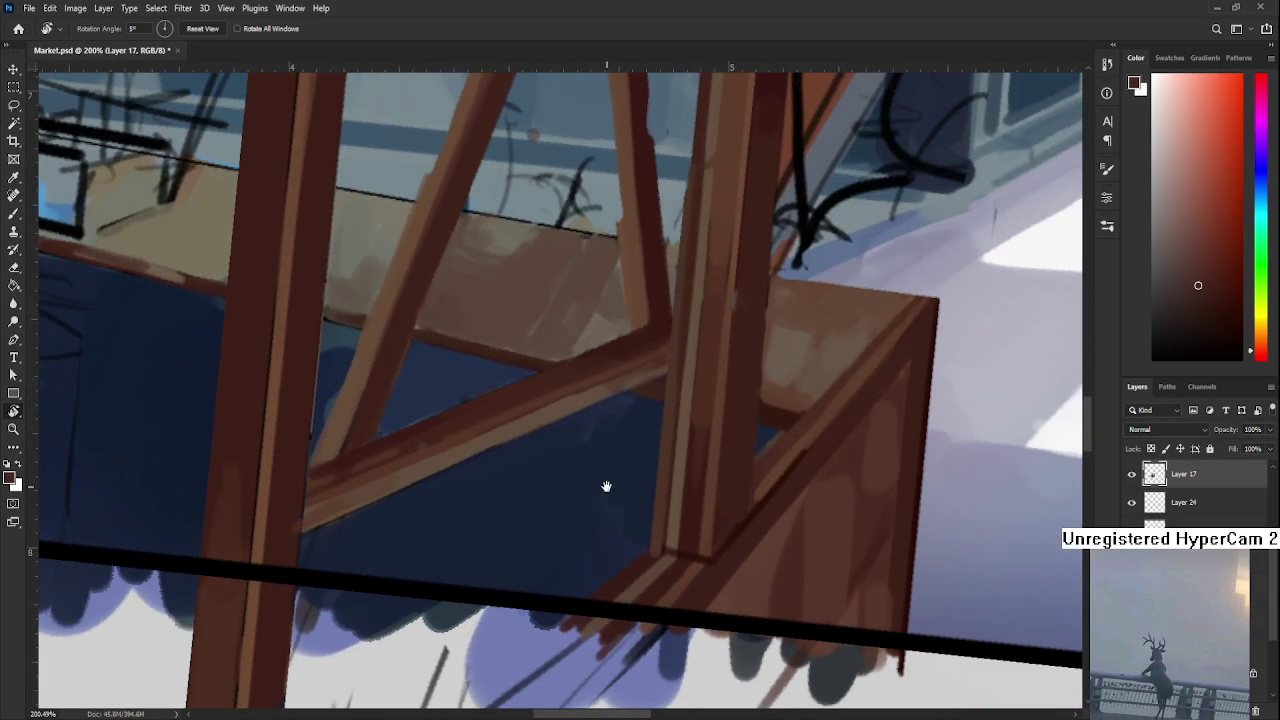
scroll(628, 410, "down", 2)
scroll(632, 394, "down", 2)
scroll(620, 430, "up", 1)
scroll(602, 470, "up", 2)
scroll(604, 469, "up", 3)
mouse_move(790, 408)
left_mouse_down()
mouse_move(437, 605)
mouse_move(817, 380)
left_mouse_up()
scroll(800, 408, "down", 3)
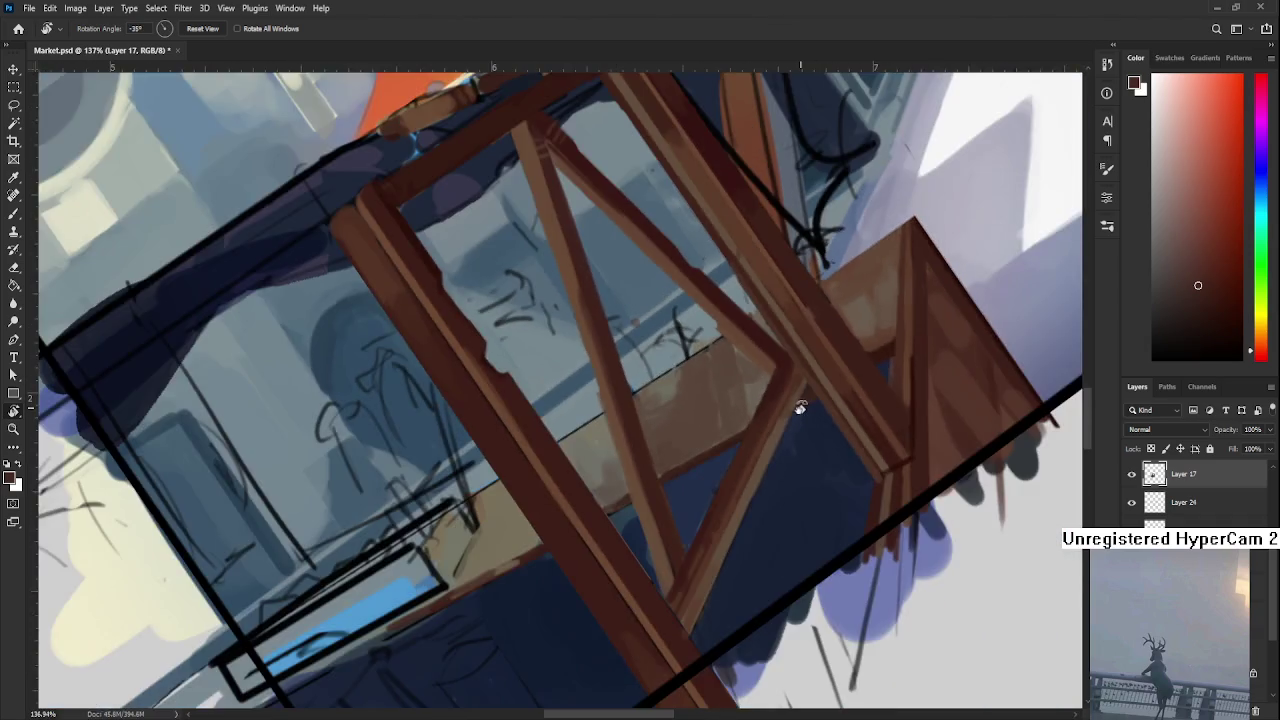
scroll(753, 498, "up", 1)
left_click_drag(753, 498, 631, 489)
left_click_drag(536, 429, 442, 473)
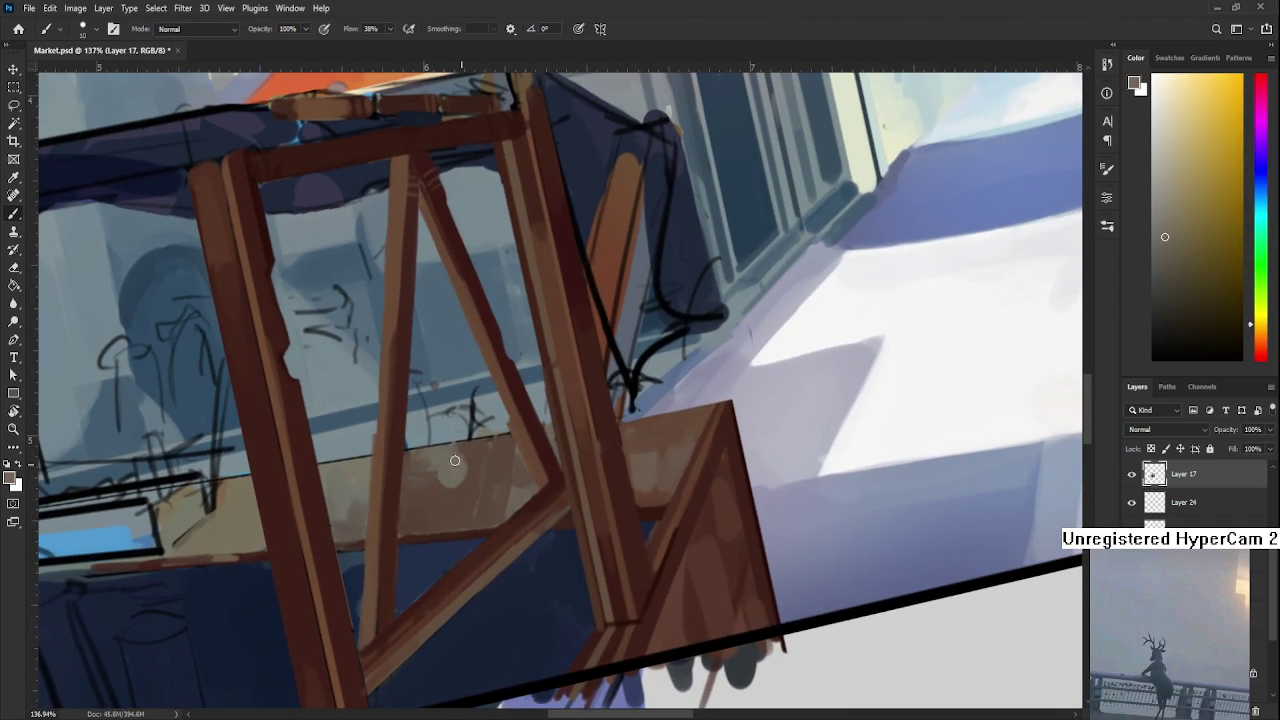
Sample a light tan from the counter and brush a highlight stroke on its top
left_click(459, 462, "alt")
left_click(451, 477, "alt")
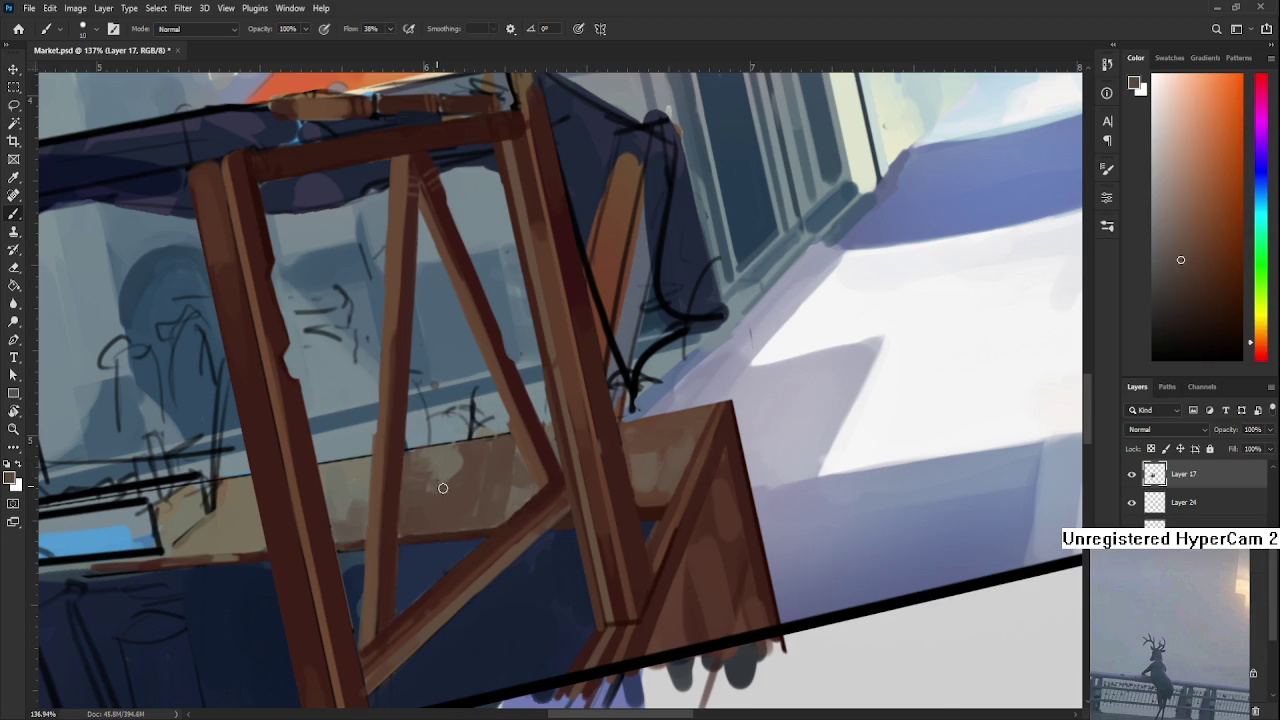
left_click(443, 470, "alt")
left_click(468, 470, "alt")
left_click(443, 485, "alt")
left_click(447, 468, "alt")
left_click(457, 443, "alt")
left_click_drag(488, 452, 478, 490)
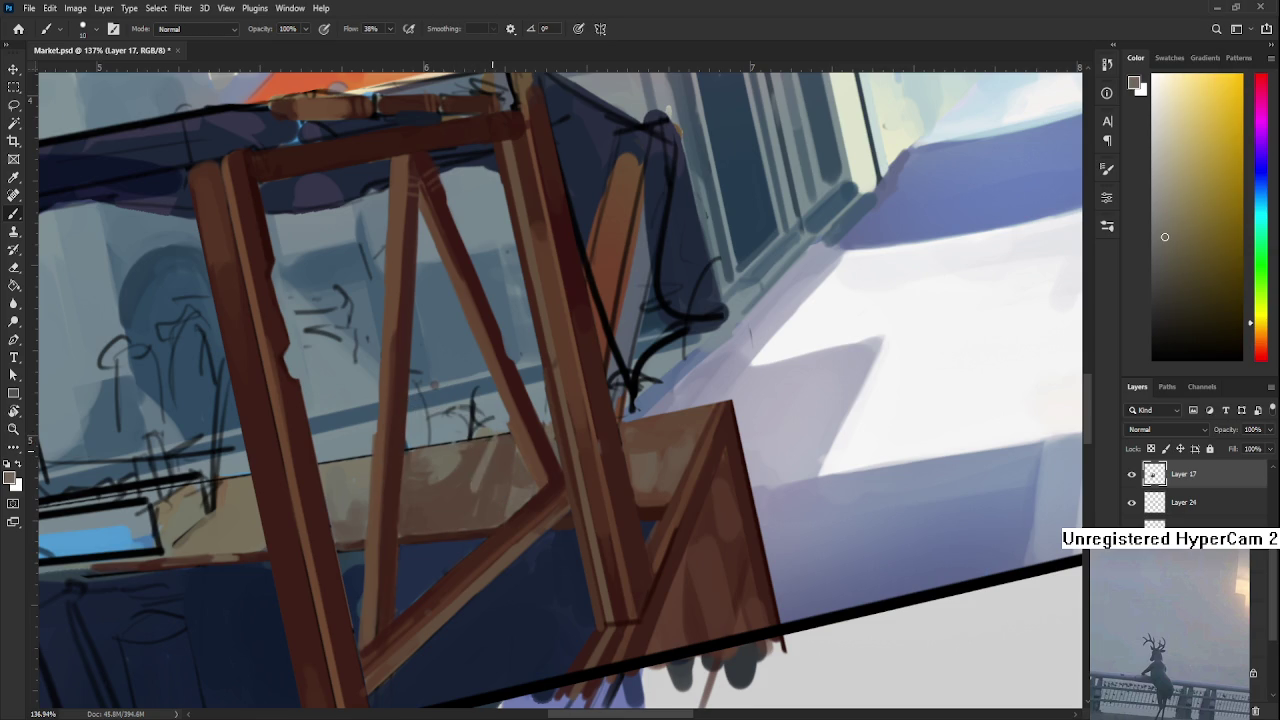
Resample orange-brown and yellow-tan counter tones, then level the view
left_click(500, 445, "alt")
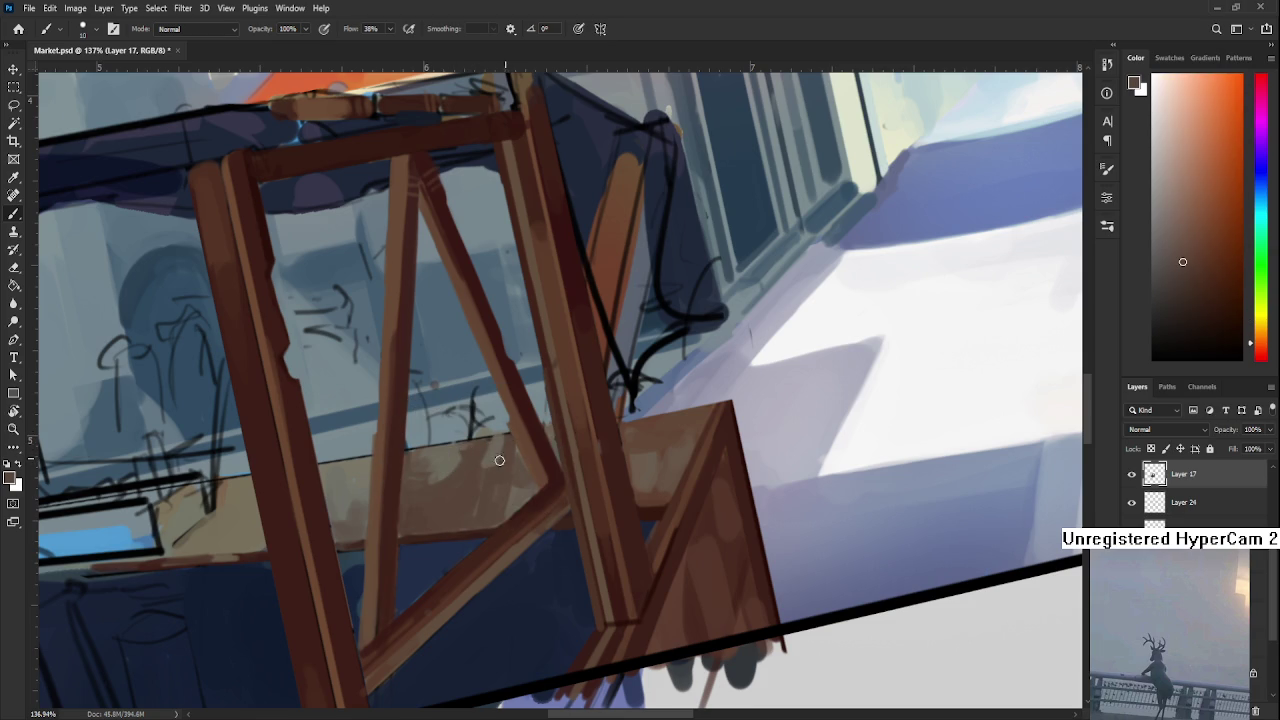
left_click(488, 450, "alt")
left_click(482, 452, "alt")
left_click(490, 454, "alt")
left_click(500, 455, "alt")
left_click(502, 445, "alt")
left_click(488, 440, "alt")
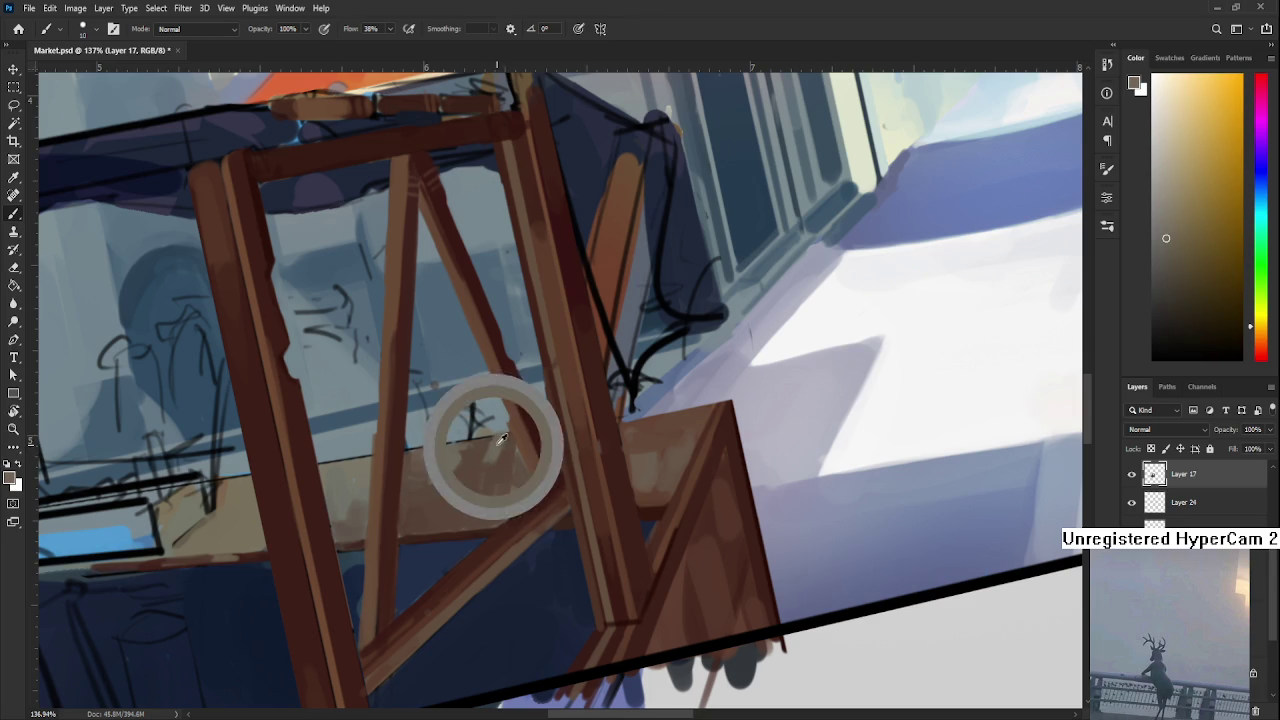
key("r")
mouse_move(523, 408)
left_mouse_down()
mouse_move(502, 455)
mouse_move(557, 371)
mouse_move(429, 551)
mouse_move(400, 534)
left_mouse_up()
scroll(397, 533, "up", 3)
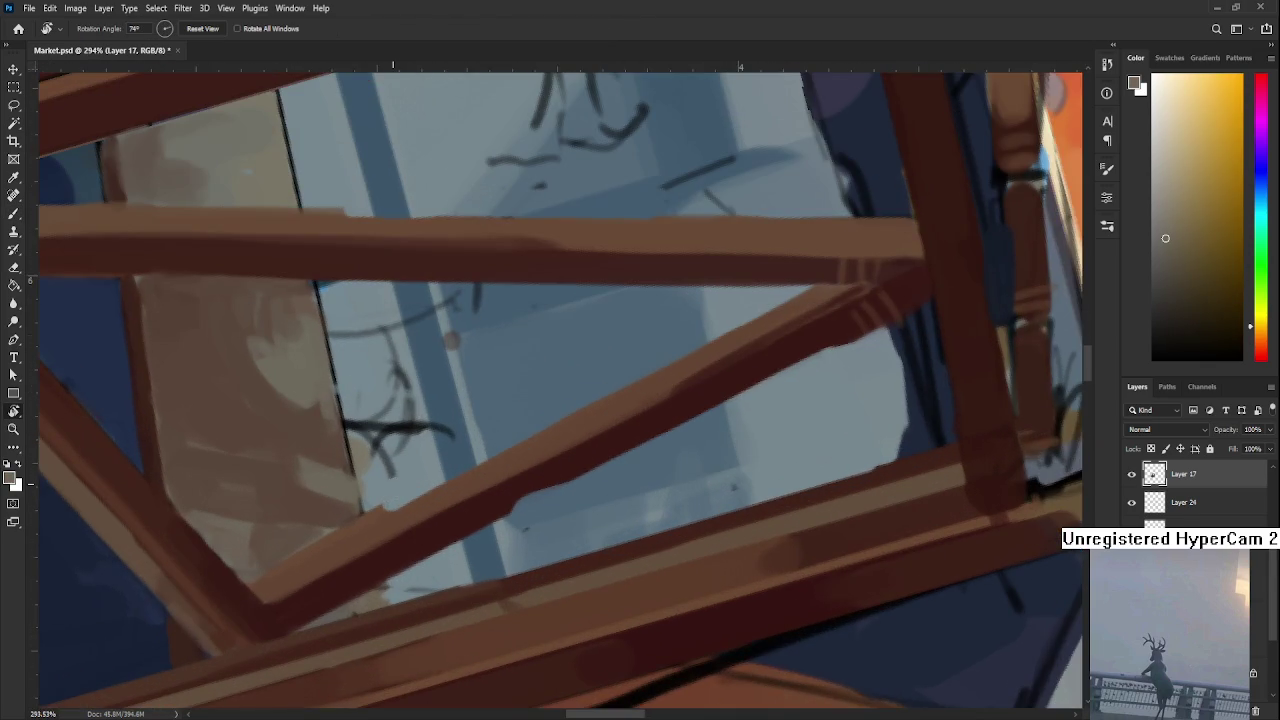
Erase the dark sketch marks, hanging lines and red dot from the pale panel with a small eraser
key("e")
scroll(394, 484, "up", 2)
key("bracketleft")
key("bracketleft")
key("bracketleft")
mouse_move(432, 520)
left_mouse_down()
mouse_move(416, 491)
mouse_move(419, 597)
left_mouse_up()
mouse_move(440, 551)
left_mouse_down()
mouse_move(491, 520)
mouse_move(492, 477)
mouse_move(460, 443)
mouse_move(486, 400)
mouse_move(451, 409)
mouse_move(503, 383)
left_mouse_up()
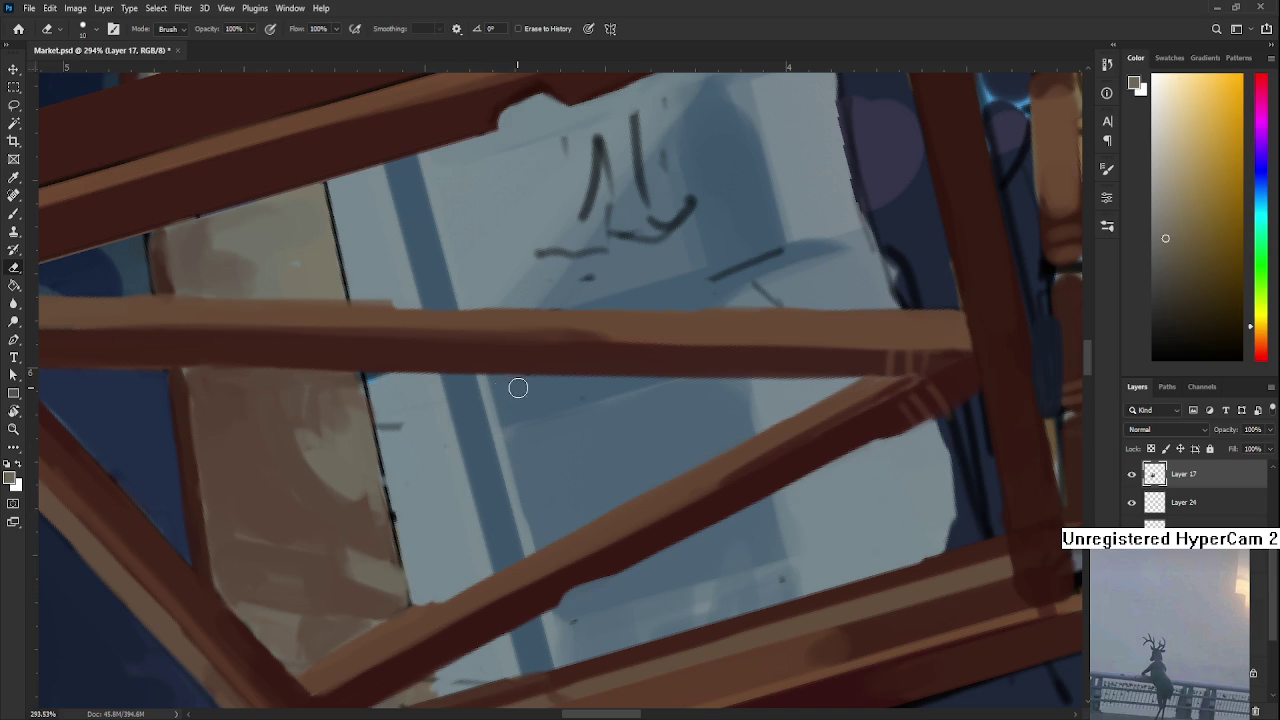
mouse_move(421, 441)
left_mouse_down()
mouse_move(380, 427)
mouse_move(376, 412)
left_mouse_up()
mouse_move(388, 455)
left_mouse_down()
mouse_move(411, 538)
mouse_move(587, 333)
mouse_move(571, 500)
left_mouse_up()
Paint a dark reddish-brown from the frame along the panel's lower edge
key("r")
key("b")
left_click(527, 624, "alt")
left_click_drag(491, 589, 426, 414)
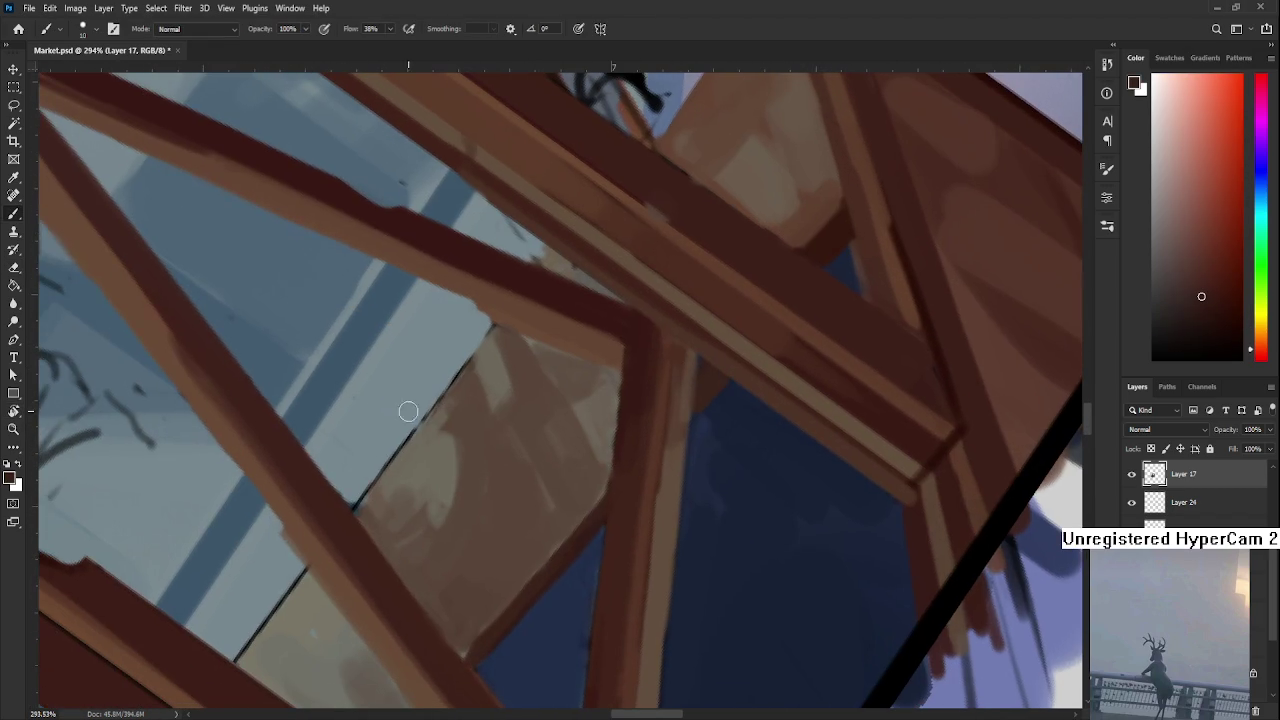
left_click_drag(354, 508, 425, 418)
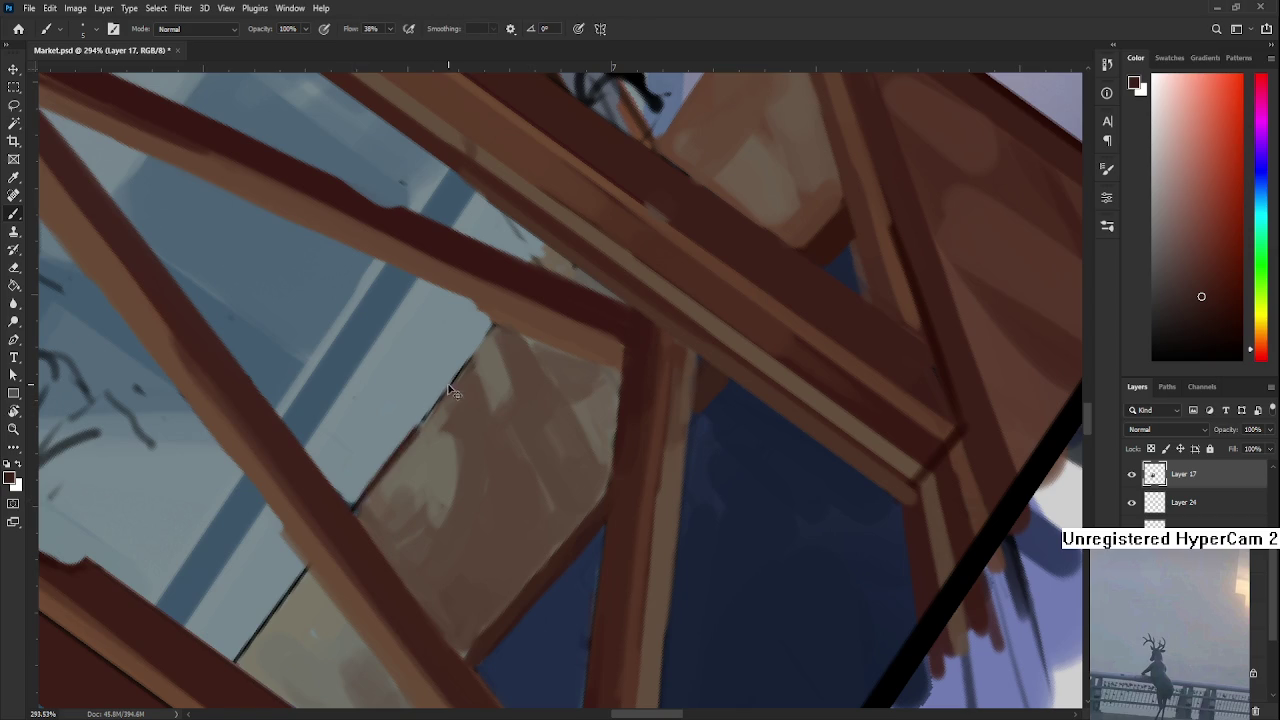
left_click_drag(352, 514, 457, 374)
Redo the edge as a wider brown band, undoing the misplaced strokes
key("ctrl+z")
left_click_drag(497, 323, 340, 509)
key("ctrl+z")
left_click_drag(497, 320, 343, 545)
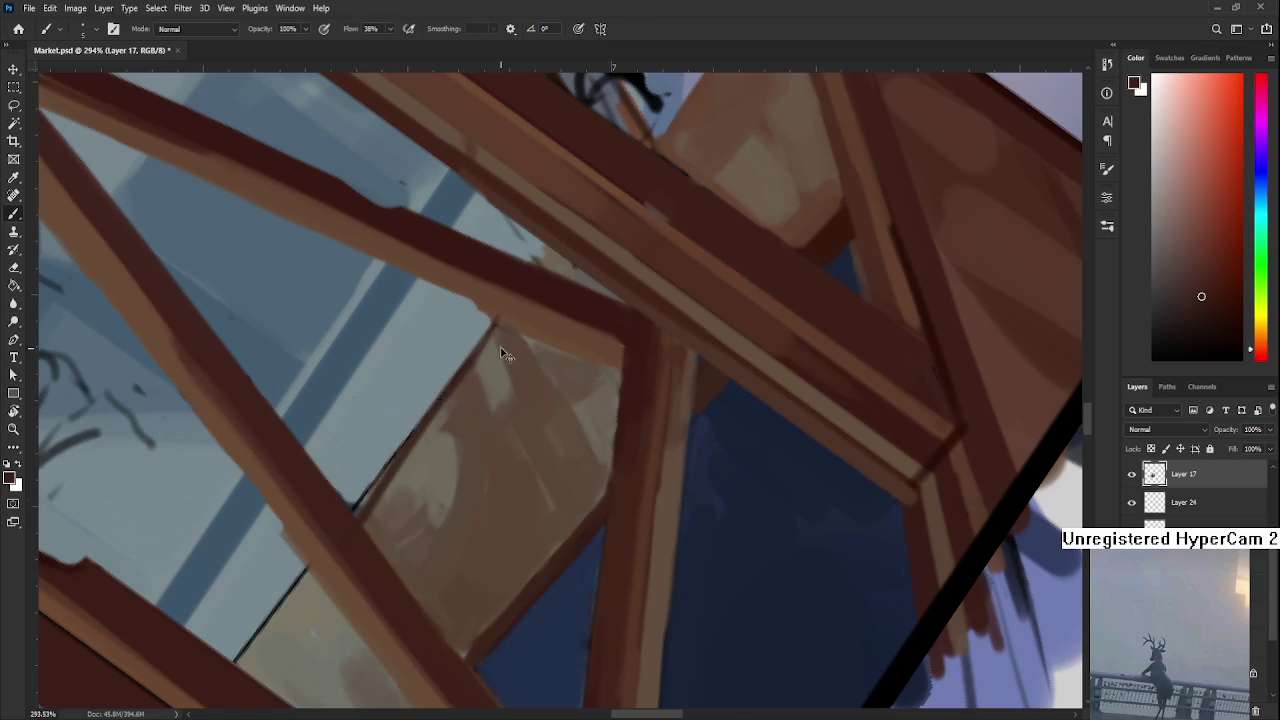
left_click_drag(482, 334, 354, 505)
mouse_move(438, 394)
left_mouse_down()
mouse_move(354, 509)
mouse_move(480, 331)
left_mouse_up()
key("ctrl+z")
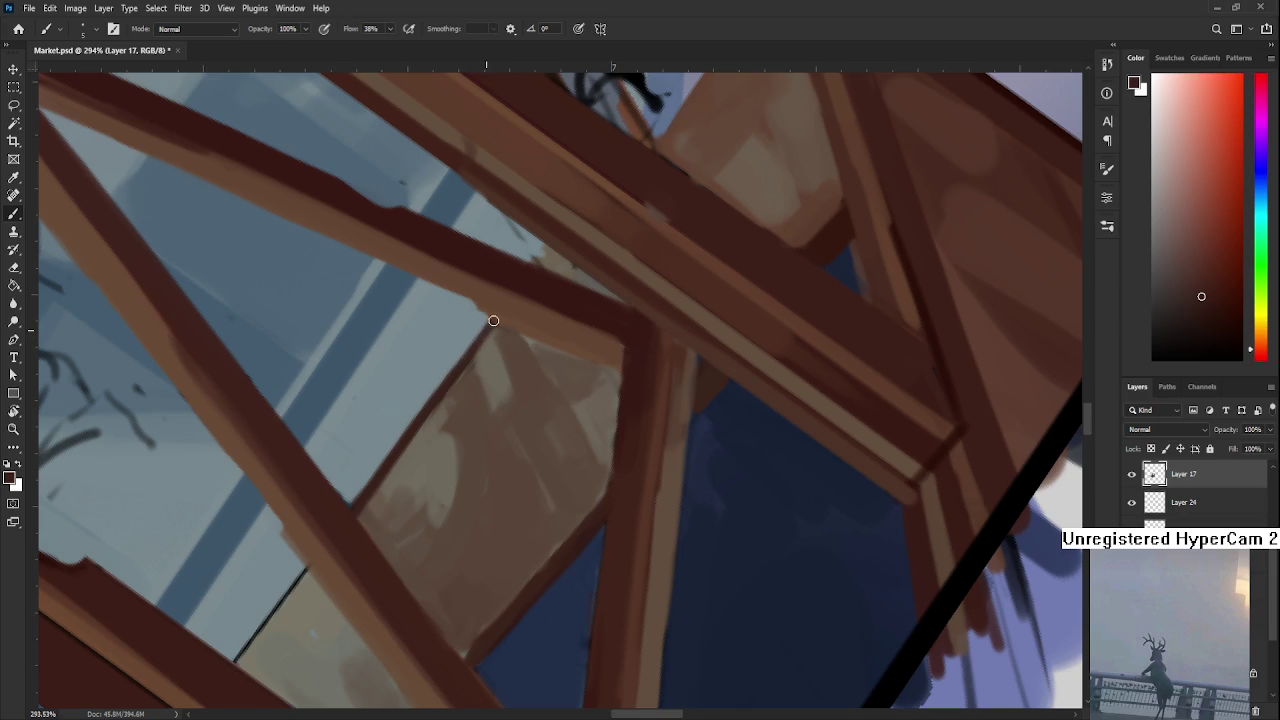
Erase to lighten and fade the dark line along the counter's edge
left_click(443, 405, "alt")
key("e")
left_click_drag(456, 351, 356, 500)
left_click_drag(480, 330, 460, 362)
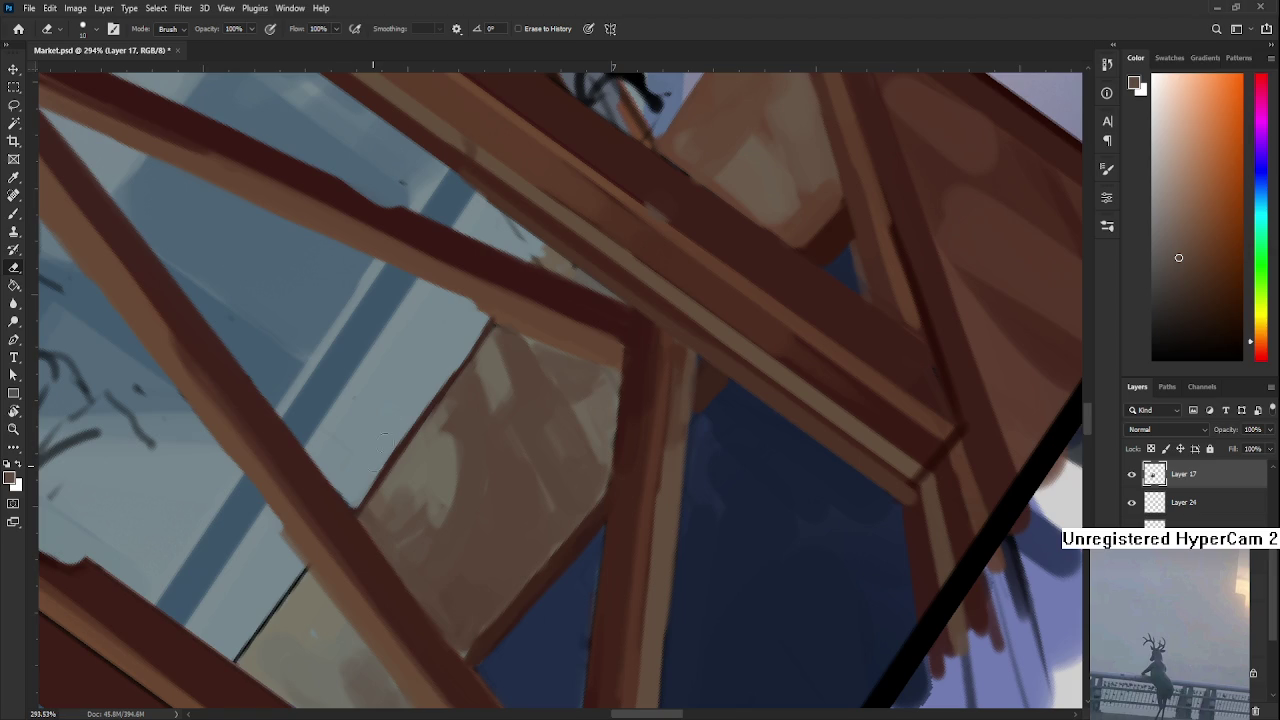
key("r")
mouse_move(543, 366)
left_mouse_down()
mouse_move(460, 414)
mouse_move(771, 523)
mouse_move(700, 483)
left_mouse_up()
Zoom and rotate the view around the stall's wooden frame
scroll(462, 412, "down", 3)
scroll(468, 410, "down", 2)
scroll(700, 483, "up", 2)
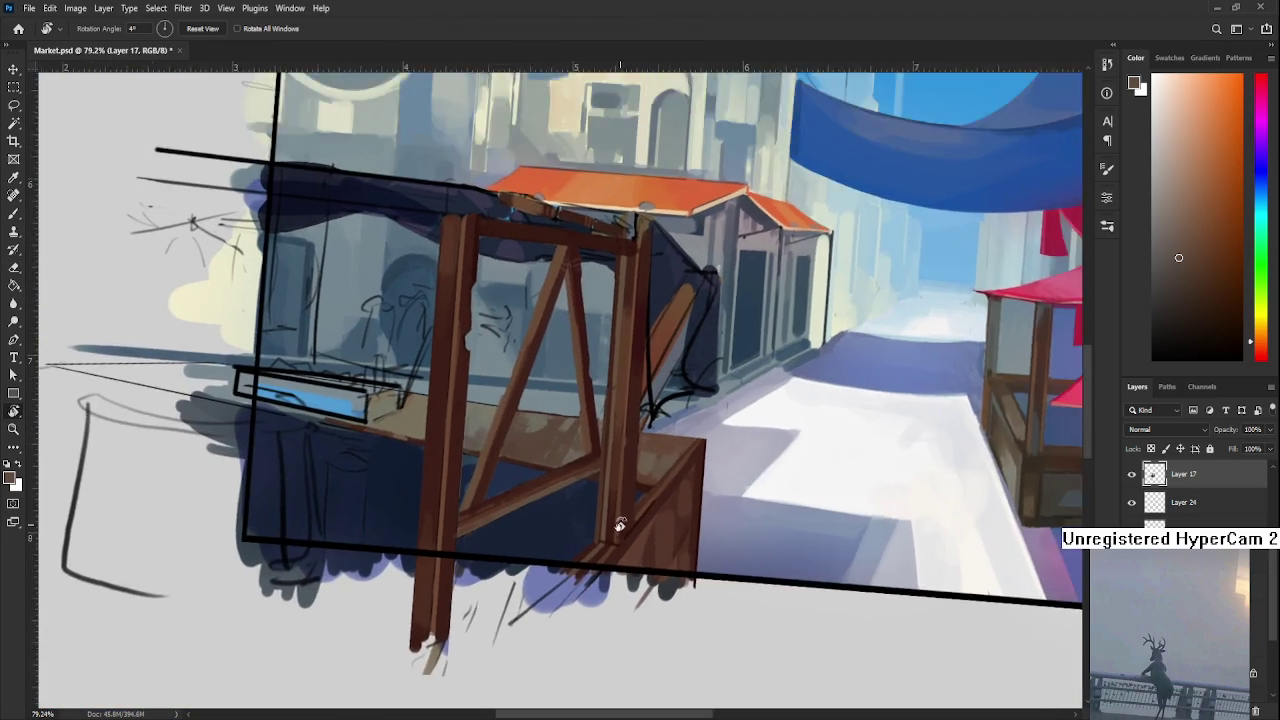
scroll(614, 529, "up", 2)
left_click_drag(543, 563, 563, 574)
scroll(563, 574, "up", 2)
scroll(538, 398, "up", 1)
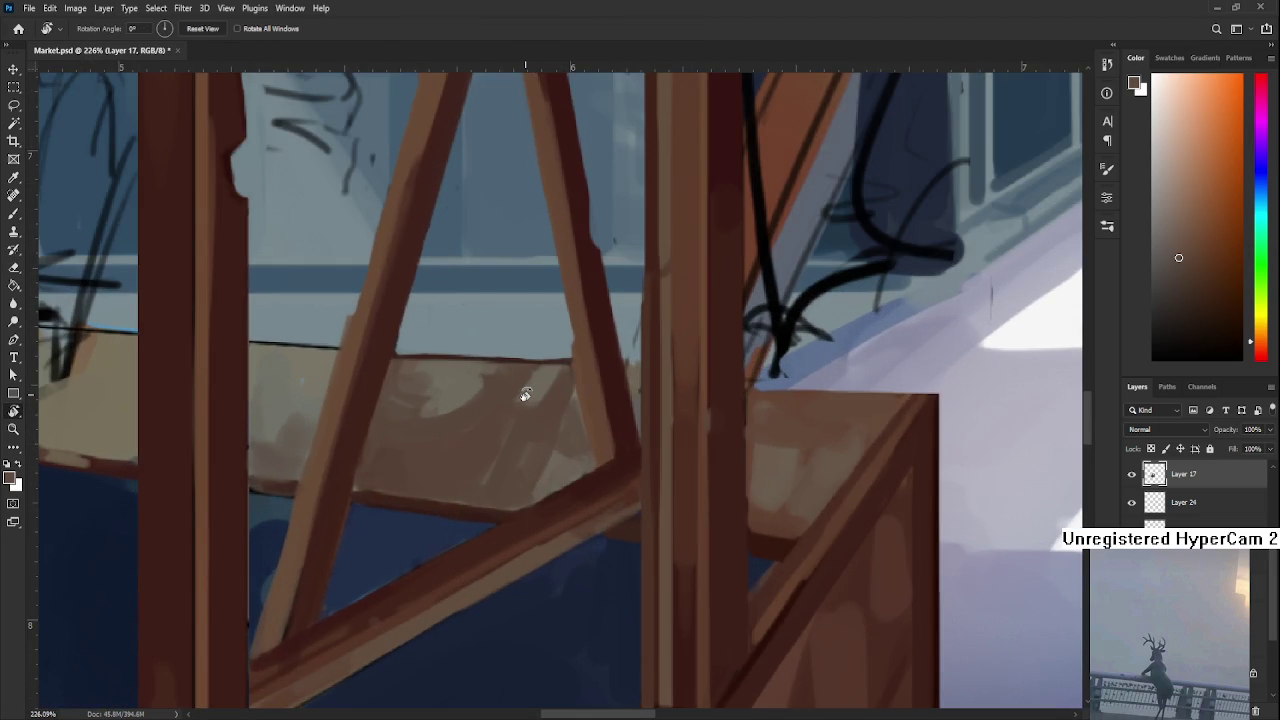
scroll(523, 385, "down", 1)
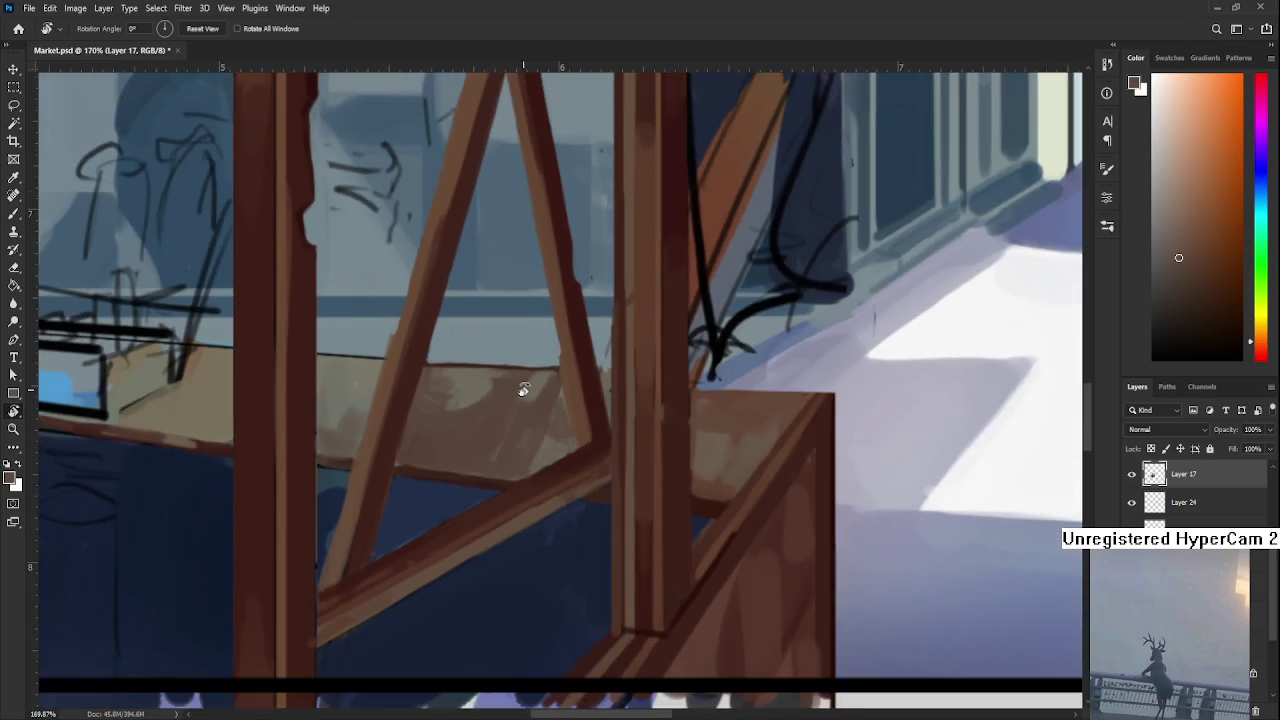
scroll(523, 388, "up", 1)
scroll(524, 388, "down", 2)
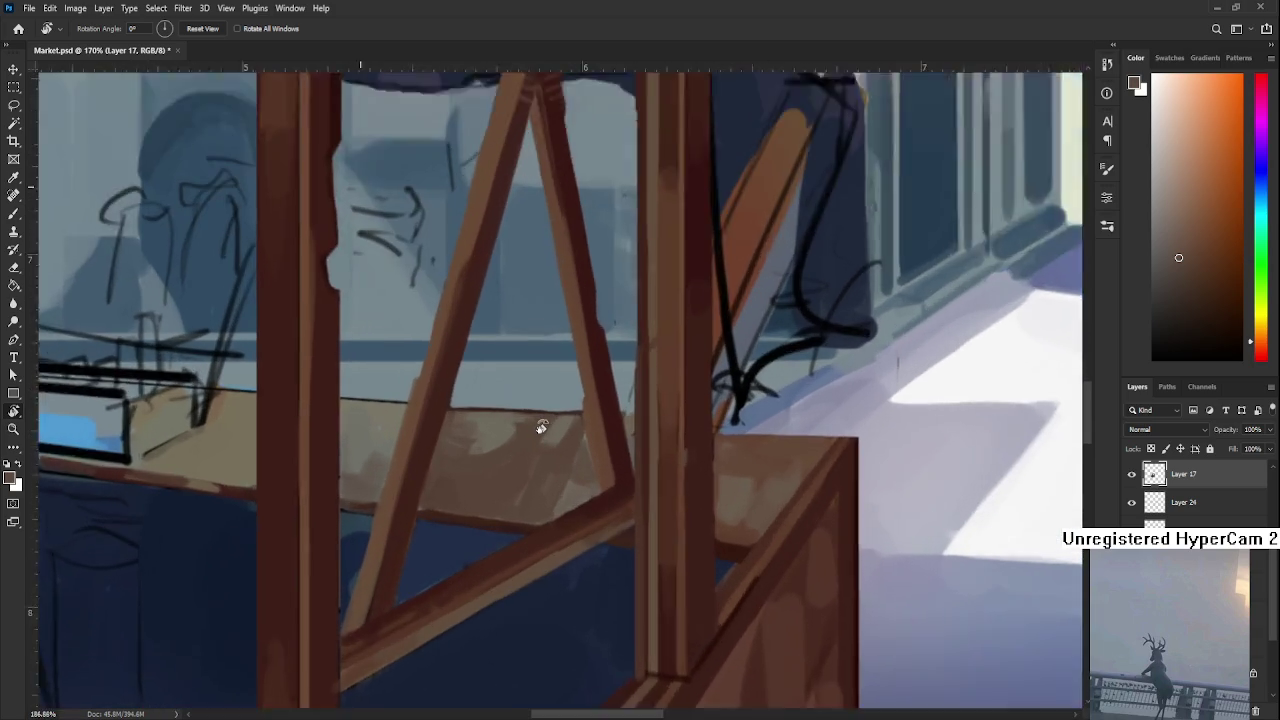
scroll(537, 427, "up", 2)
left_click_drag(540, 427, 456, 488)
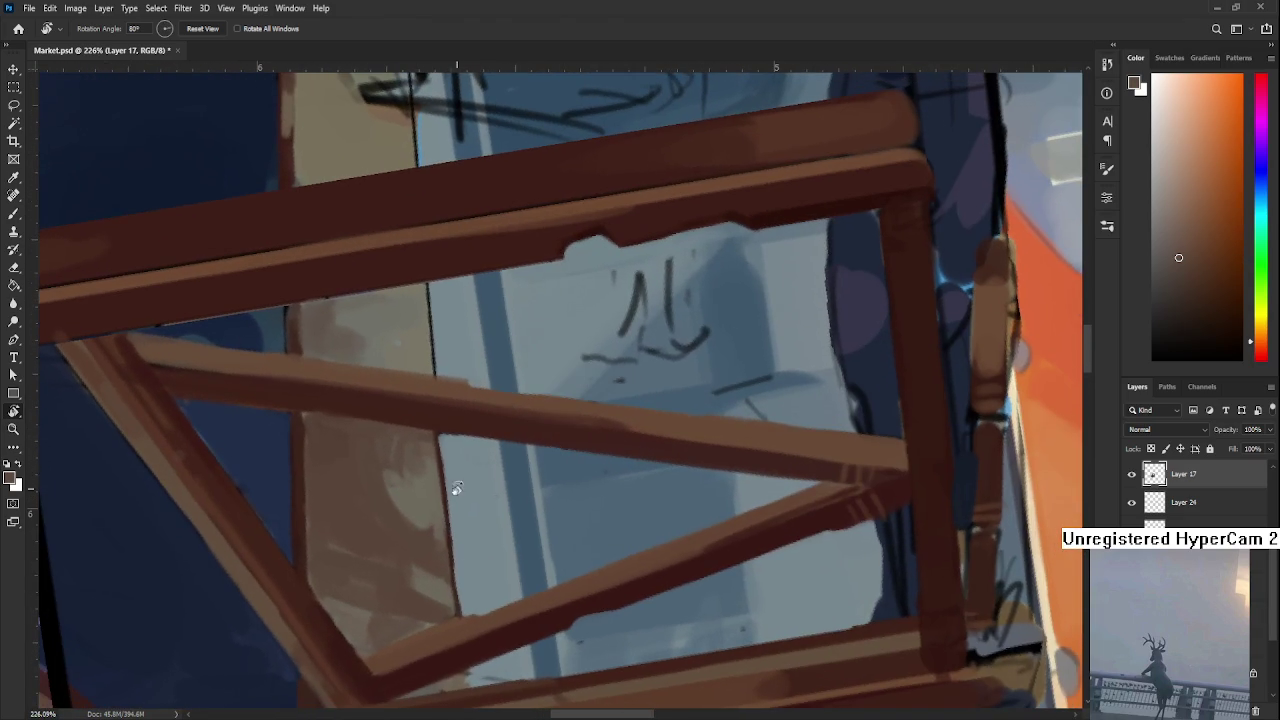
Sample frame and counter browns, then repaint the reddish-brown edge beside the frame's left side
key("b")
left_click(438, 443, "alt")
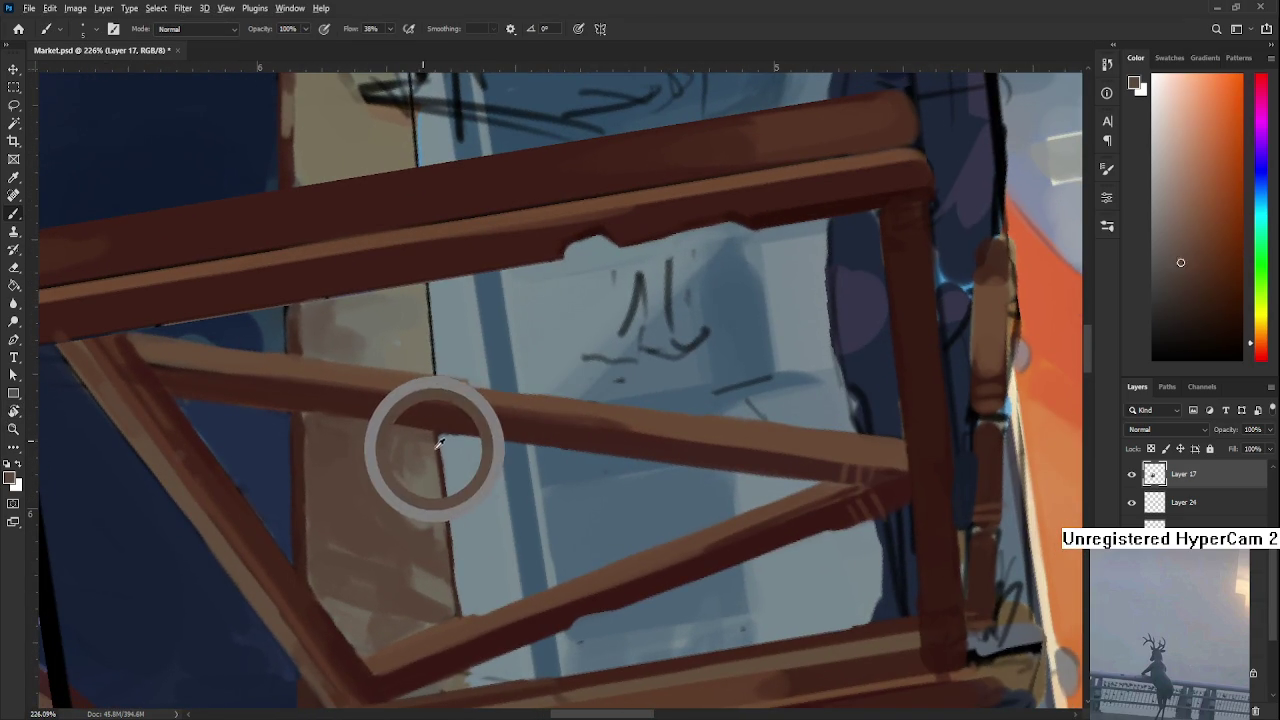
left_click(442, 450, "alt")
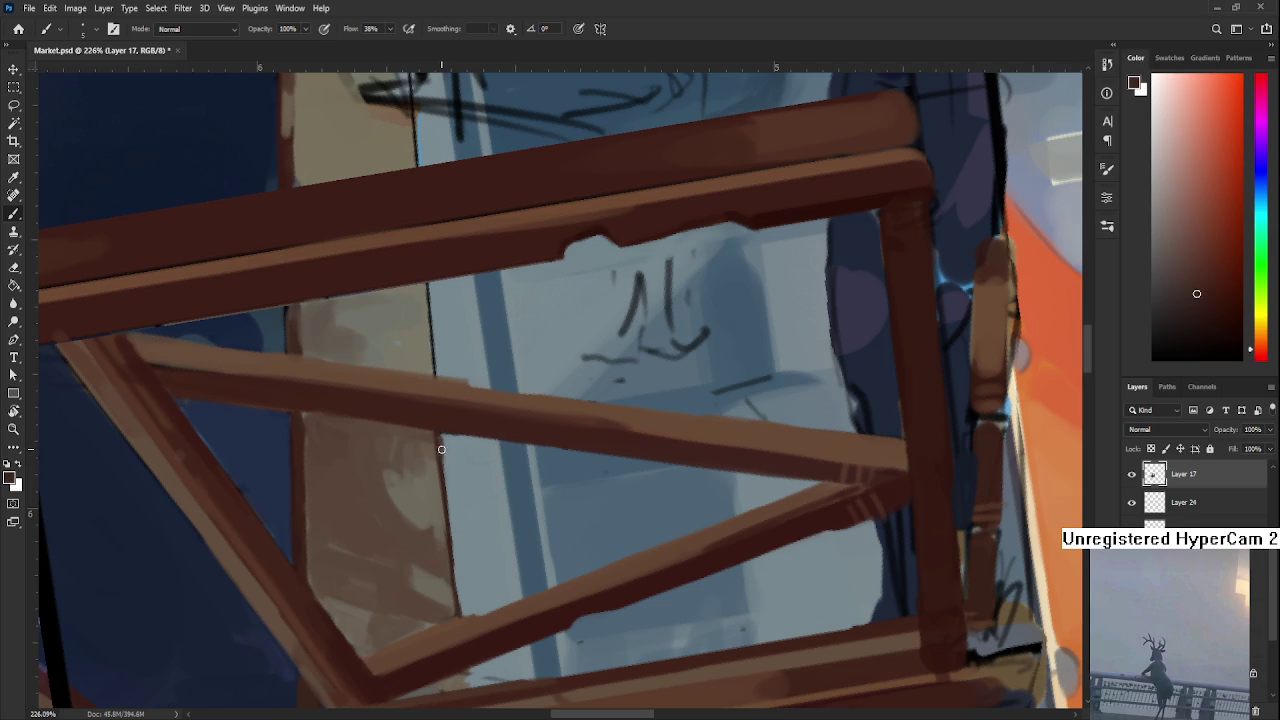
left_click(437, 468, "alt")
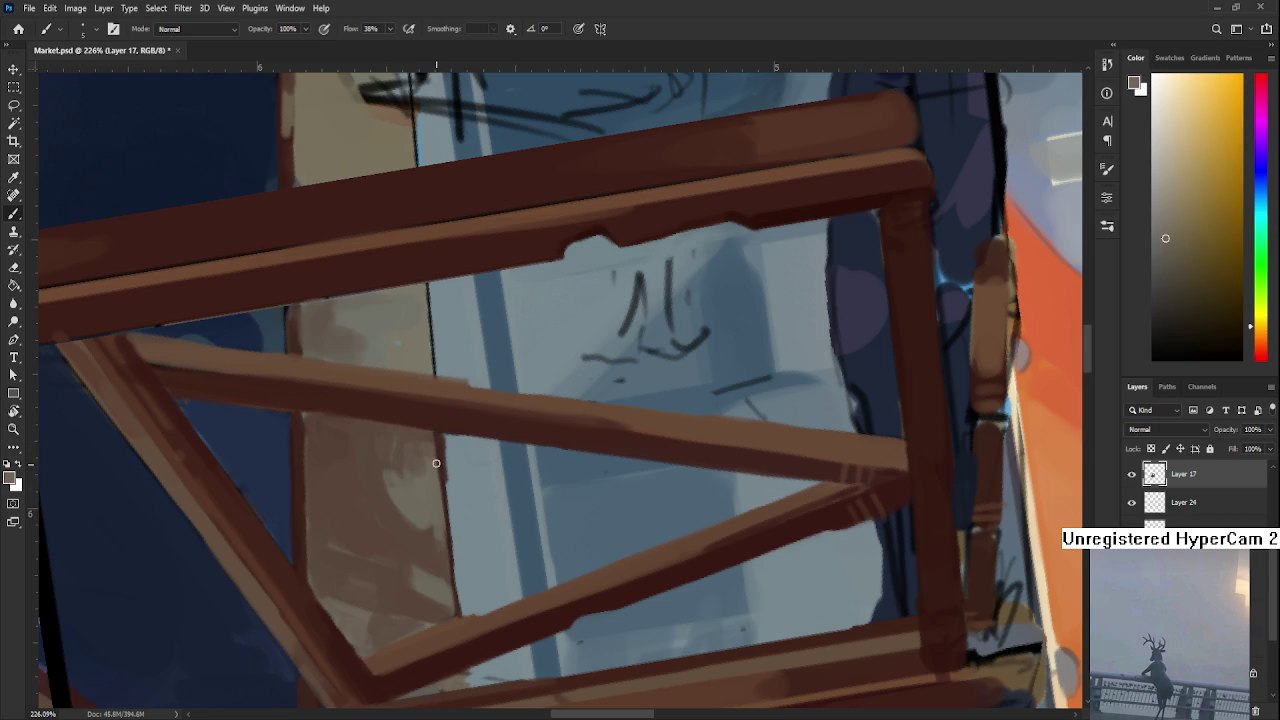
left_click(445, 490, "alt")
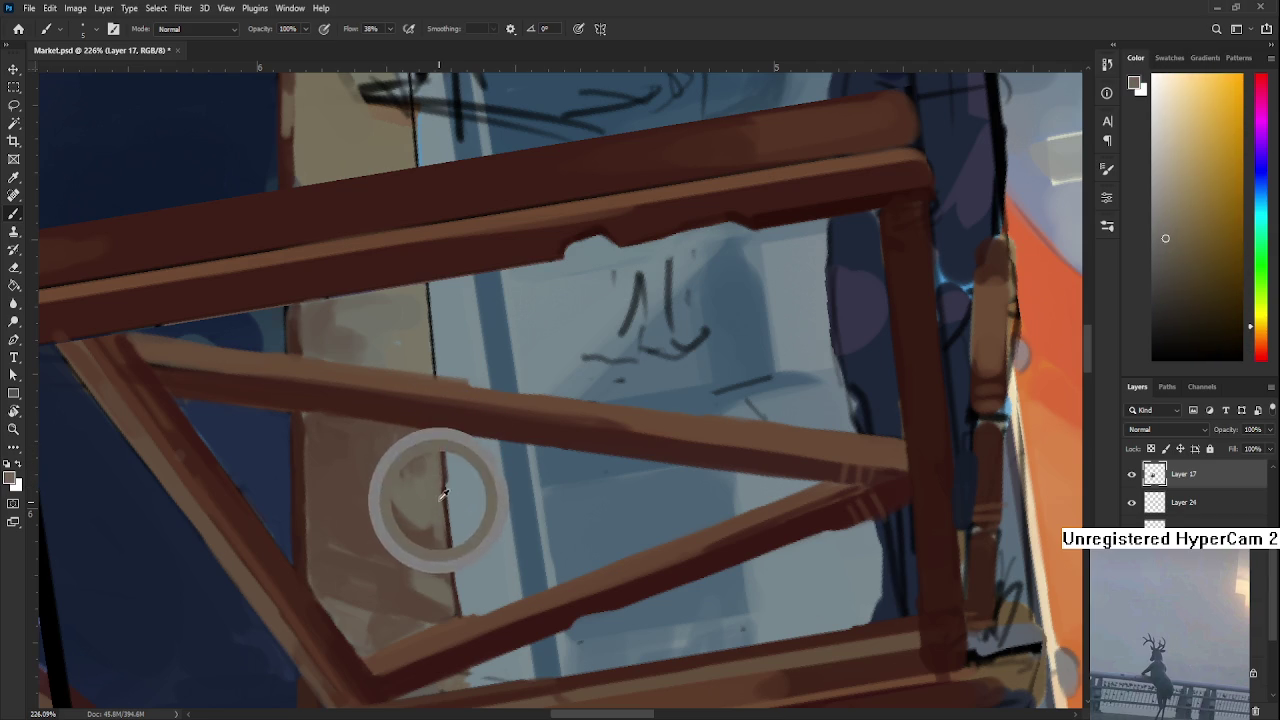
left_click(447, 537, "alt")
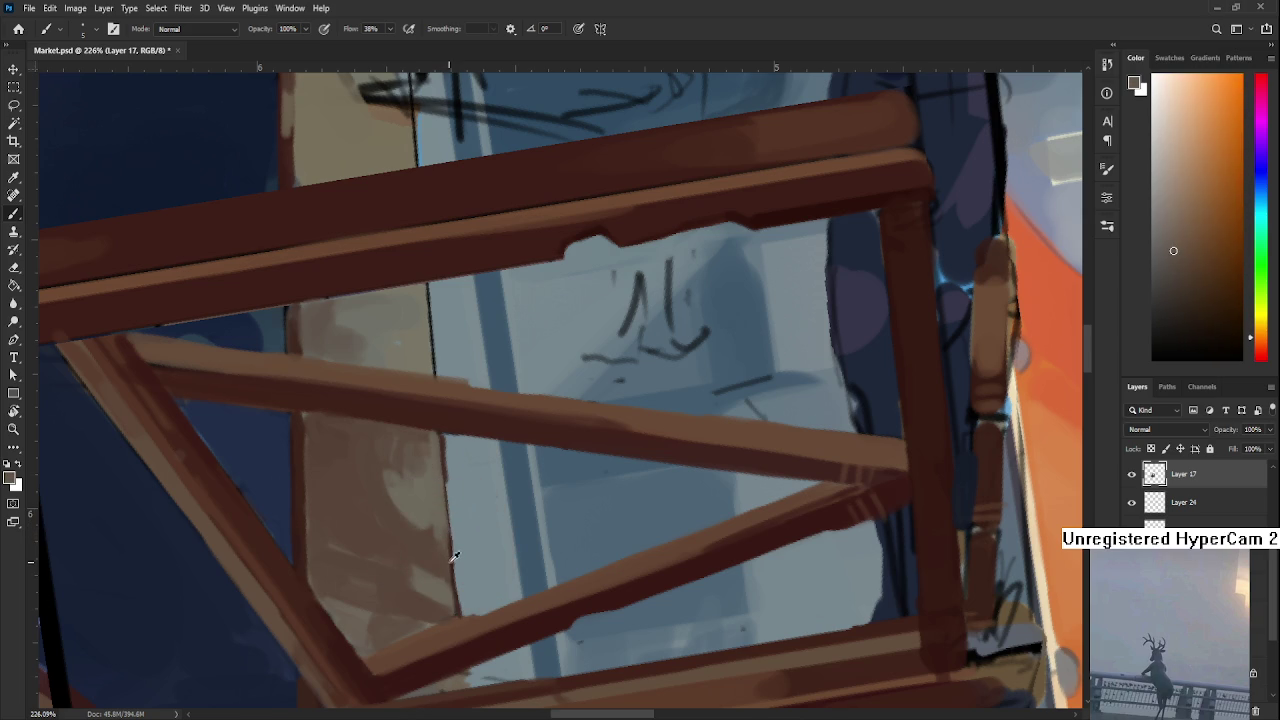
left_click(443, 560, "alt")
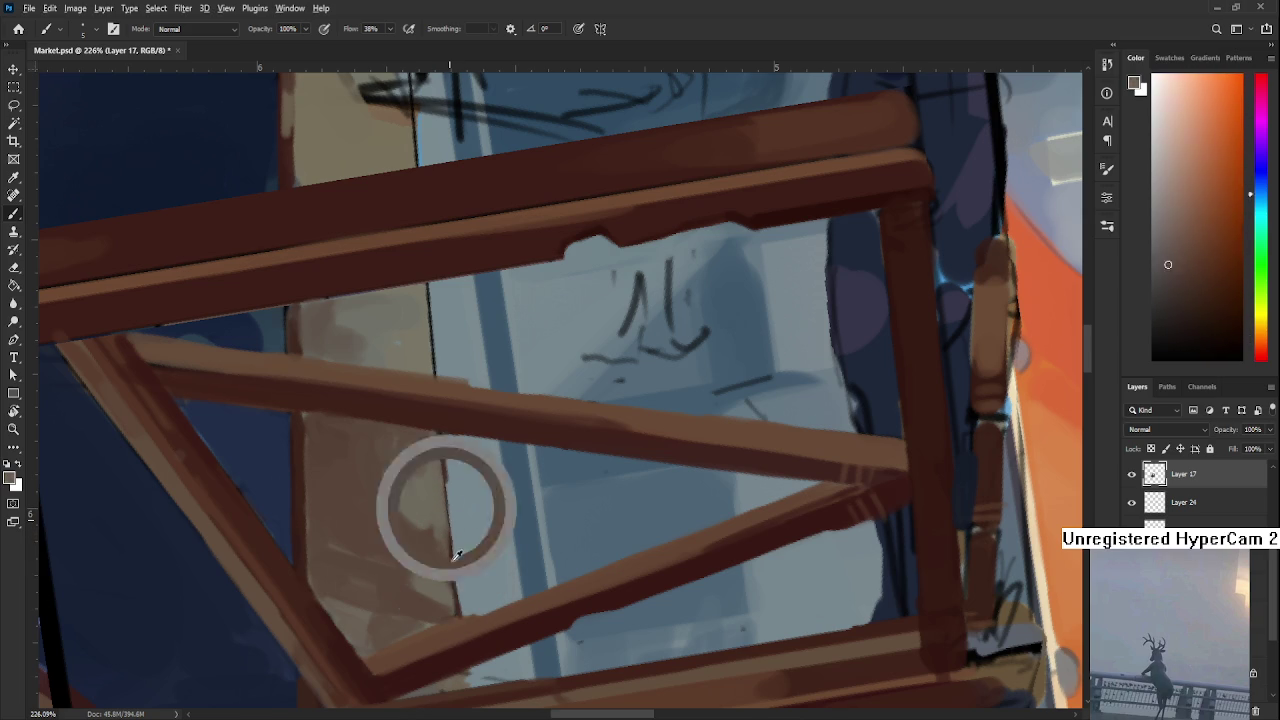
left_click(450, 550, "alt")
left_click_drag(449, 610, 446, 515)
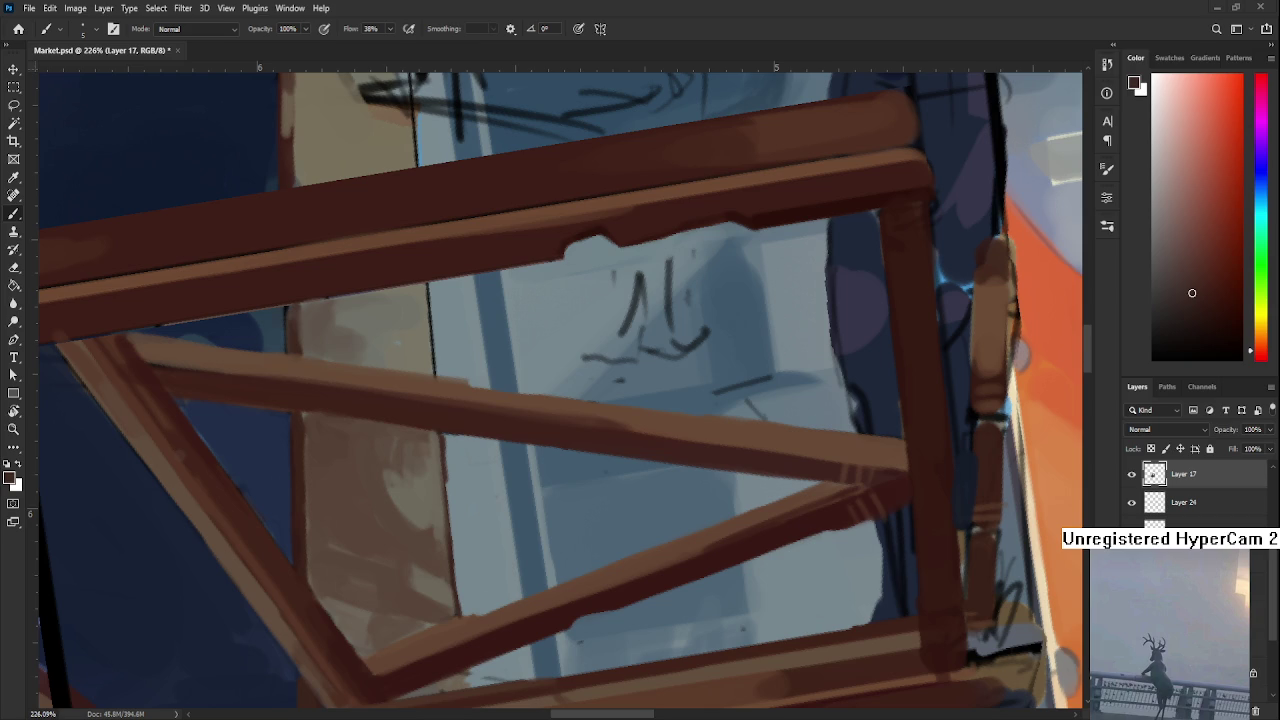
mouse_move(524, 460)
left_mouse_down()
mouse_move(268, 441)
mouse_move(609, 483)
mouse_move(548, 397)
left_mouse_up()
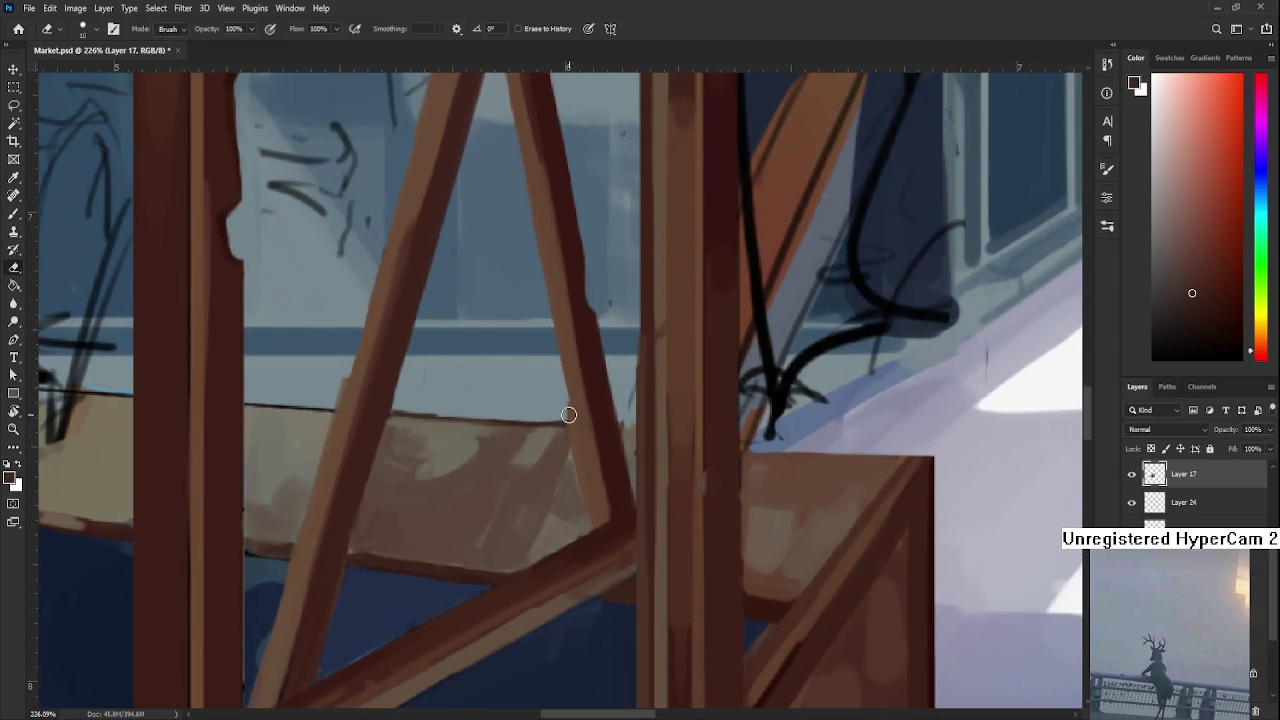
Turn the canvas to a painting angle and sample darker browns from the beam and stall
mouse_move(651, 457)
left_mouse_down()
mouse_move(477, 408)
mouse_move(477, 481)
mouse_move(381, 519)
left_mouse_up()
key("b")
left_click(368, 518, "alt")
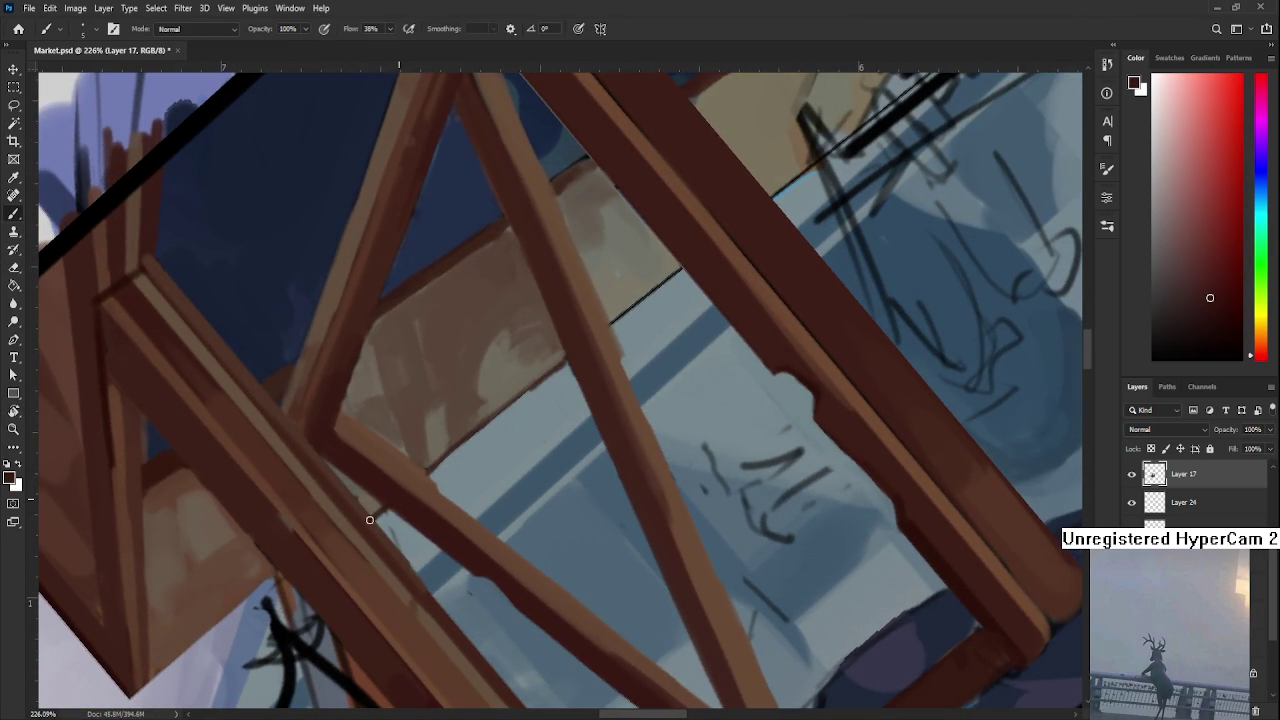
key("e")
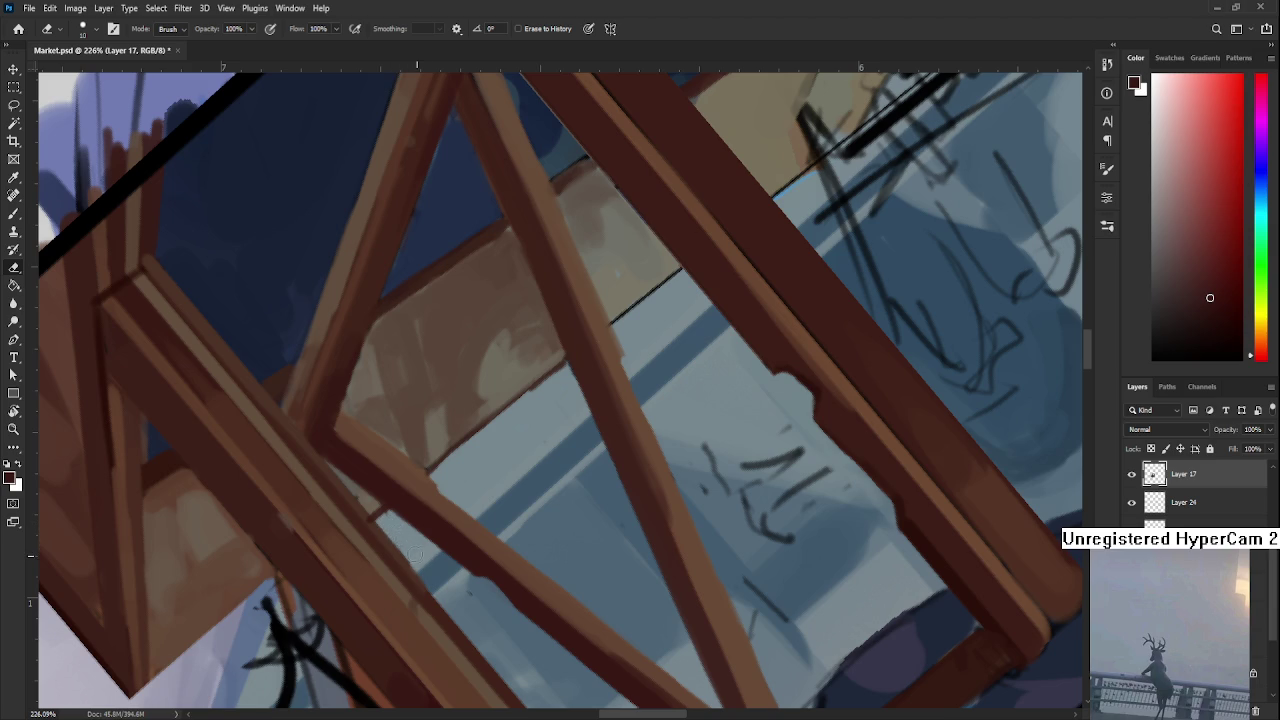
scroll(414, 491, "right", 2)
scroll(414, 491, "up", 1)
key("b")
left_click(380, 500, "alt")
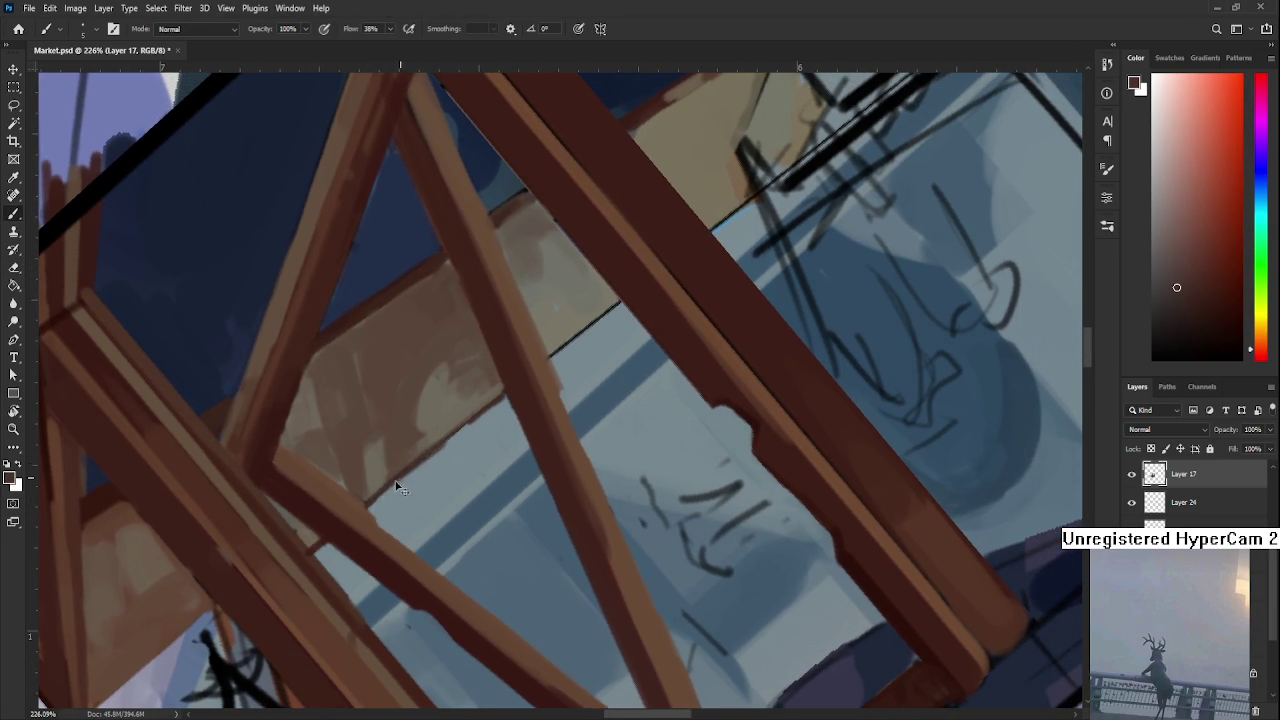
Paint a dark brown line along the beam's lower-left edge, sampling beam and counter tones
left_click(478, 411, "alt")
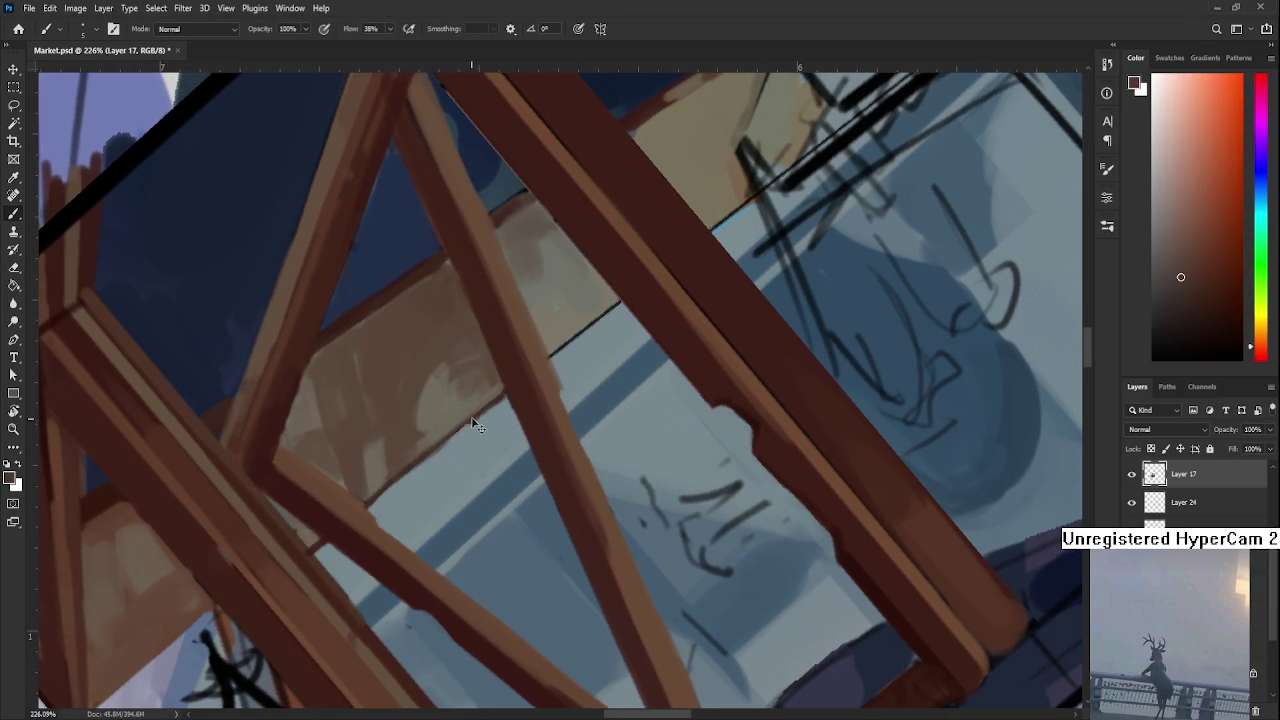
left_click(400, 463, "alt")
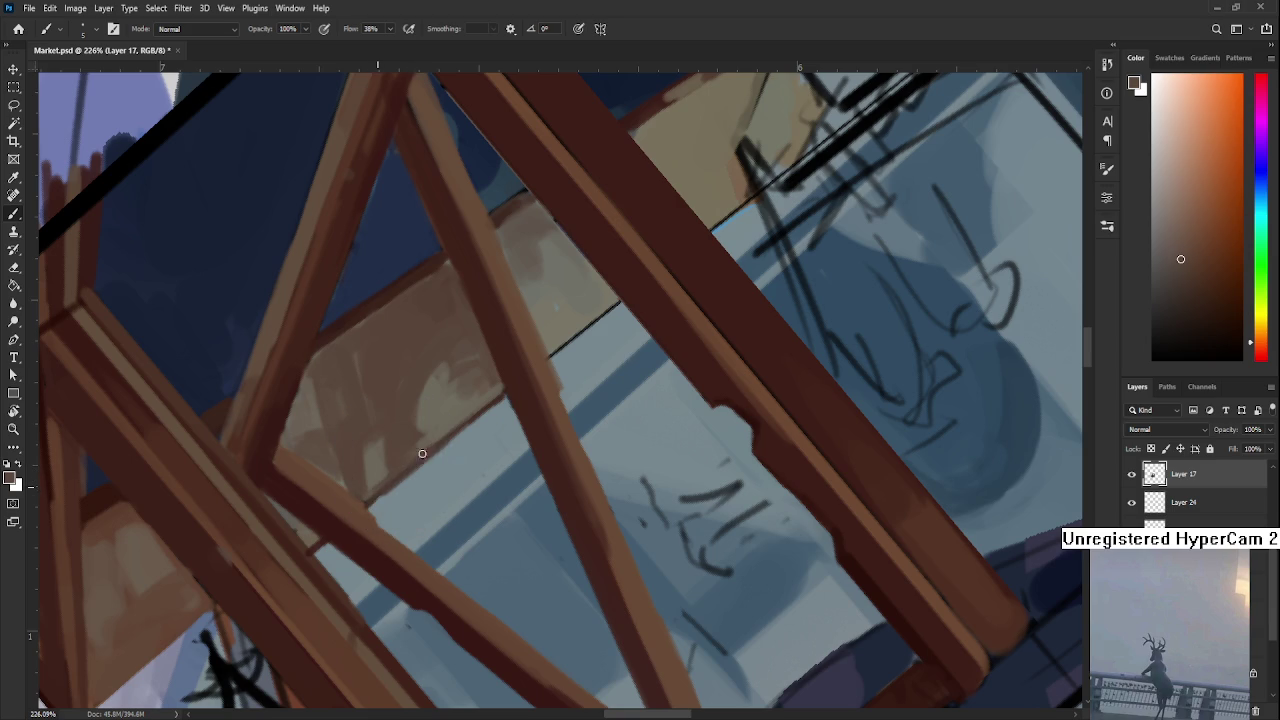
left_click(412, 455, "alt")
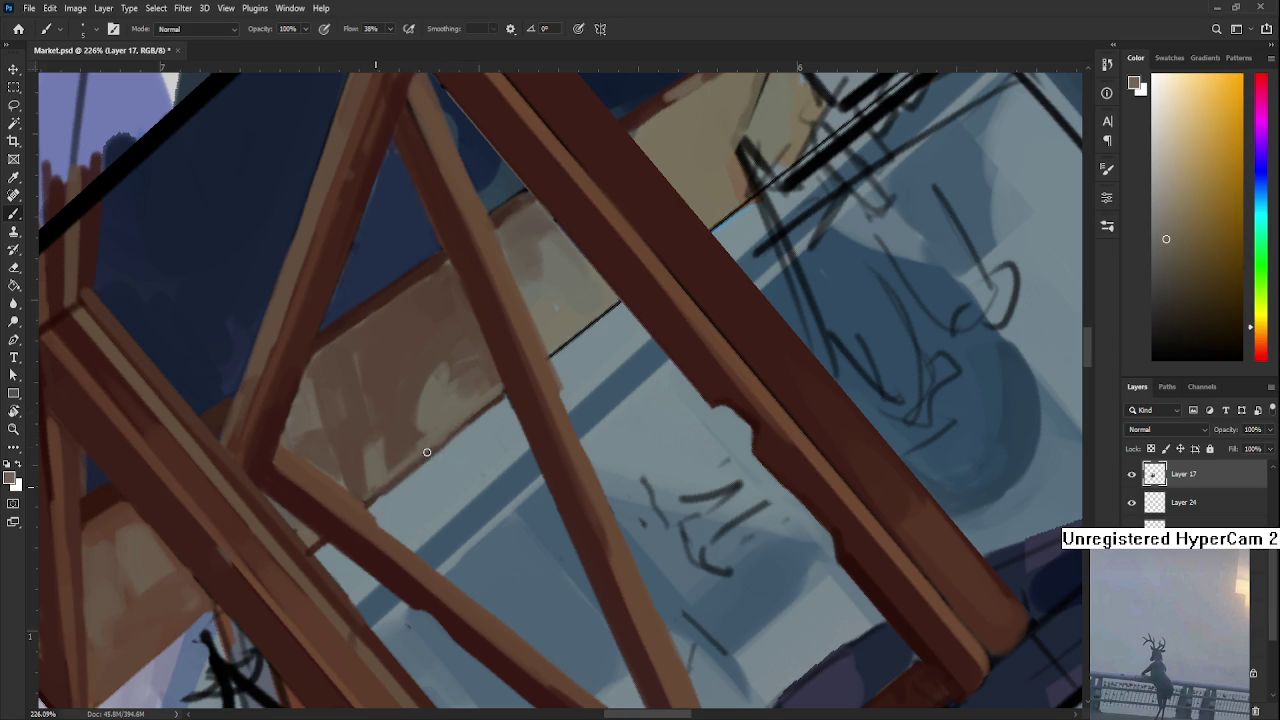
left_click(519, 378, "alt")
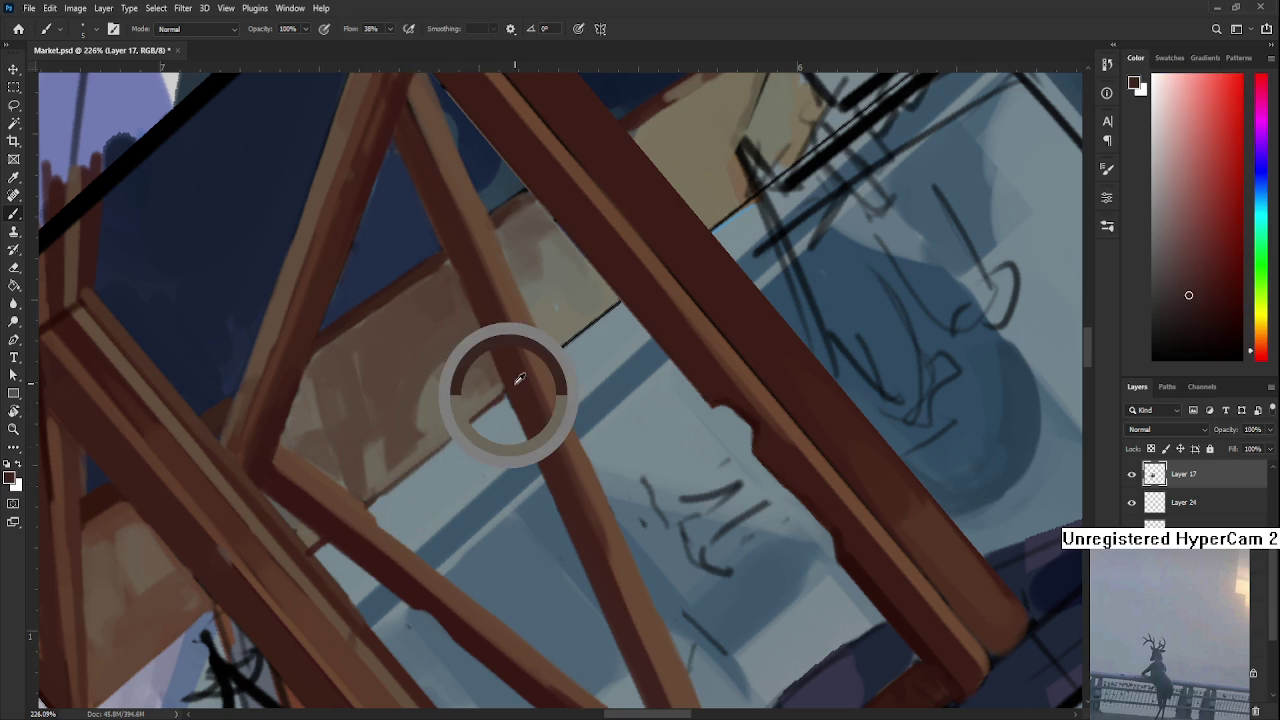
left_click_drag(509, 390, 377, 497)
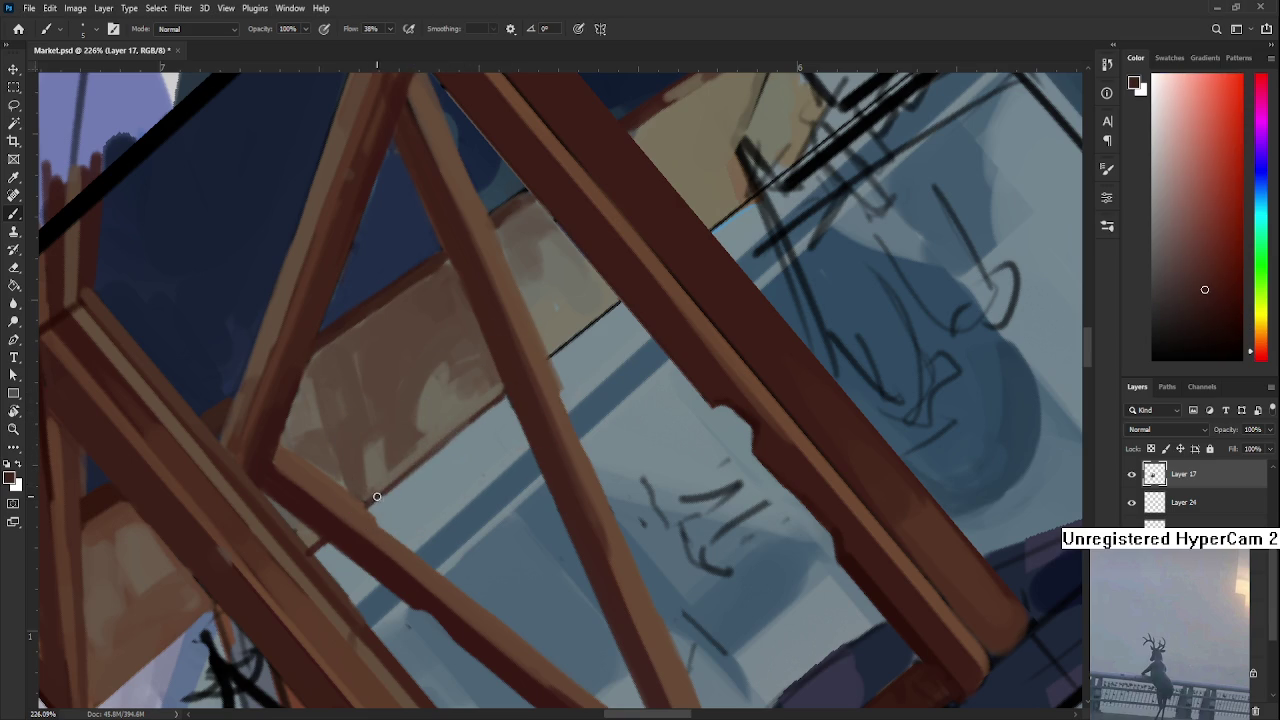
left_click(486, 396, "alt")
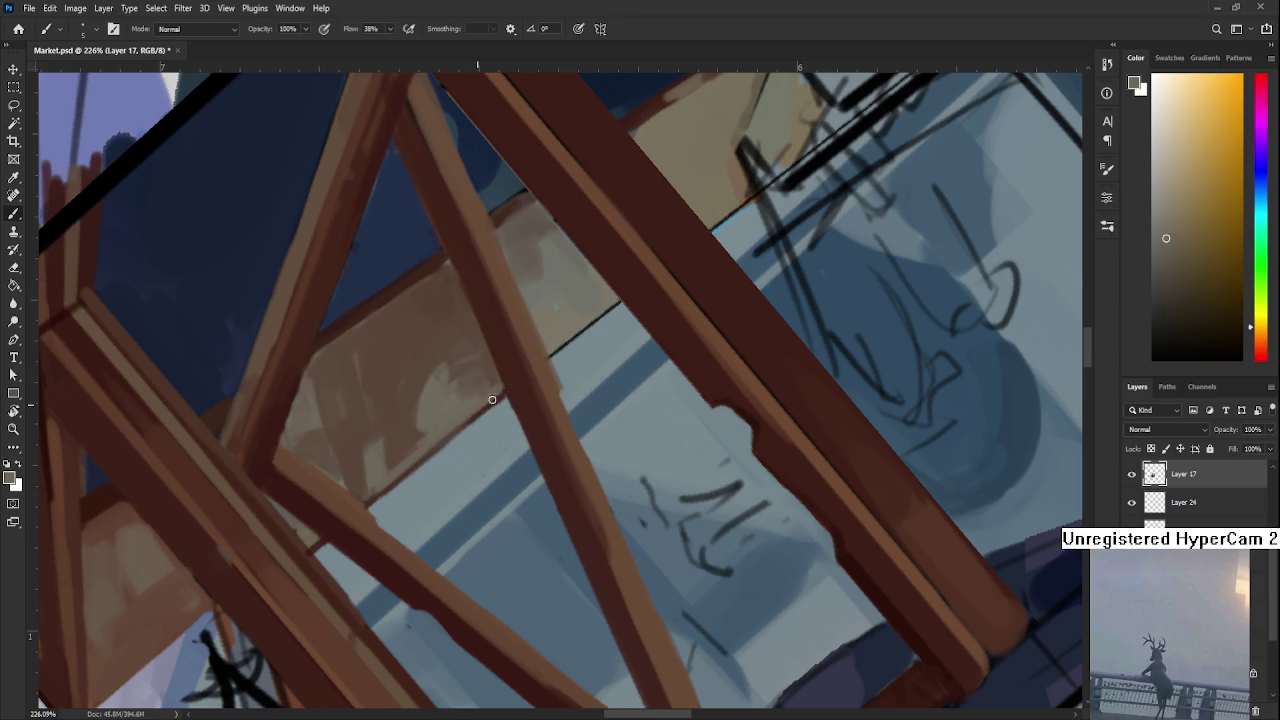
left_click(487, 408, "alt")
left_click(521, 391, "alt")
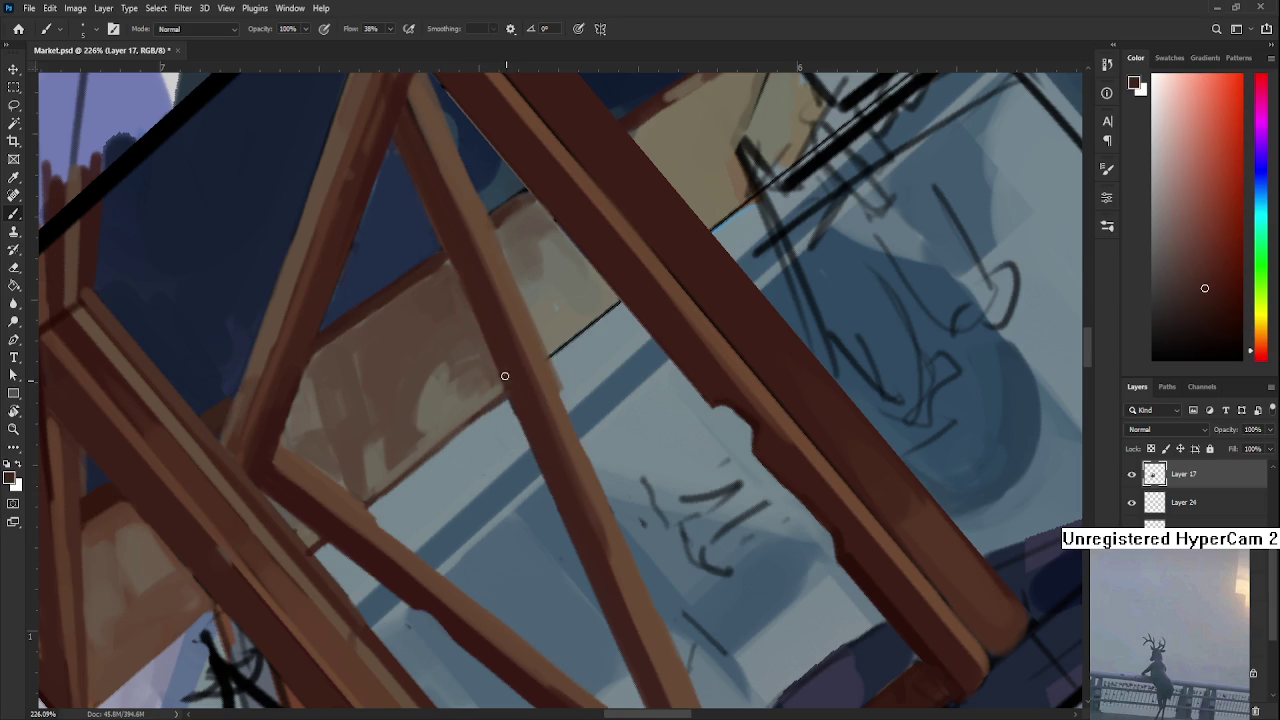
Rotate the canvas and add a dark stroke along the beam edge, resampling orange and red-browns
key("r")
mouse_move(503, 374)
left_mouse_down()
mouse_move(622, 420)
mouse_move(517, 434)
mouse_move(560, 415)
mouse_move(471, 434)
mouse_move(510, 460)
mouse_move(516, 538)
left_mouse_up()
key("b")
left_click(499, 492, "alt")
left_click(541, 477, "alt")
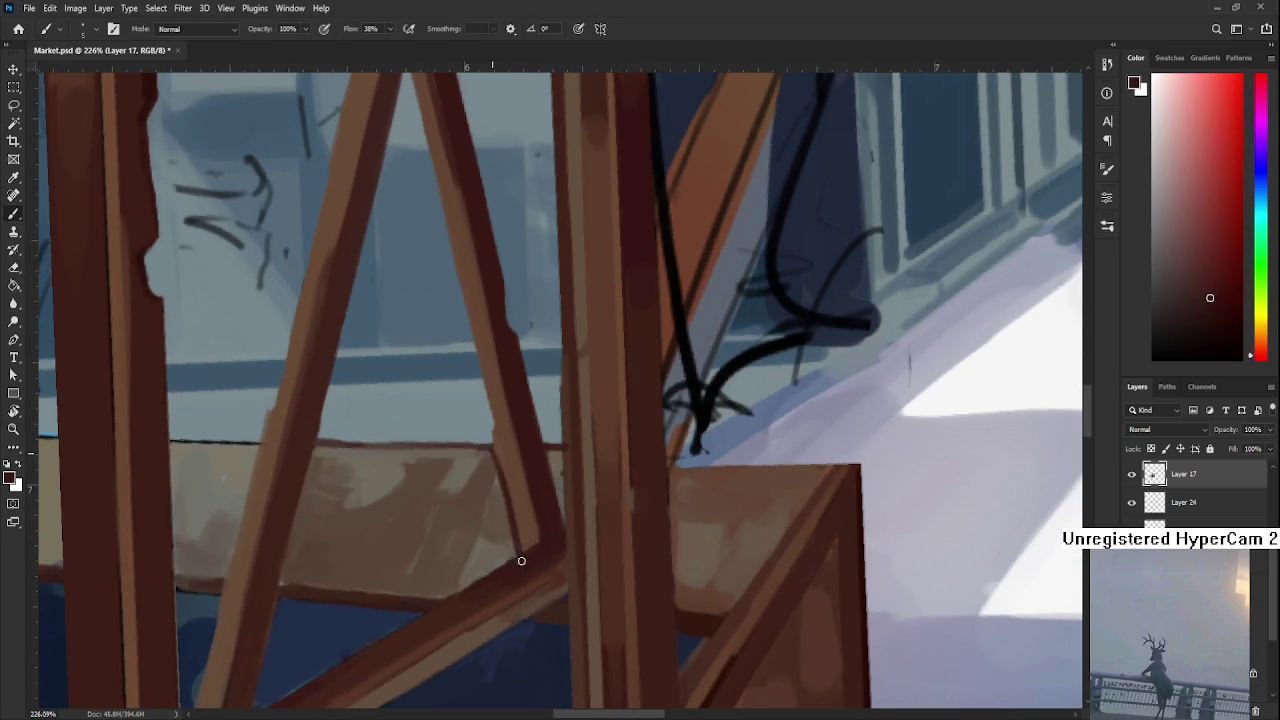
left_click(520, 530, "alt")
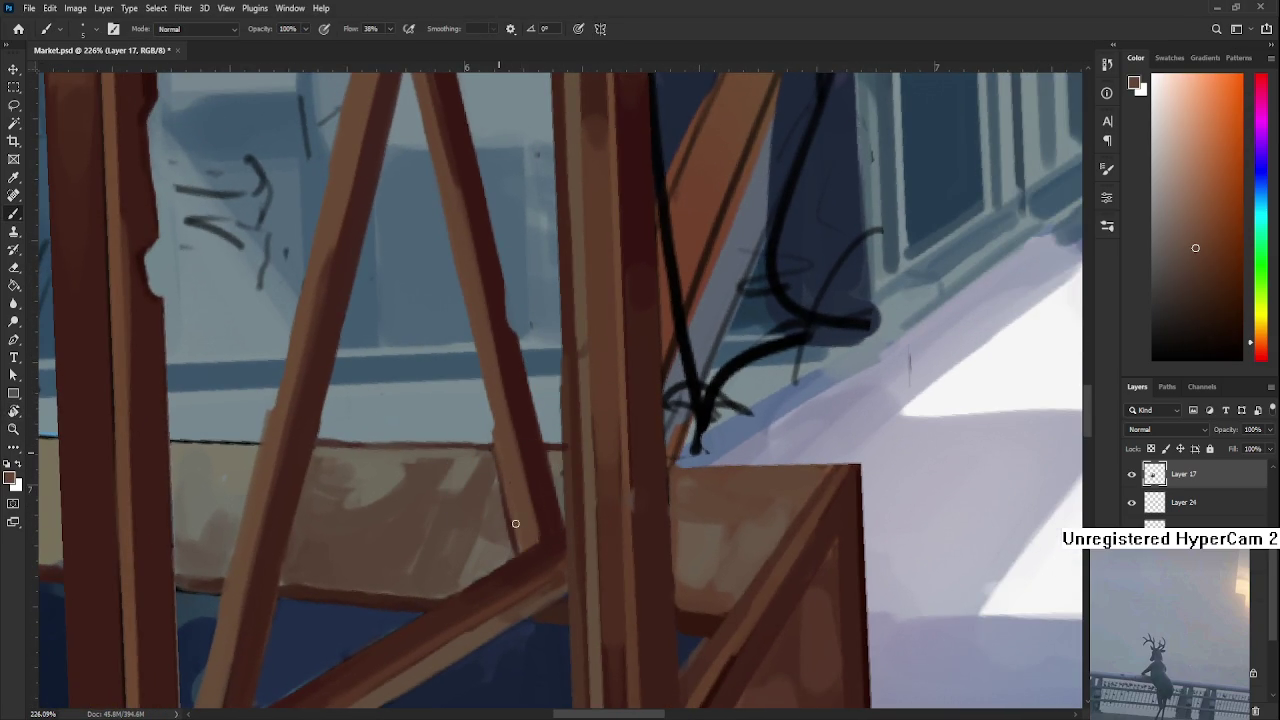
left_click(545, 485, "alt")
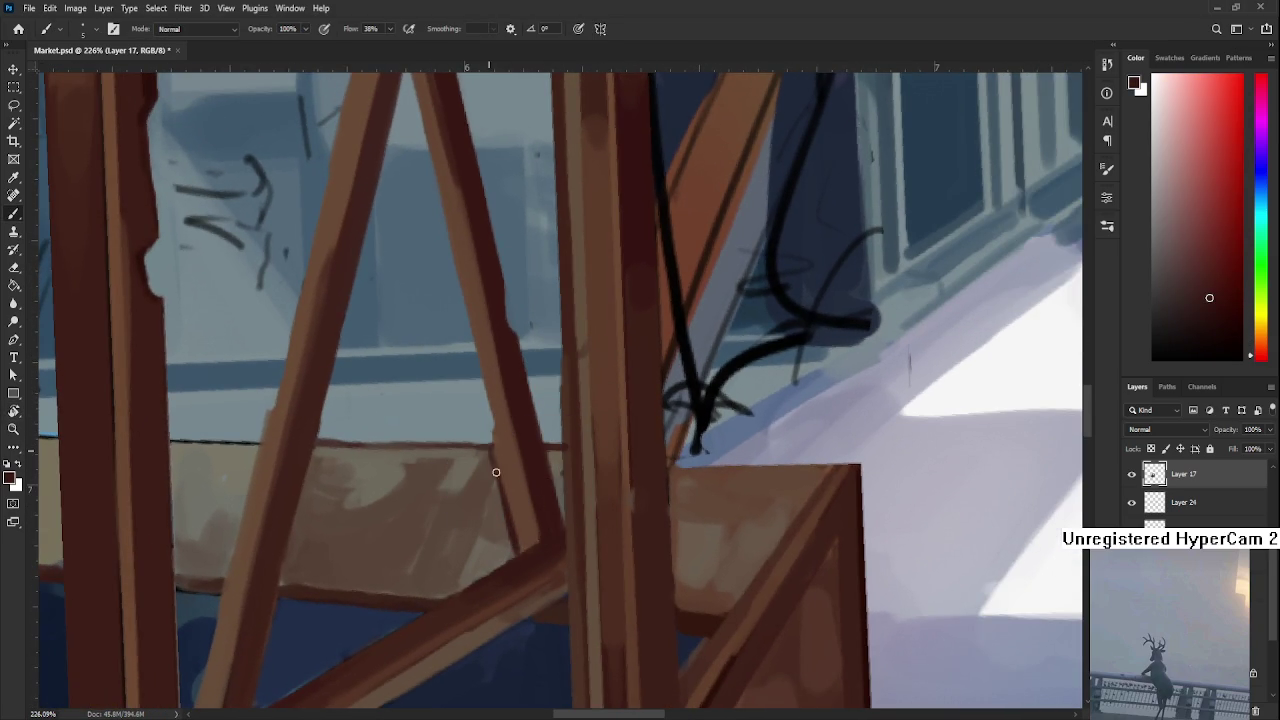
left_click(500, 486, "alt")
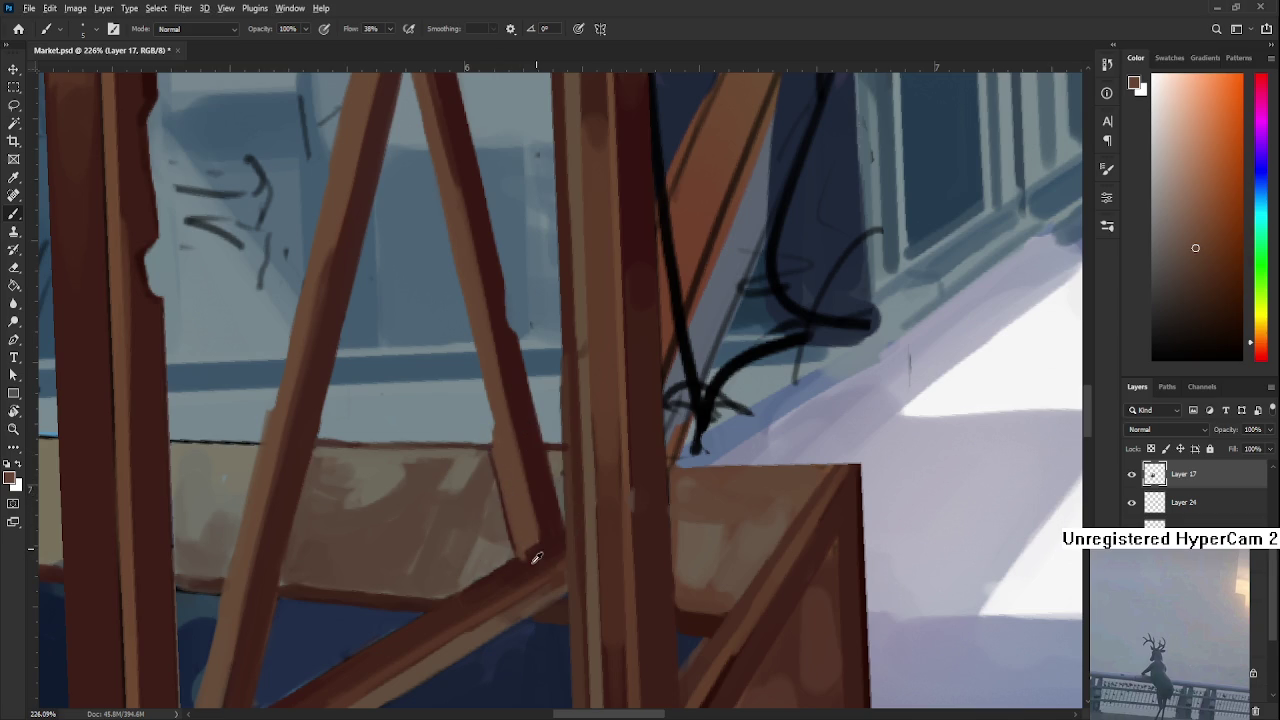
left_click(535, 550, "alt")
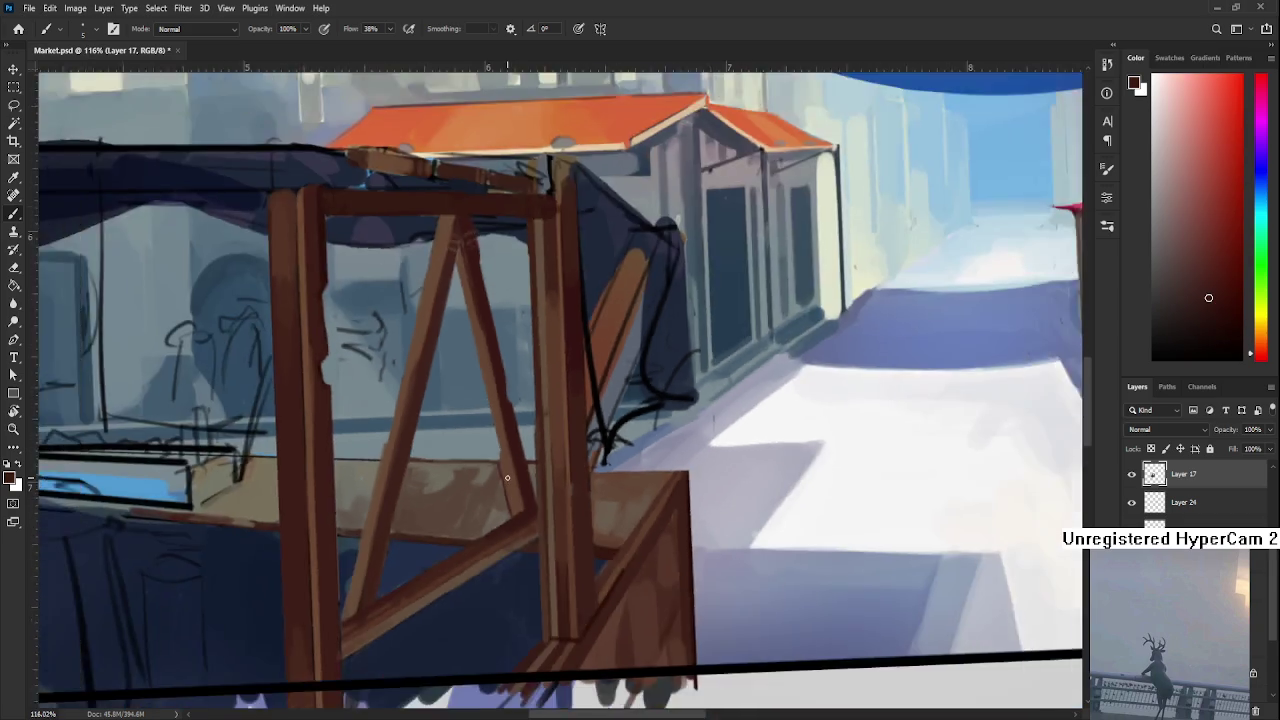
scroll(511, 569, "down", 8)
key("r")
left_click(651, 517)
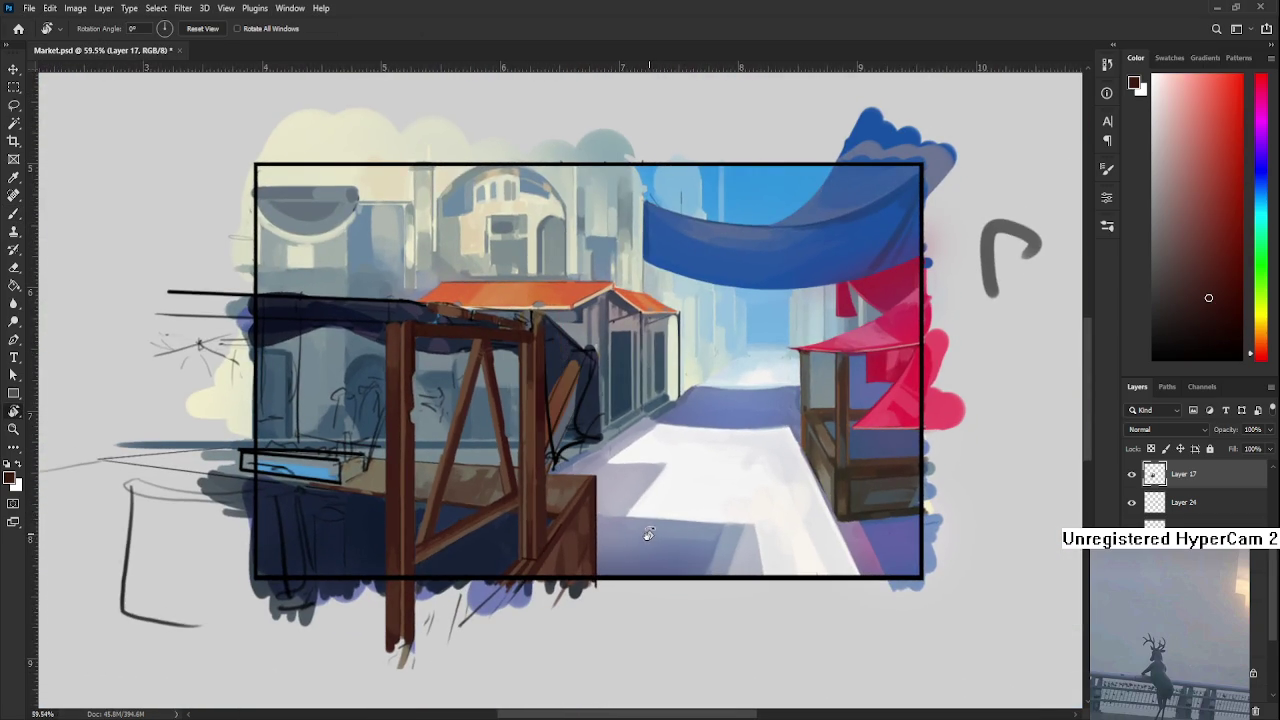
scroll(643, 528, "down", 2)
scroll(560, 460, "down", 2)
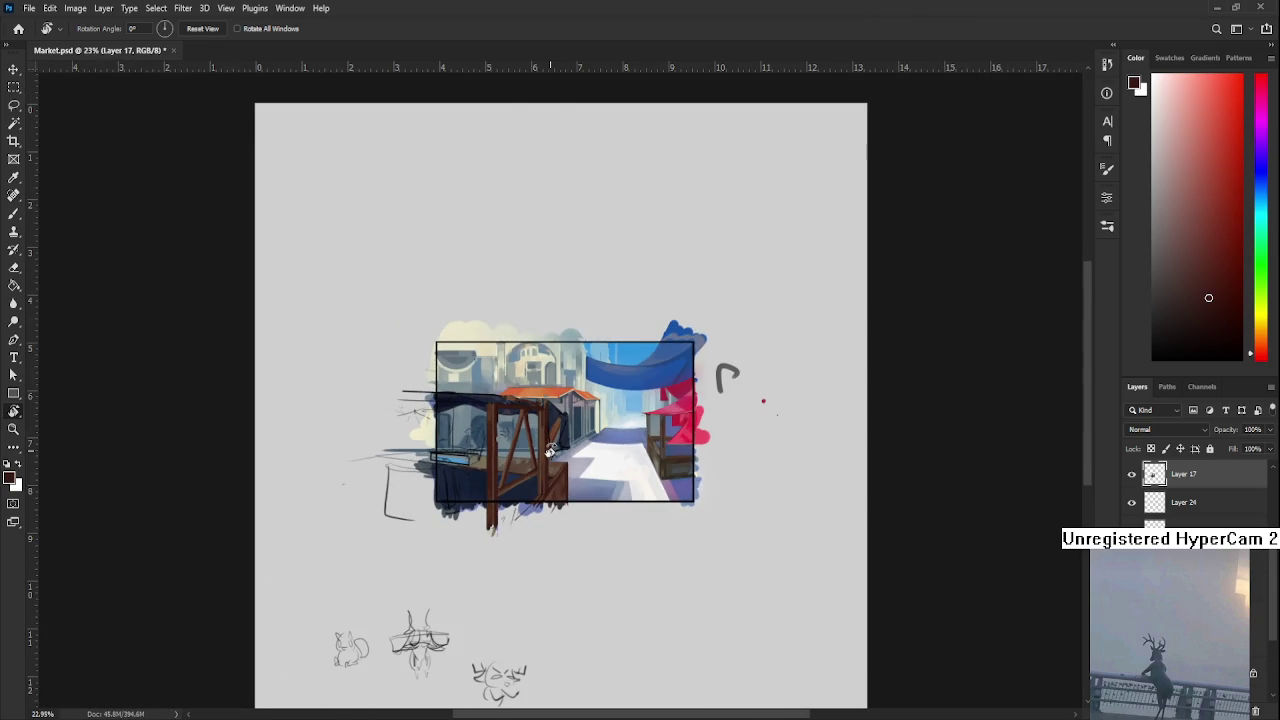
scroll(549, 452, "up", 2)
scroll(549, 452, "up", 1)
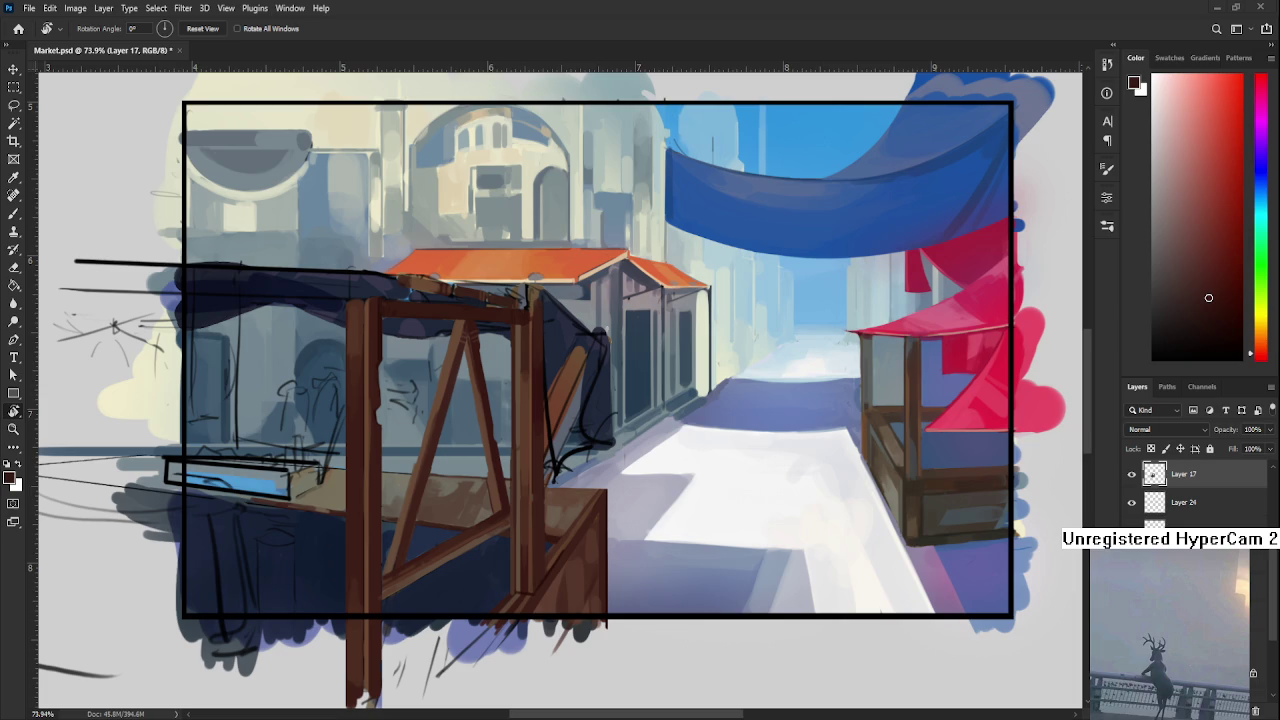
scroll(557, 514, "up", 3)
scroll(563, 523, "up", 3)
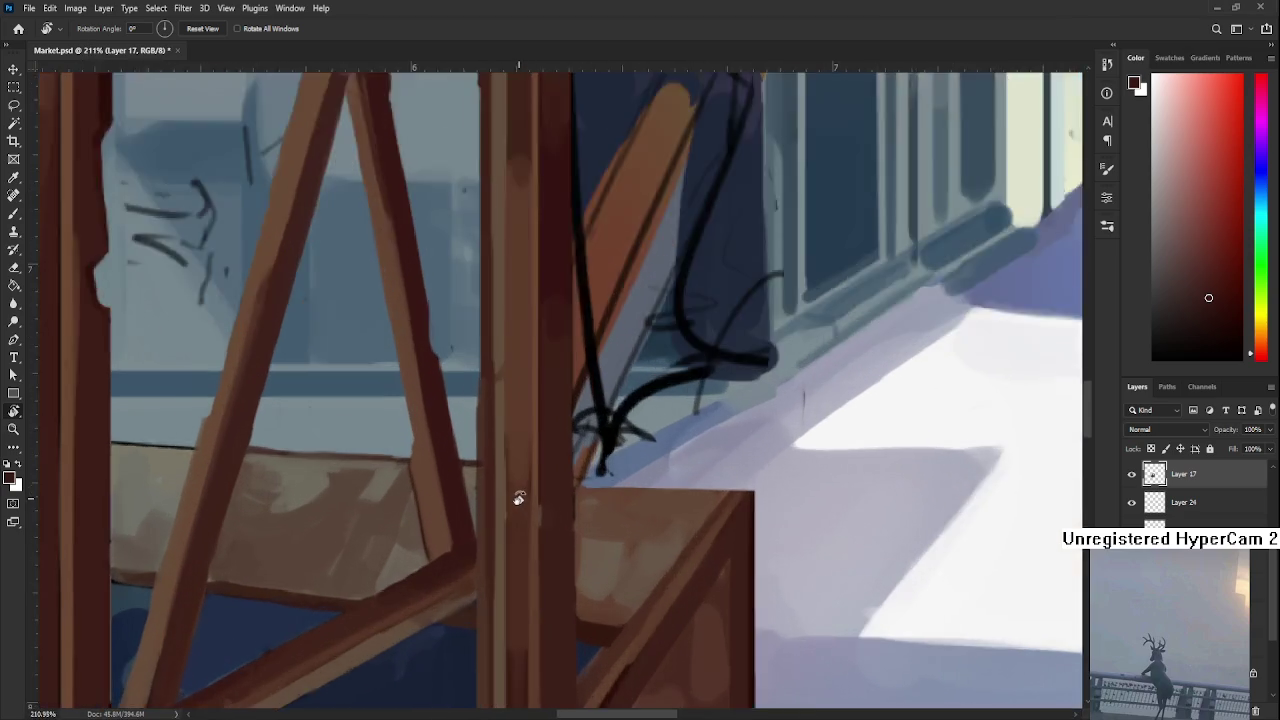
scroll(540, 500, "up", 4)
scroll(568, 492, "down", 4)
scroll(566, 491, "down", 3)
scroll(530, 492, "up", 2)
scroll(481, 494, "up", 2)
scroll(481, 494, "down", 2)
scroll(483, 497, "down", 1)
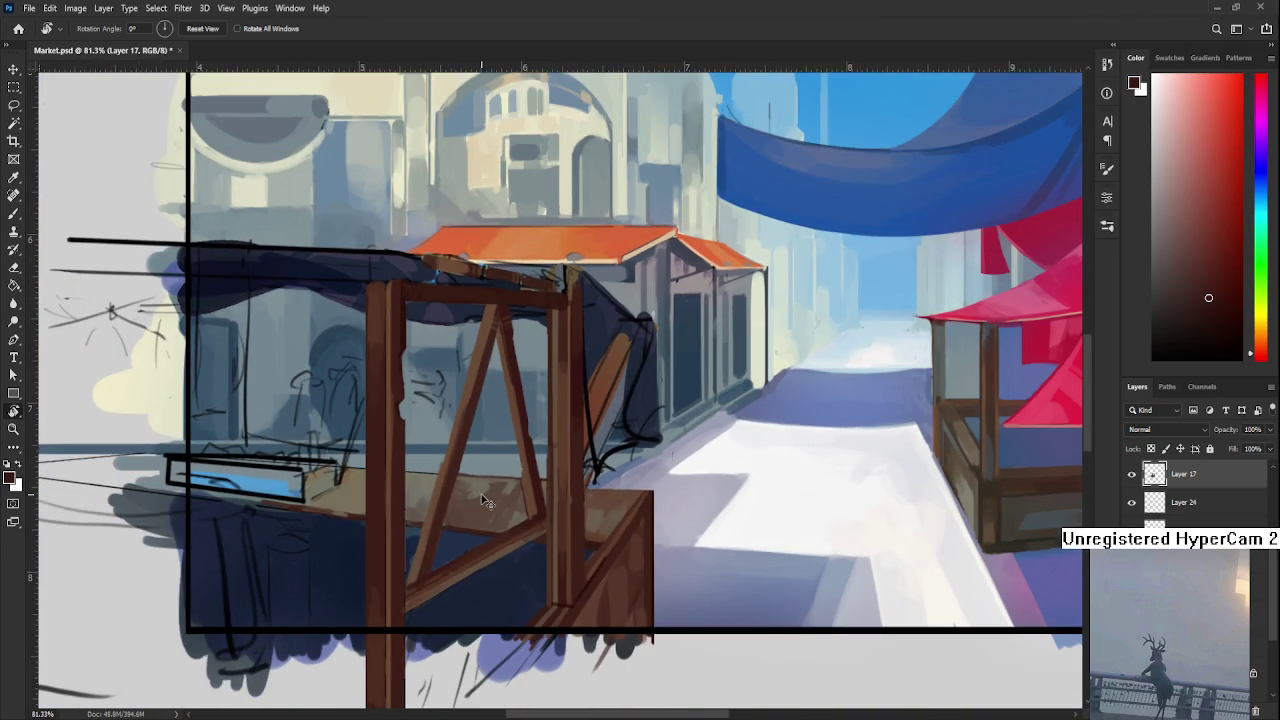
scroll(484, 500, "down", 2)
scroll(482, 496, "down", 2)
scroll(481, 494, "down", 2)
scroll(481, 494, "down", 2)
scroll(560, 390, "up", 2)
scroll(786, 234, "up", 2)
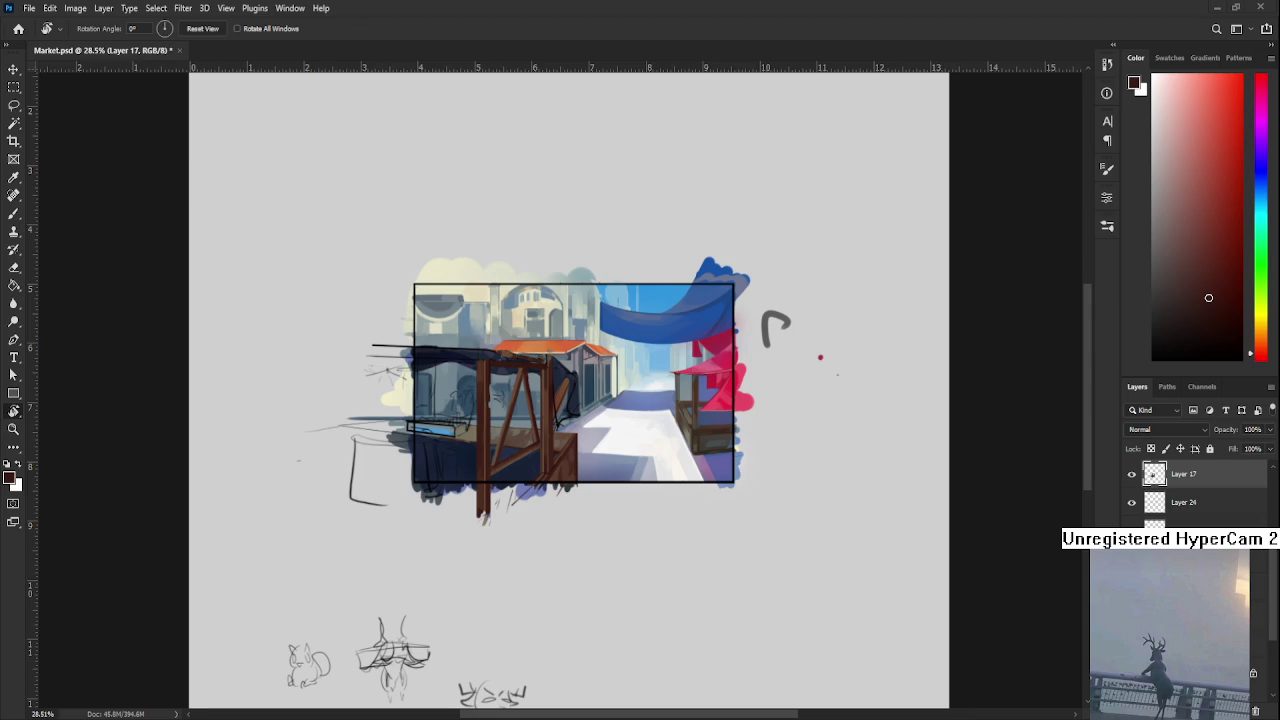
scroll(500, 445, "up", 4)
scroll(500, 445, "up", 1)
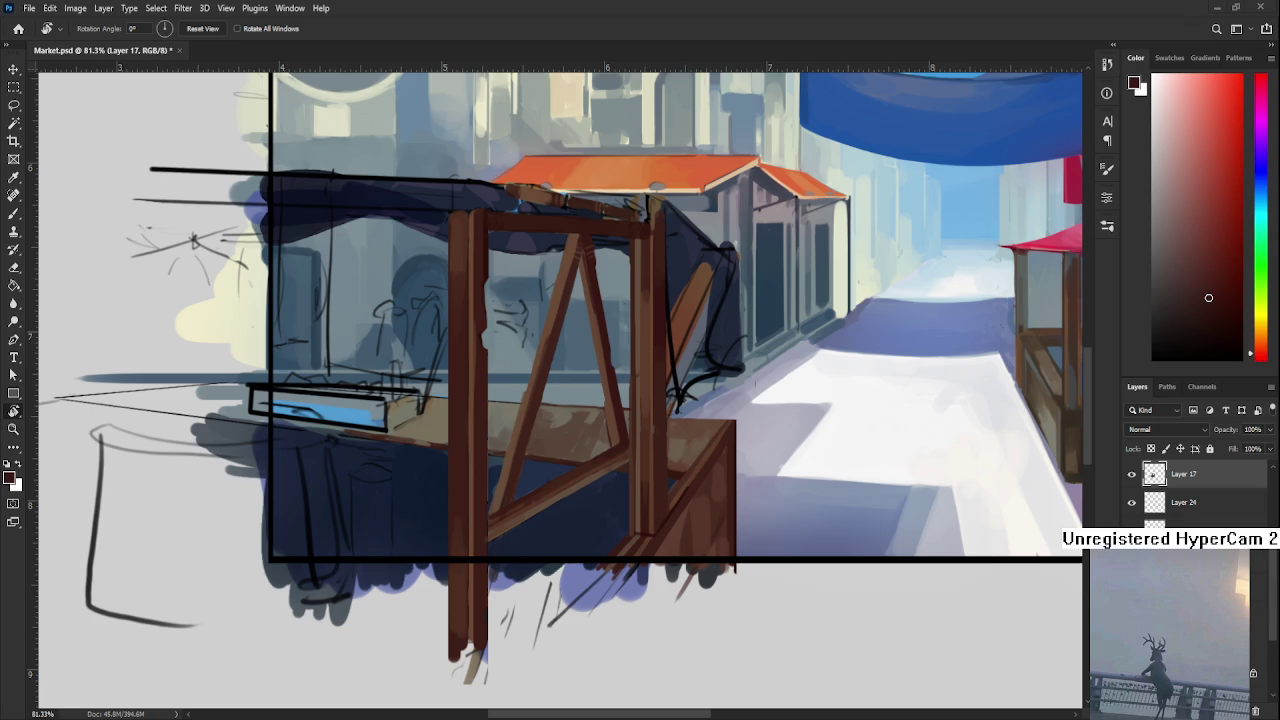
scroll(500, 489, "up", 3)
scroll(488, 570, "down", 3)
scroll(488, 568, "down", 2)
scroll(490, 566, "down", 2)
scroll(492, 563, "up", 4)
scroll(492, 563, "up", 5)
scroll(531, 369, "up", 1)
scroll(577, 380, "down", 1)
scroll(516, 371, "down", 1)
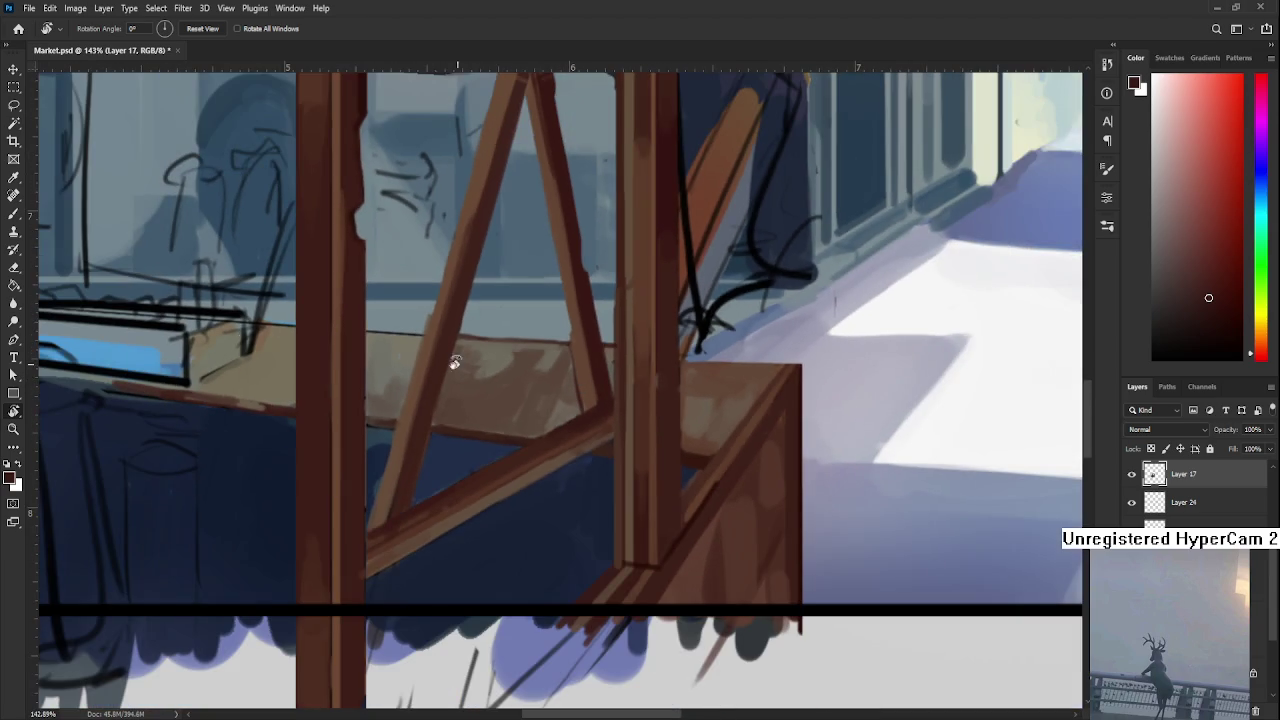
scroll(491, 457, "down", 2)
scroll(491, 457, "down", 1)
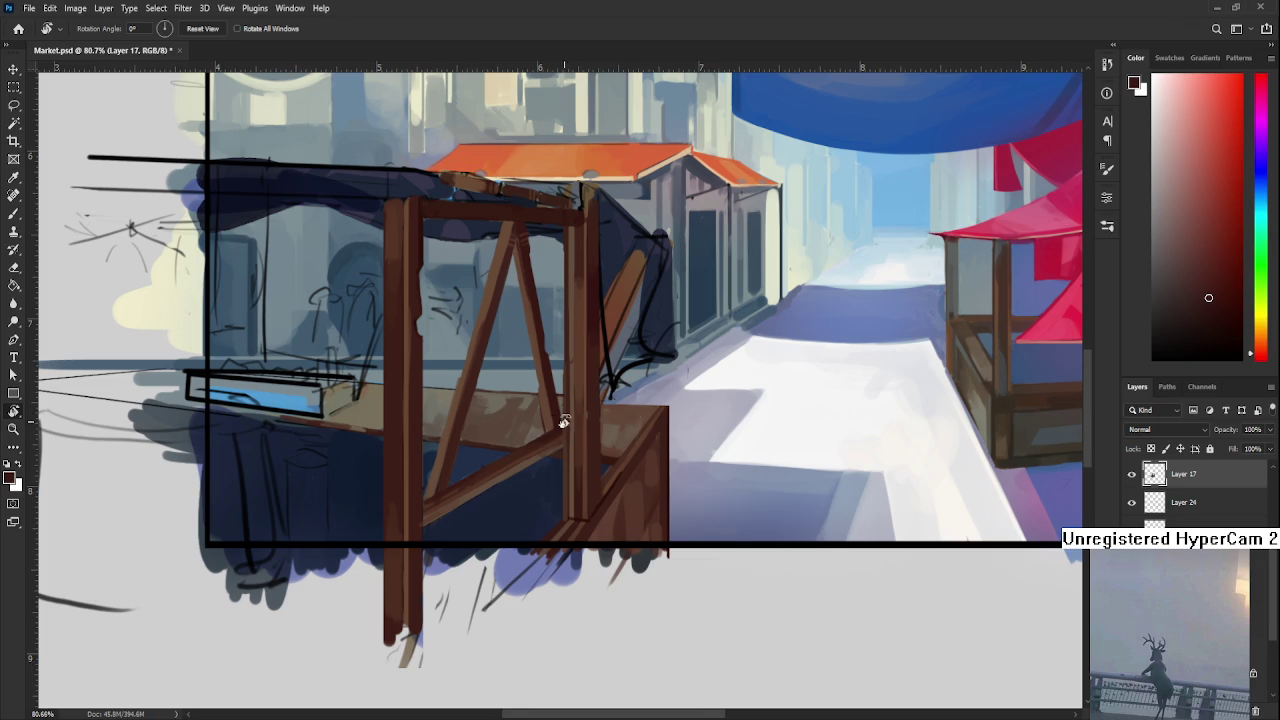
Zoom out to see more of the market painting and the stall
key("ctrl+minus")
scroll(550, 424, "up", 2)
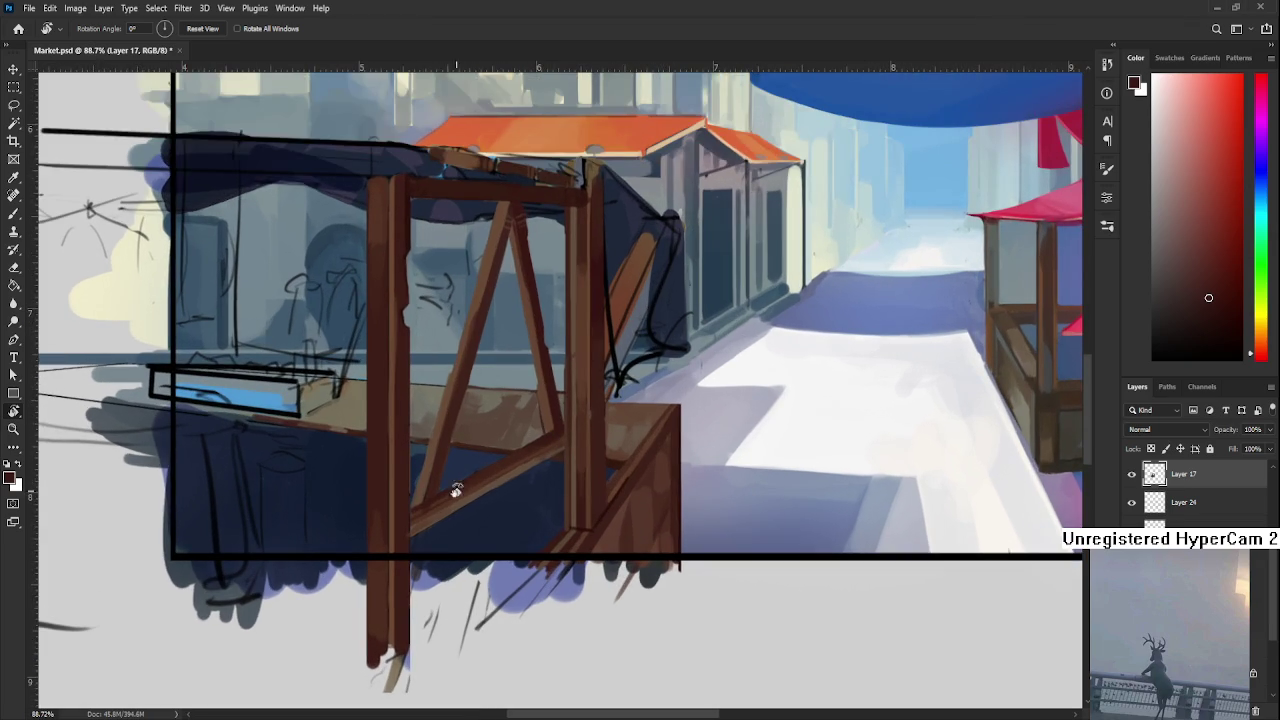
scroll(449, 470, "up", 1)
scroll(449, 470, "up", 1)
scroll(460, 528, "down", 2)
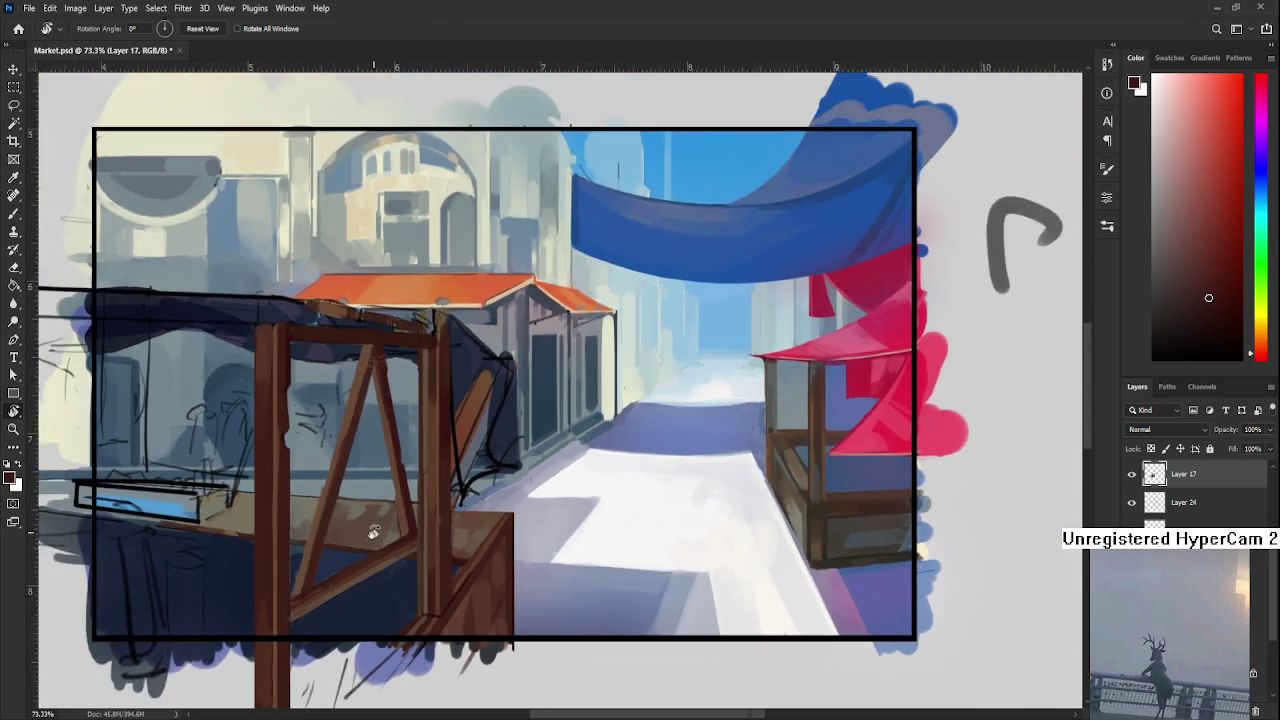
scroll(460, 528, "down", 1)
scroll(460, 528, "up", 3)
scroll(460, 528, "up", 1)
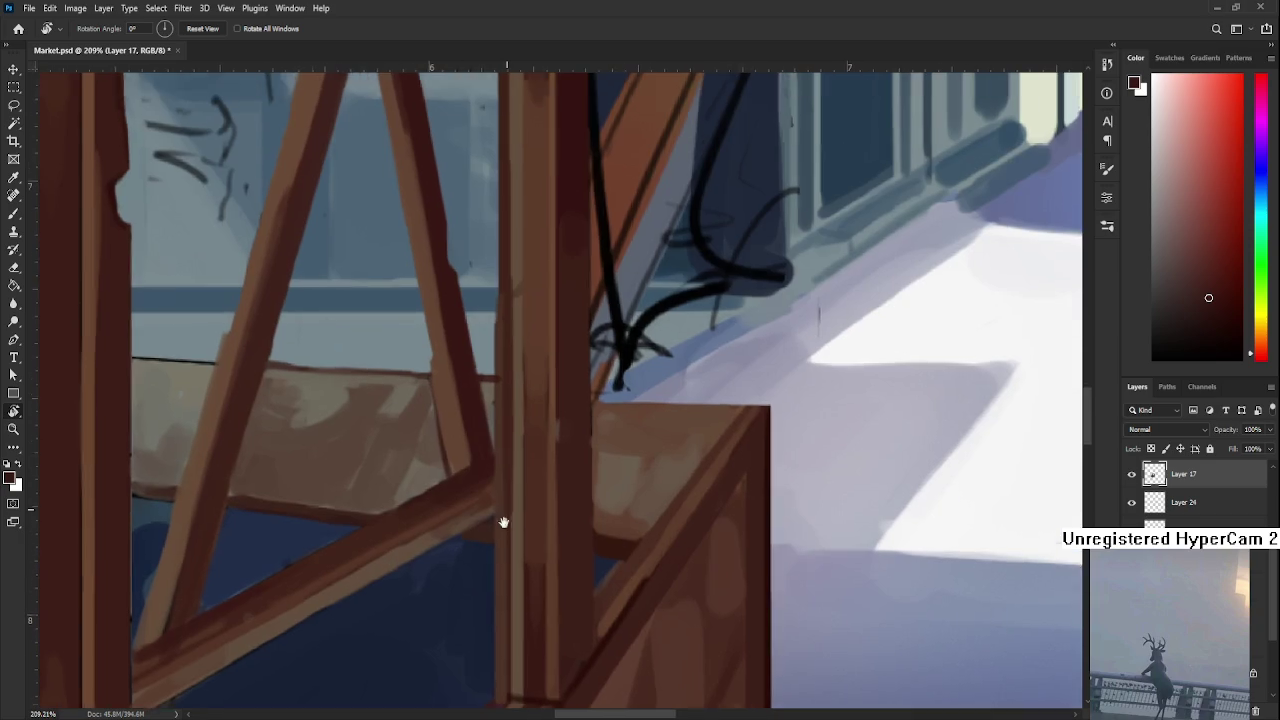
scroll(463, 620, "up", 1)
scroll(469, 598, "up", 1)
key("e")
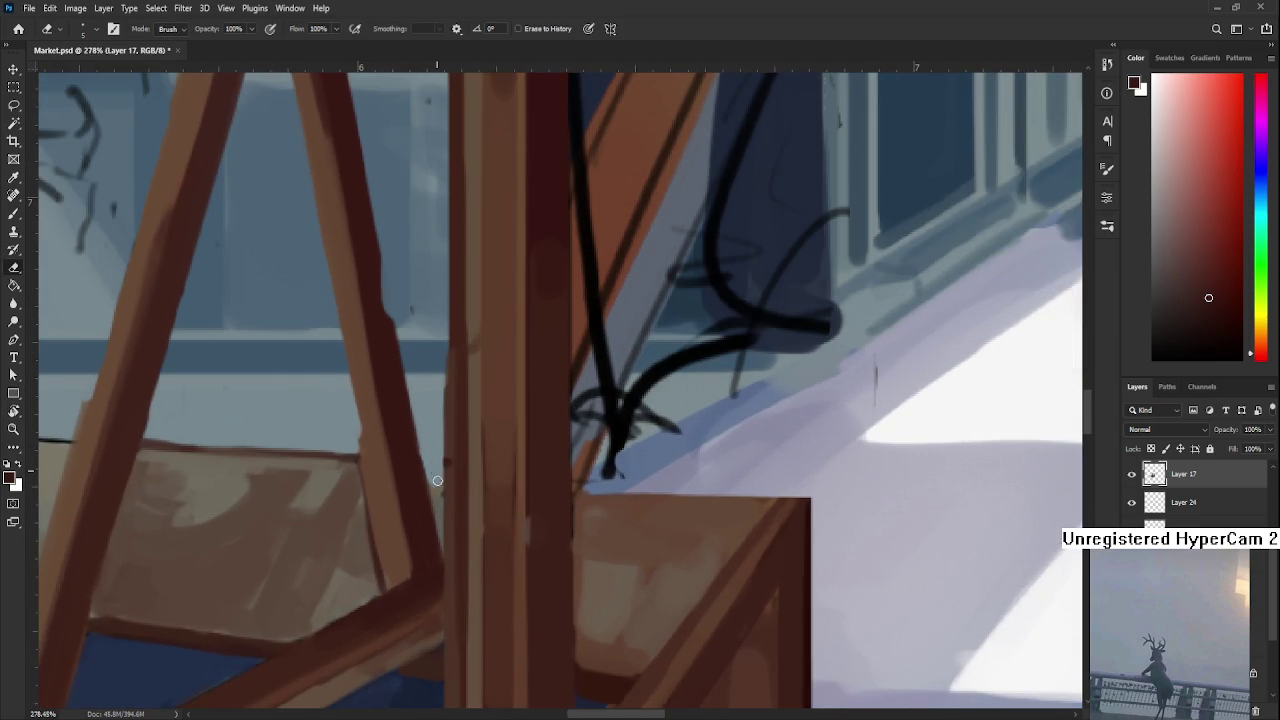
key("b")
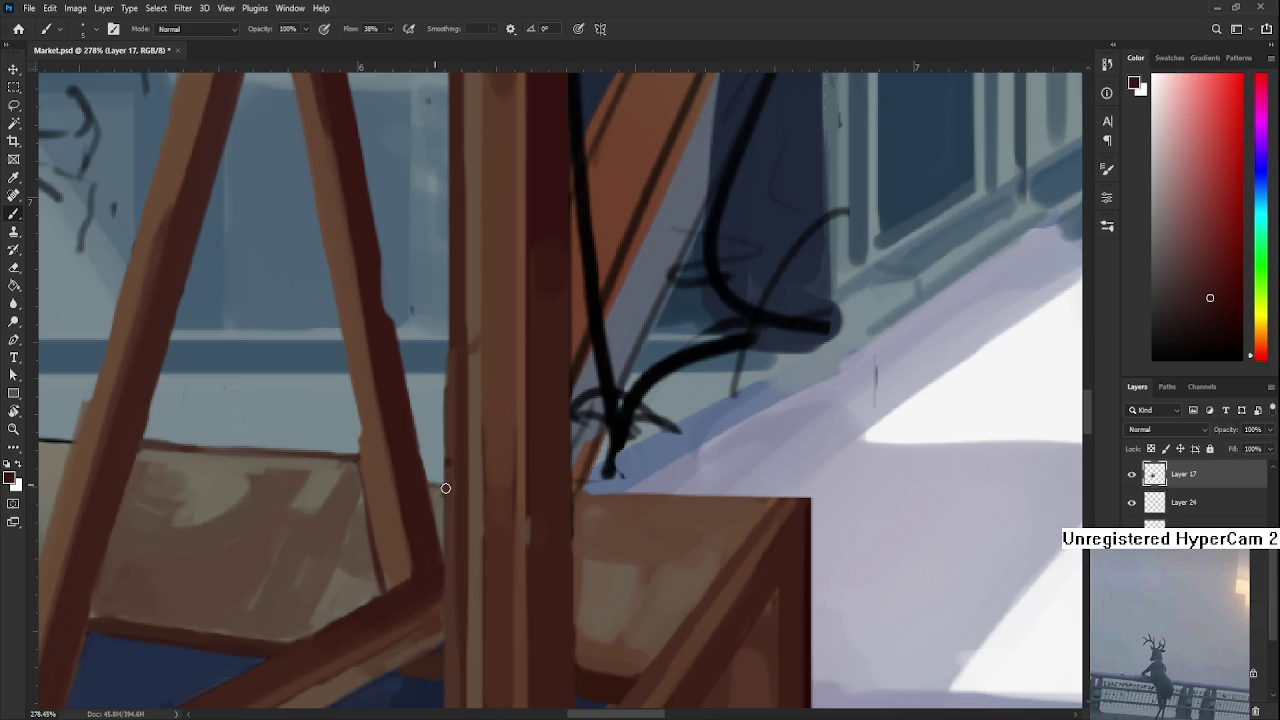
Rotate the view about 88 degrees and sample the dark red shadow of the upper beams
key("r")
mouse_move(608, 517)
left_mouse_down()
mouse_move(303, 531)
mouse_move(415, 432)
left_mouse_up()
key("b")
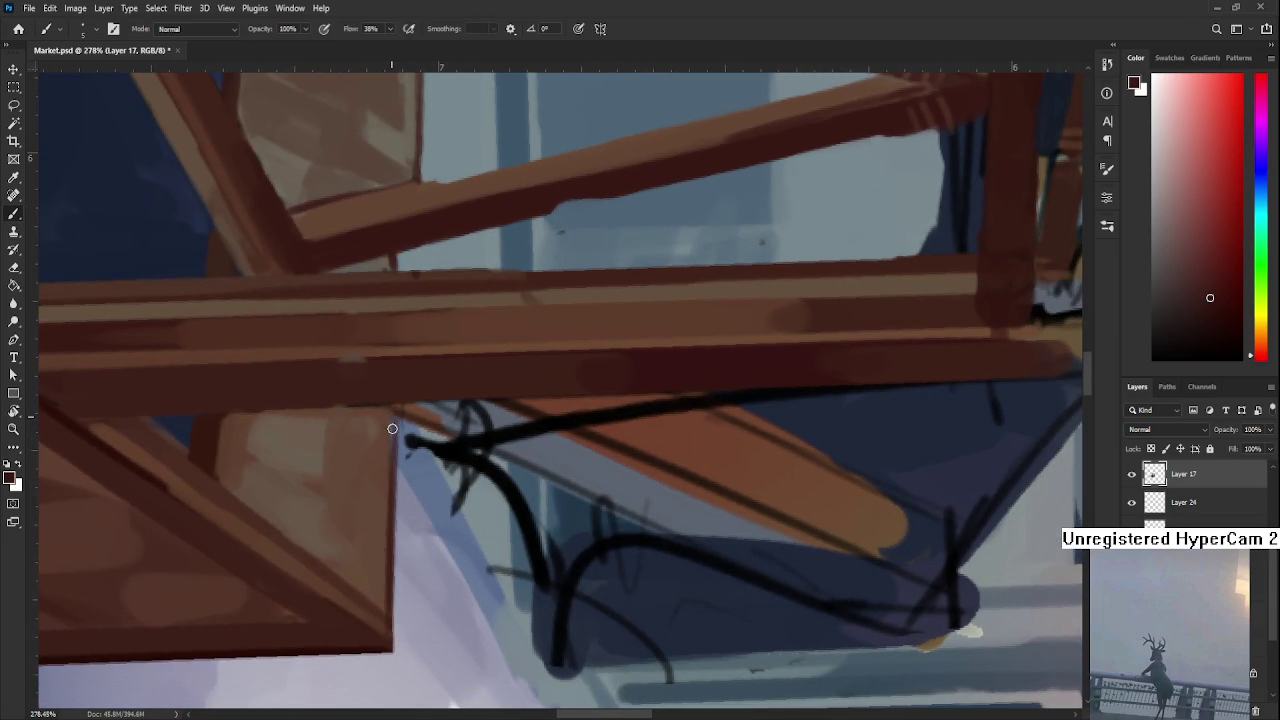
left_click(388, 422, "alt")
scroll(383, 490, "up", 2)
scroll(372, 537, "up", 2)
scroll(350, 547, "up", 1)
left_click_drag(339, 557, 451, 446)
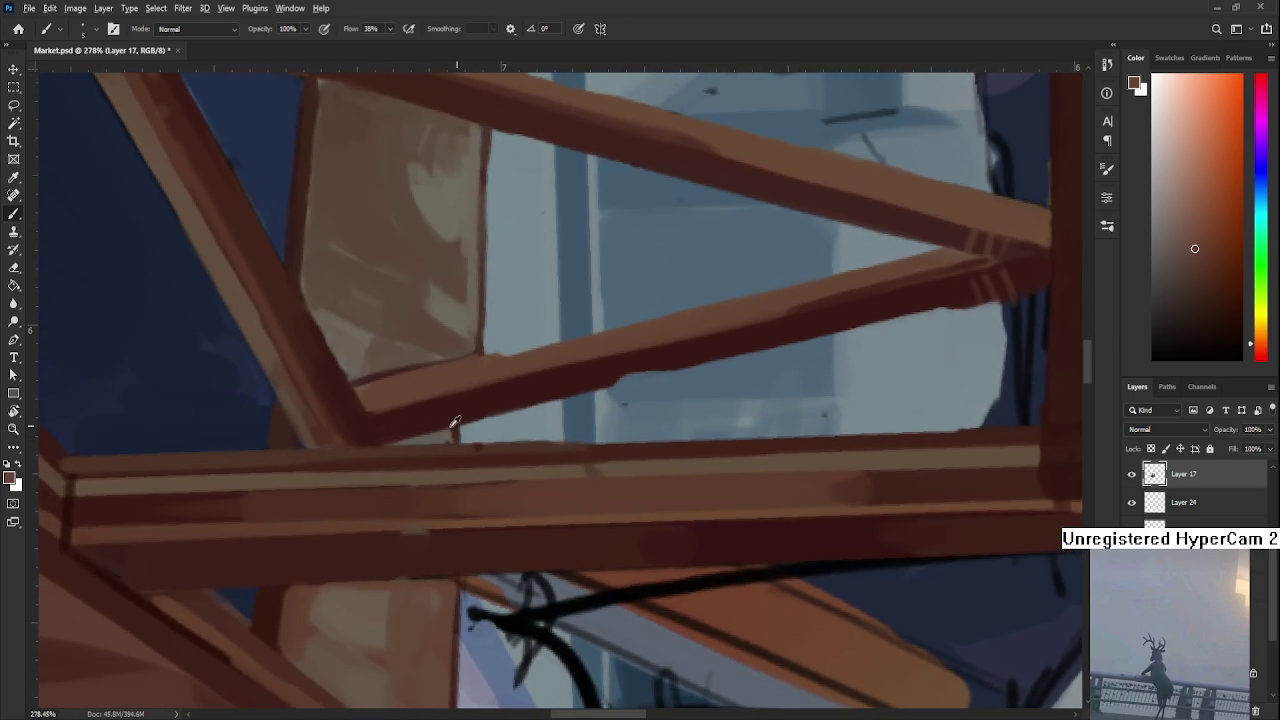
left_click(448, 434, "alt")
left_click(452, 432, "alt")
left_click(457, 429, "alt")
Bring the lower beams into view and turn the canvas back upright
scroll(461, 440, "up", 1)
scroll(455, 500, "up", 2)
scroll(478, 470, "up", 1)
scroll(478, 470, "down", 2)
key("r")
mouse_move(466, 491)
left_mouse_down()
mouse_move(549, 420)
mouse_move(561, 366)
mouse_move(646, 420)
mouse_move(629, 449)
left_mouse_up()
mouse_move(571, 374)
left_mouse_down()
mouse_move(717, 471)
mouse_move(803, 480)
left_mouse_up()
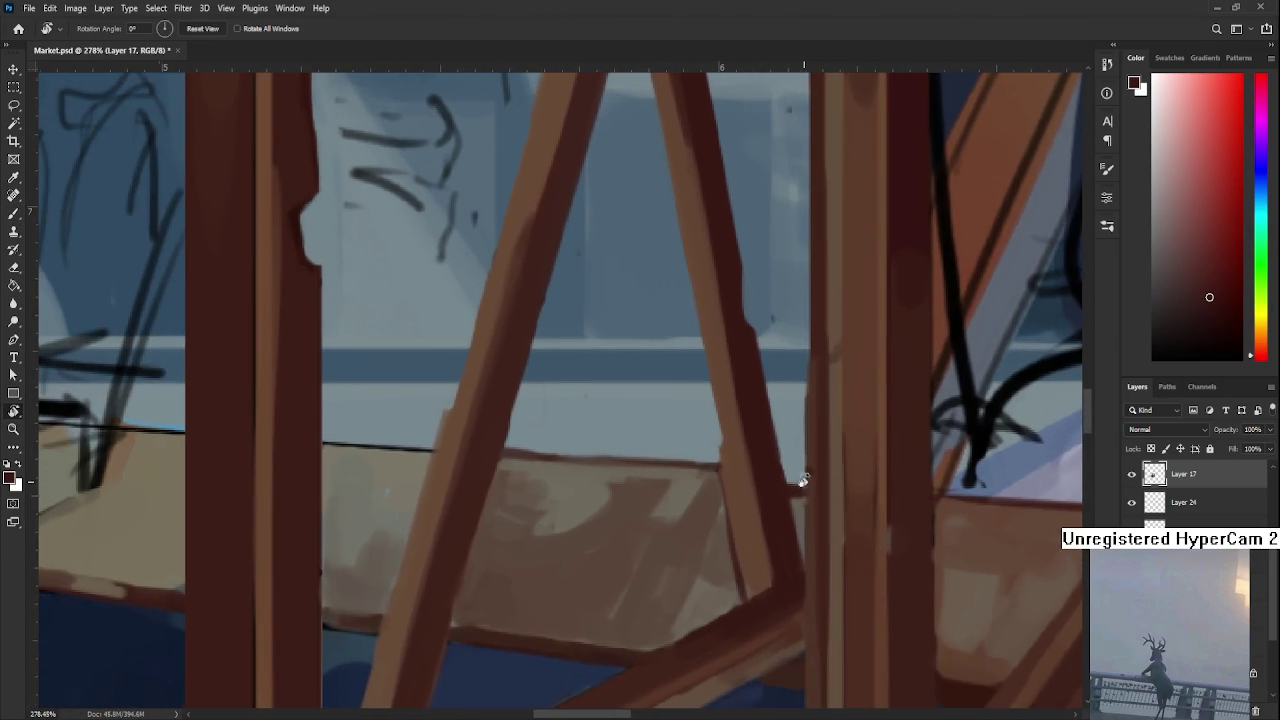
Lasso the strip above the counter plank's top edge, delete its paint, and deselect
scroll(560, 397, "down", 2)
scroll(571, 393, "down", 3)
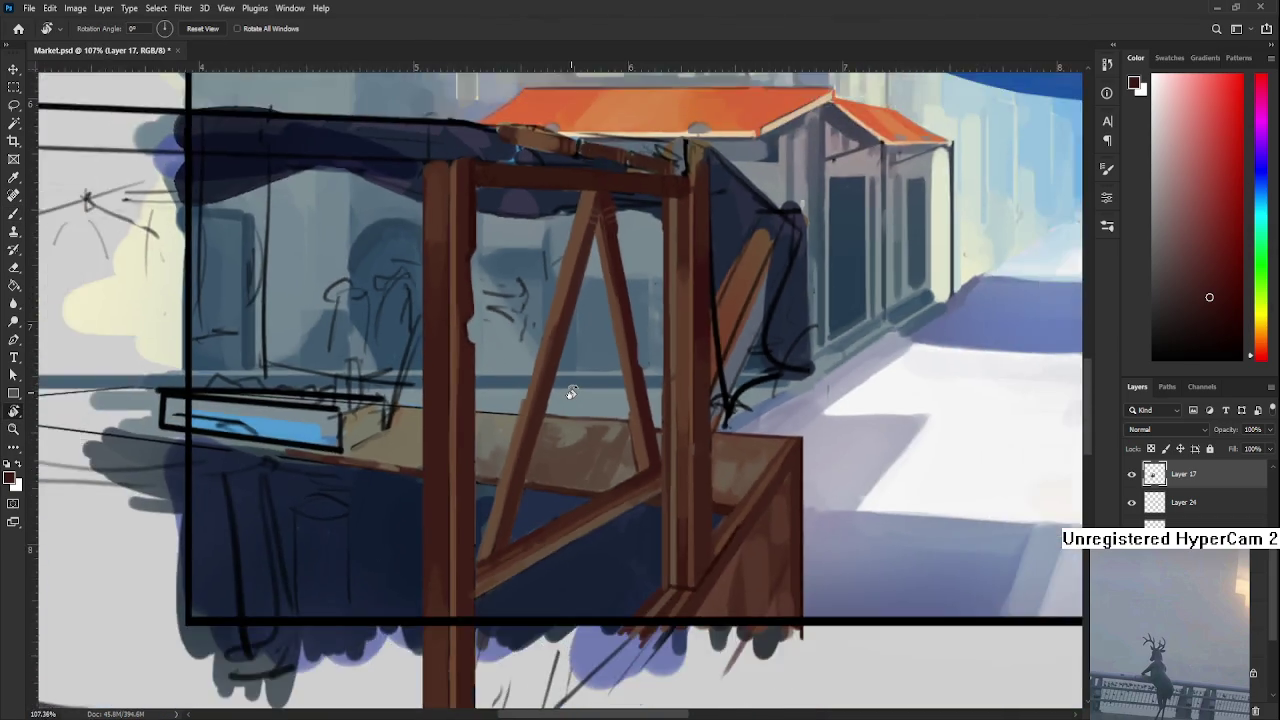
scroll(576, 397, "up", 5)
key("l")
mouse_move(494, 460)
left_mouse_down()
mouse_move(584, 473)
mouse_move(506, 440)
mouse_move(504, 420)
left_mouse_up()
key("Delete")
key("ctrl+d")
Tilt the view and paint a dark red-brown line down the beige panel's window edge
key("r")
mouse_move(665, 493)
left_mouse_down()
mouse_move(374, 580)
mouse_move(429, 594)
left_mouse_up()
key("b")
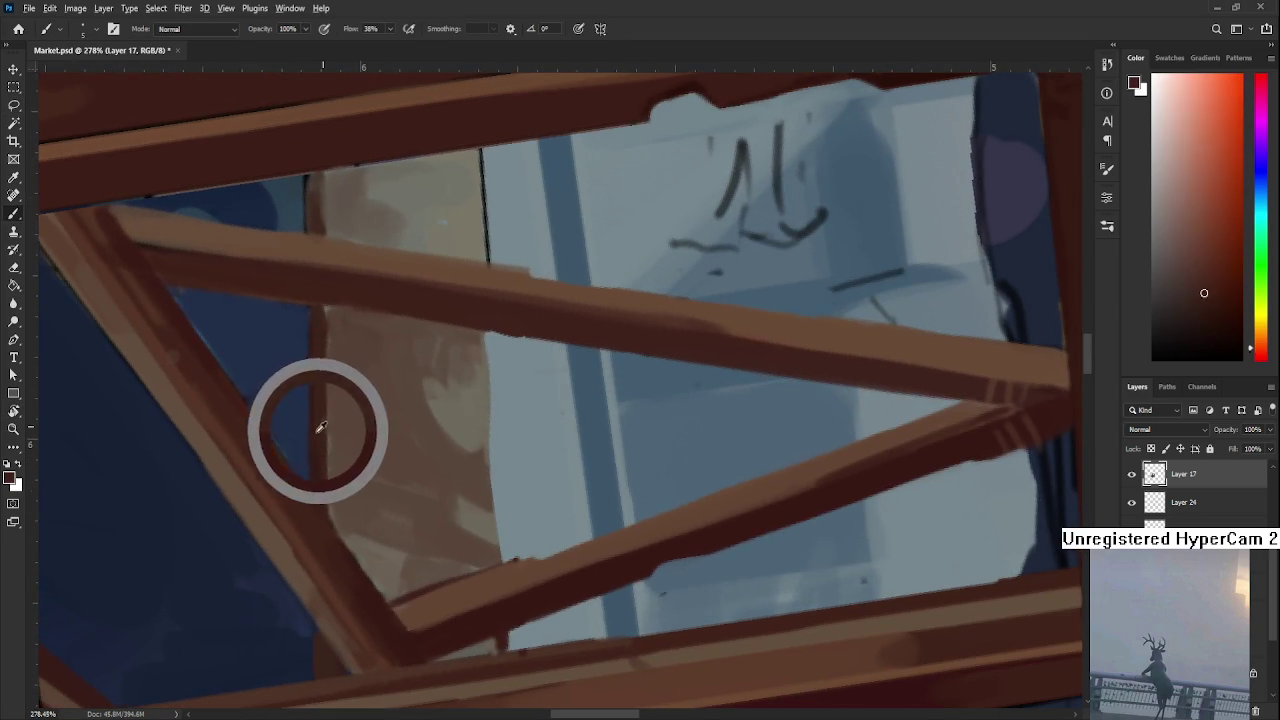
left_click(322, 425, "alt")
left_click_drag(473, 405, 437, 457)
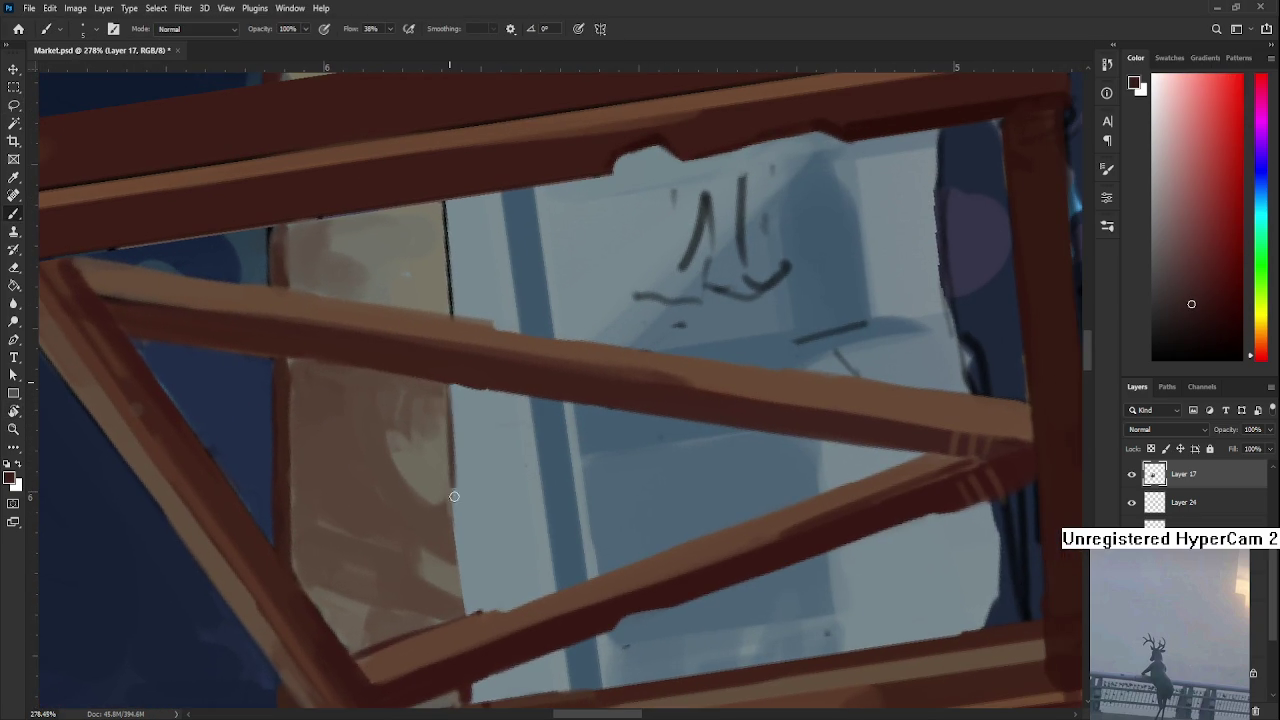
left_click_drag(449, 412, 452, 560)
left_click_drag(452, 480, 455, 615)
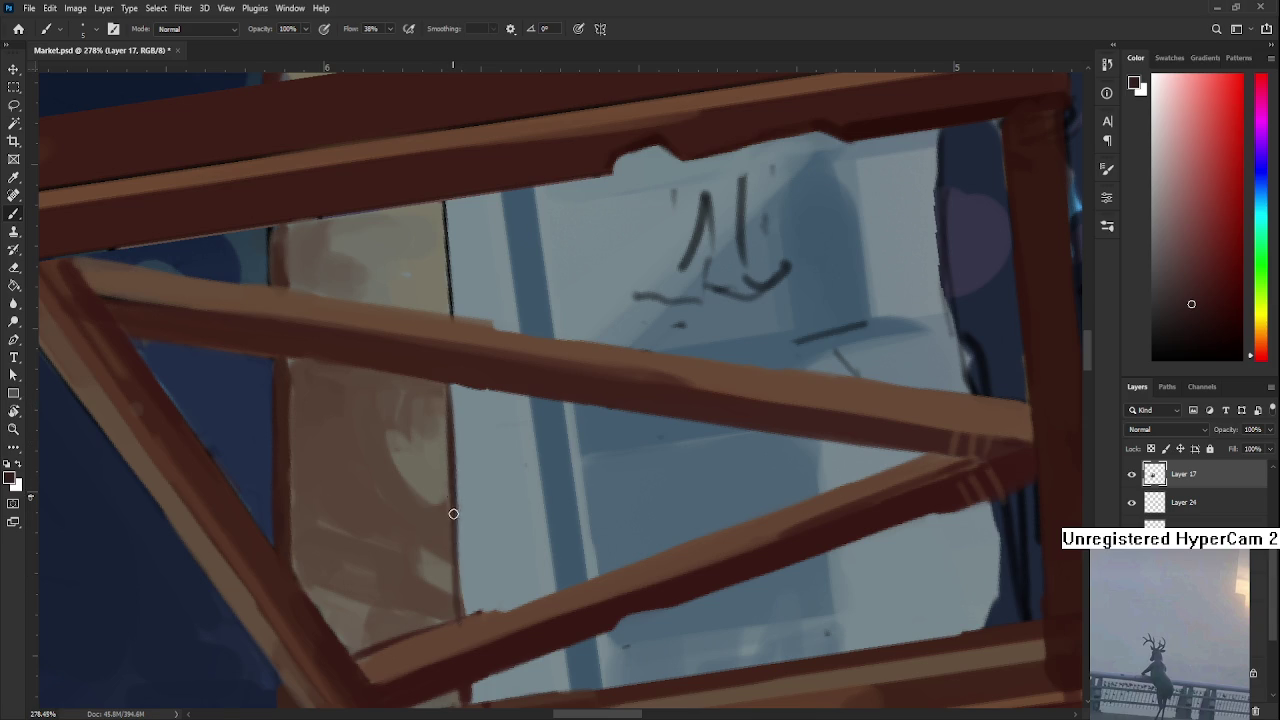
Erase the dark edge line, sample a lighter window-edge colour, and return the view upright
key("e")
left_click_drag(451, 410, 456, 590)
left_click_drag(454, 475, 465, 614)
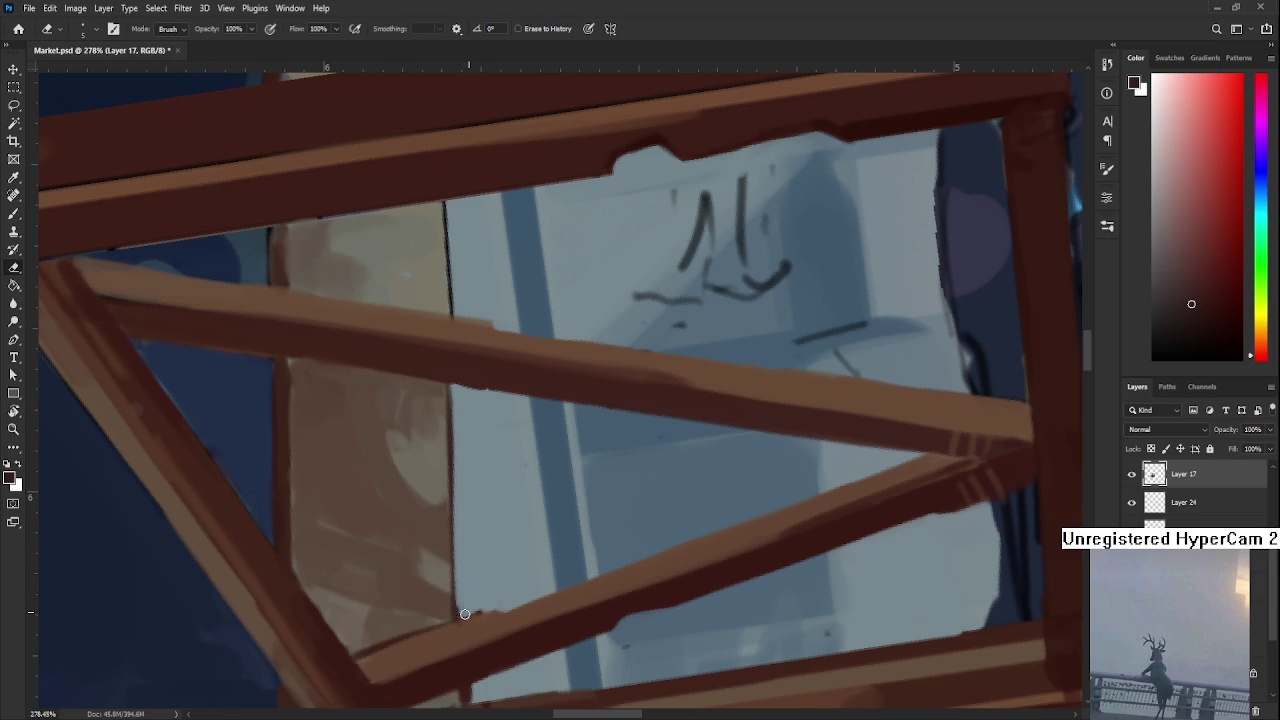
key("b")
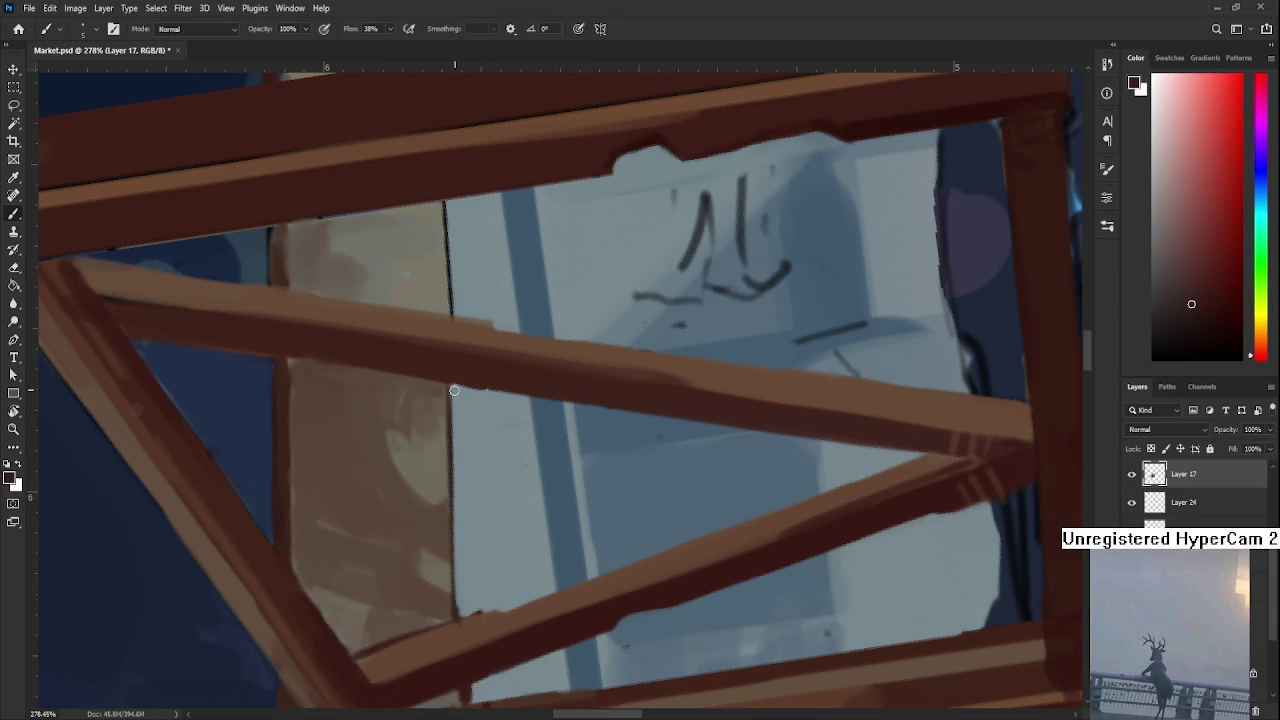
left_click(450, 455, "alt")
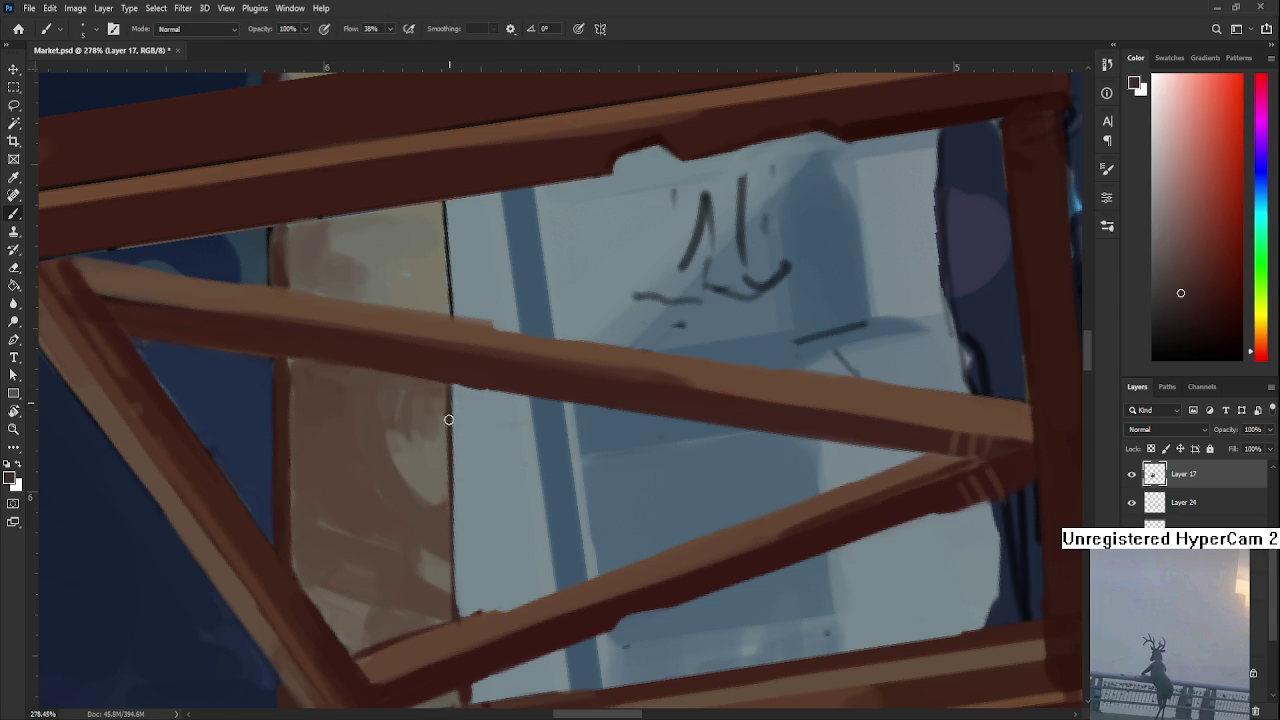
key("r")
left_click_drag(449, 422, 660, 503)
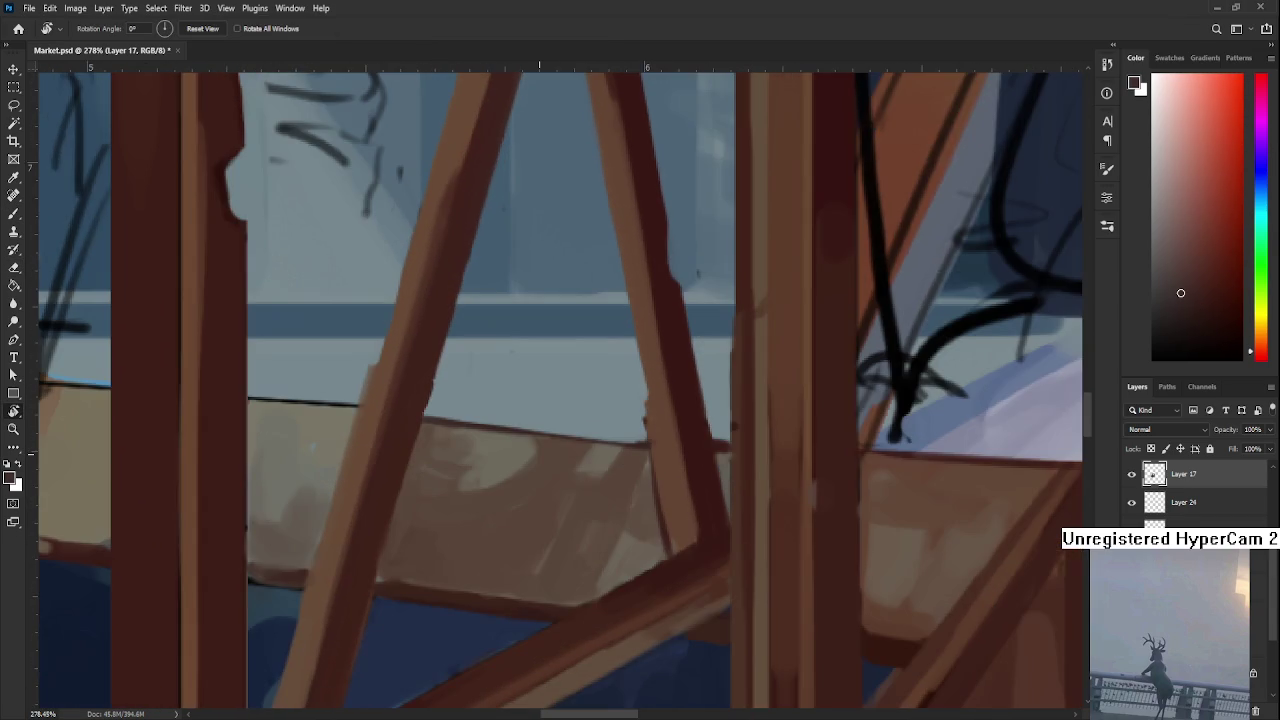
Tilt the view about 30 degrees and erase stray paint at the lower beam junction
scroll(598, 460, "down", 3)
scroll(598, 460, "down", 3)
scroll(640, 453, "down", 2)
scroll(640, 453, "up", 2)
scroll(589, 423, "up", 3)
scroll(591, 428, "up", 2)
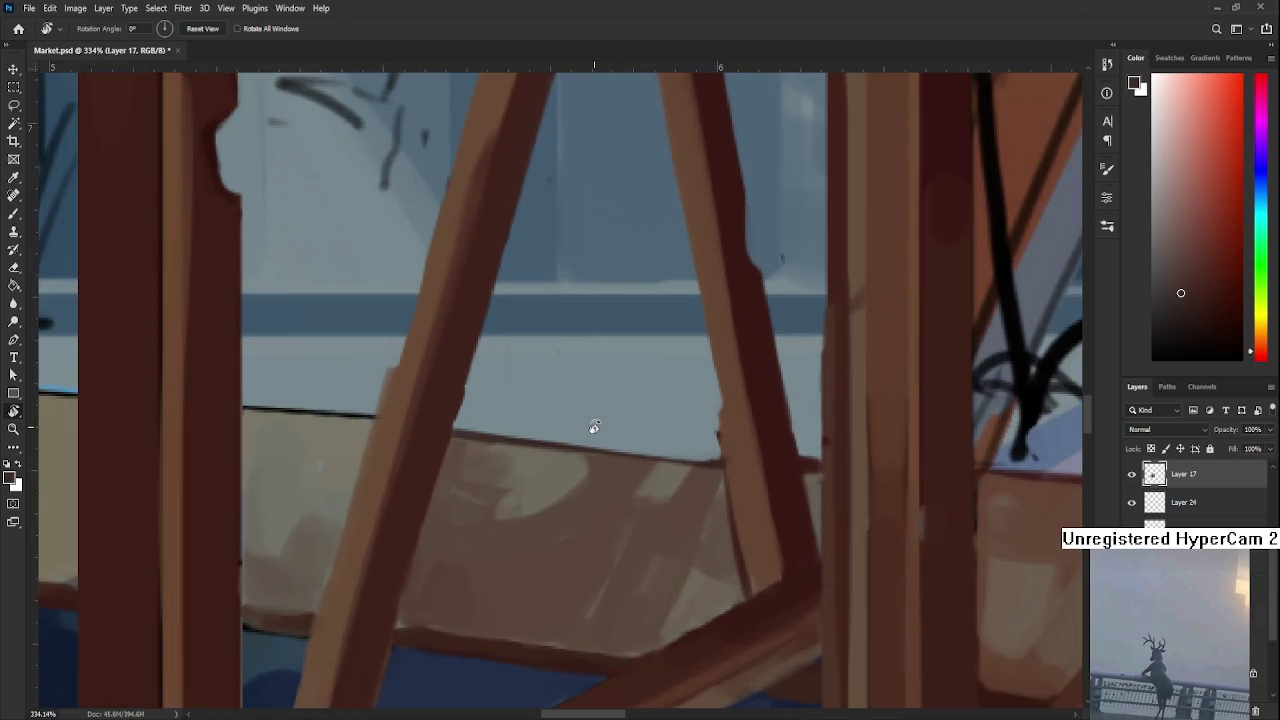
left_click_drag(465, 540, 352, 609)
key("e")
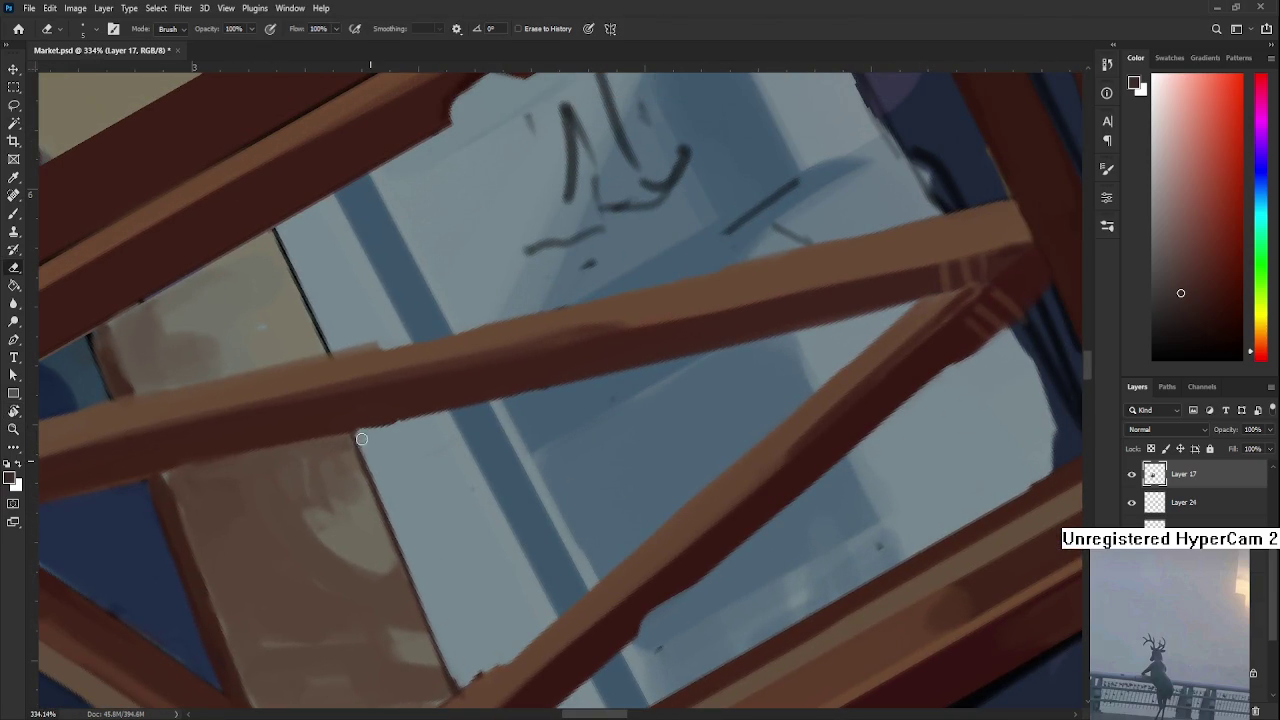
left_click_drag(430, 595, 439, 413)
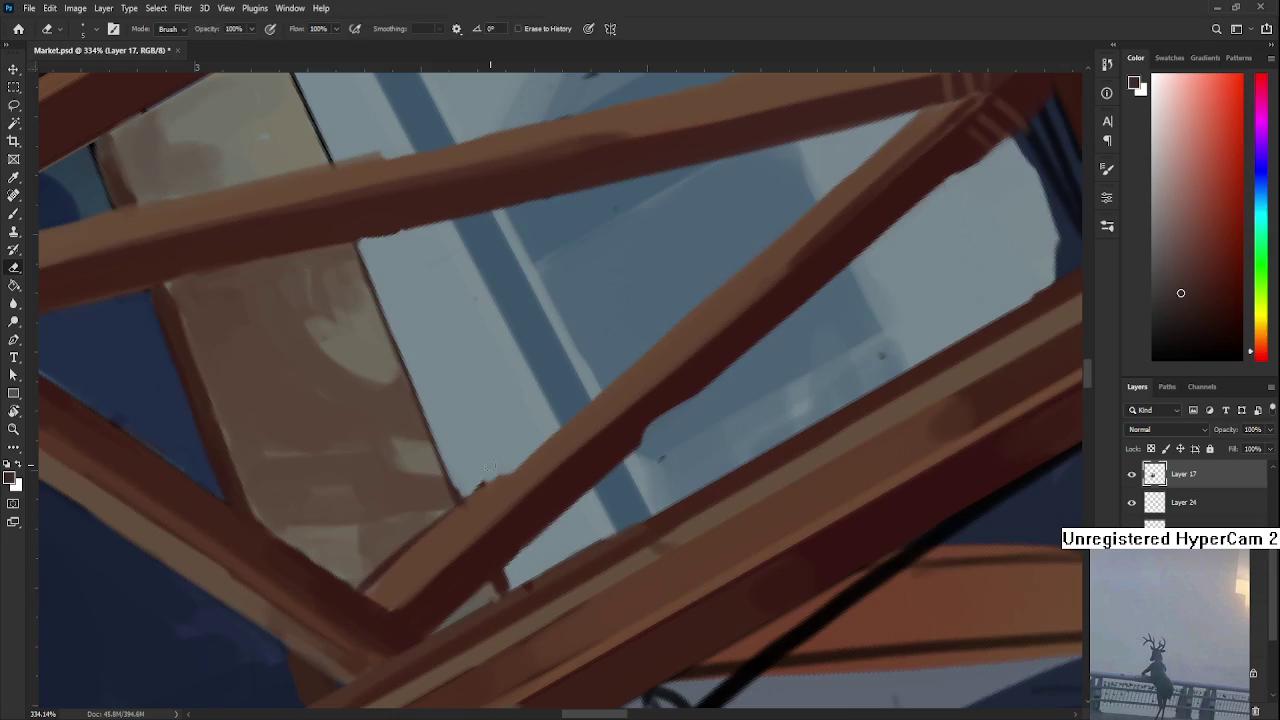
Sample dark reddish and orange-brown beam shades to firm up the brace's lower edge
key("b")
left_click(431, 543, "alt")
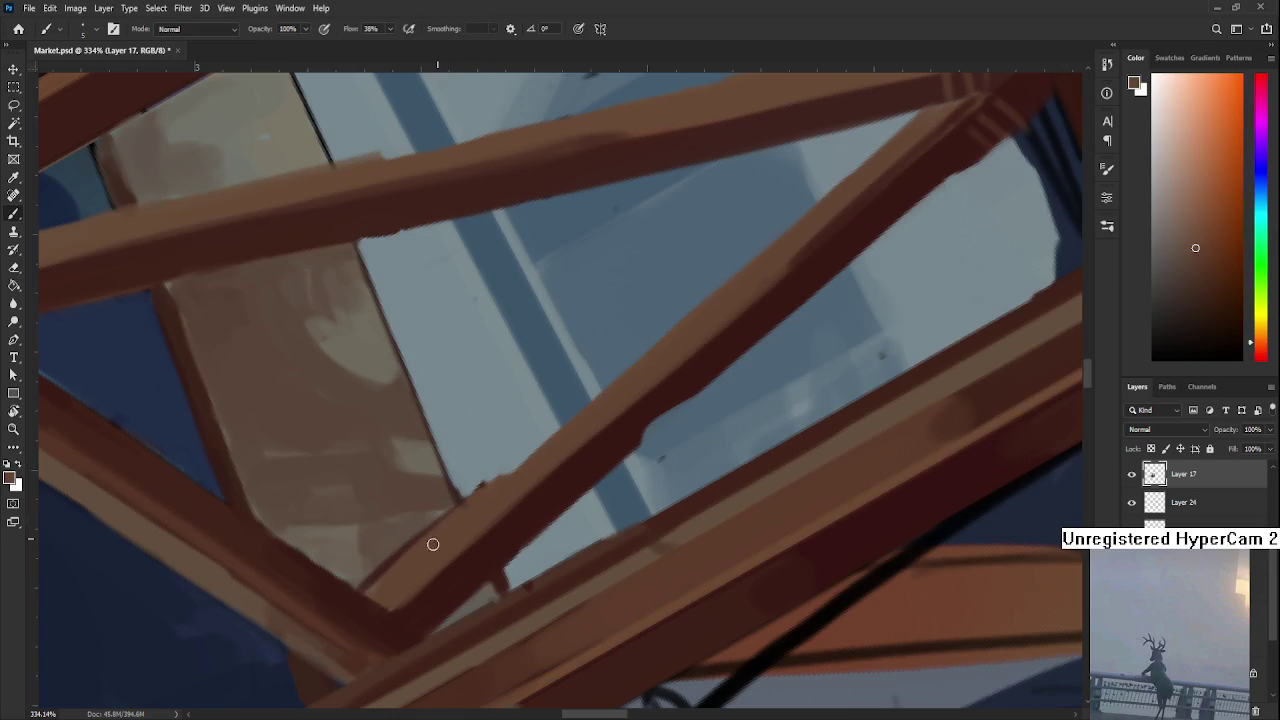
left_click(563, 494, "alt")
left_click(498, 497, "alt")
left_click(409, 528, "alt")
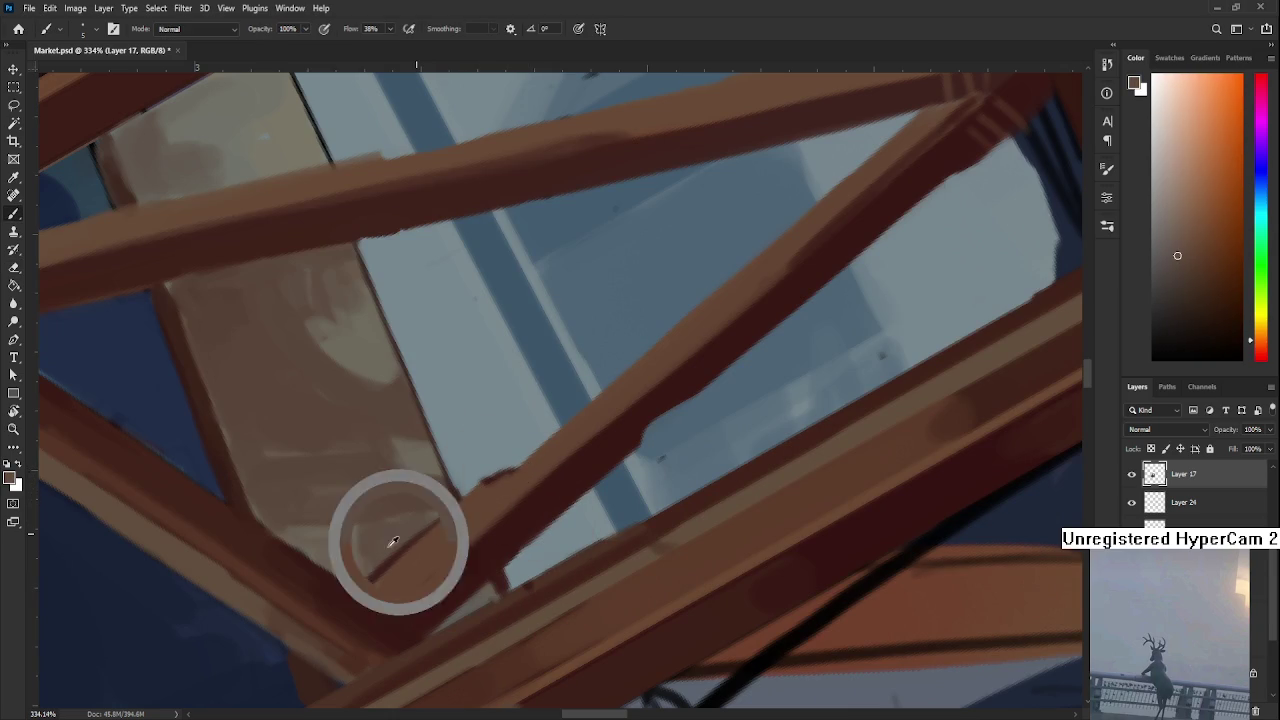
left_click(364, 606, "alt")
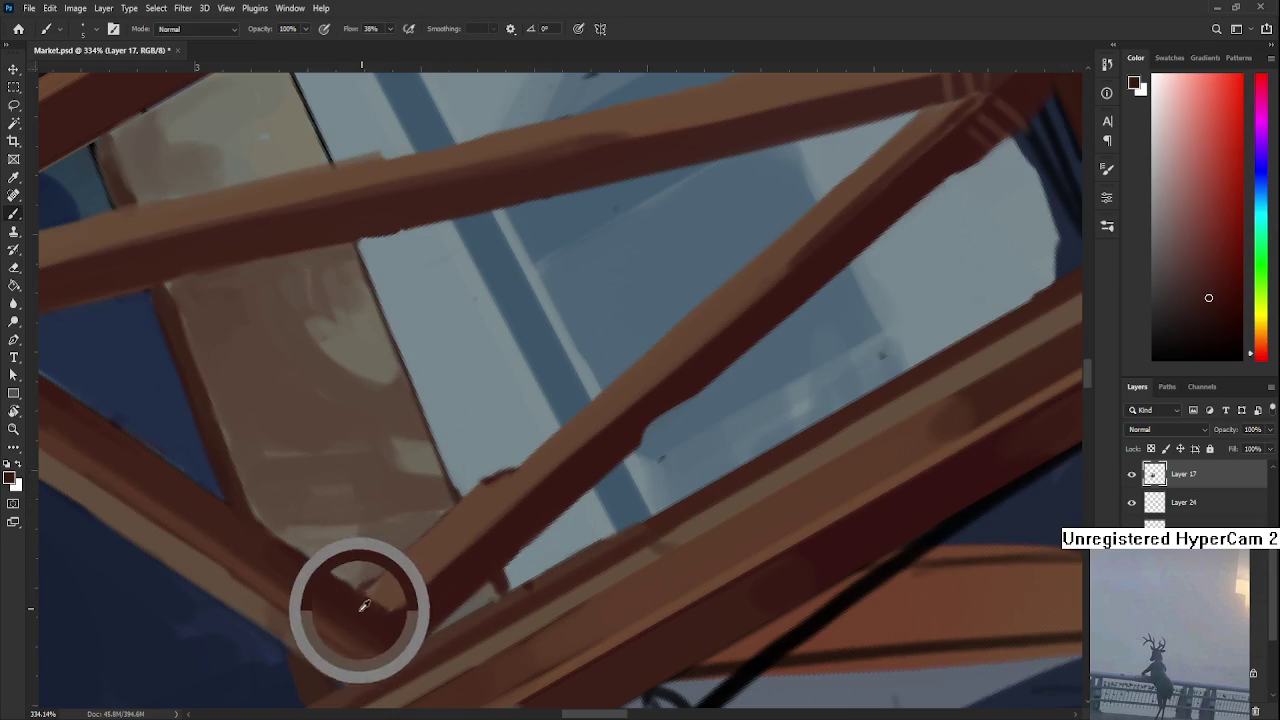
left_click(432, 528, "alt")
left_click(407, 566, "alt")
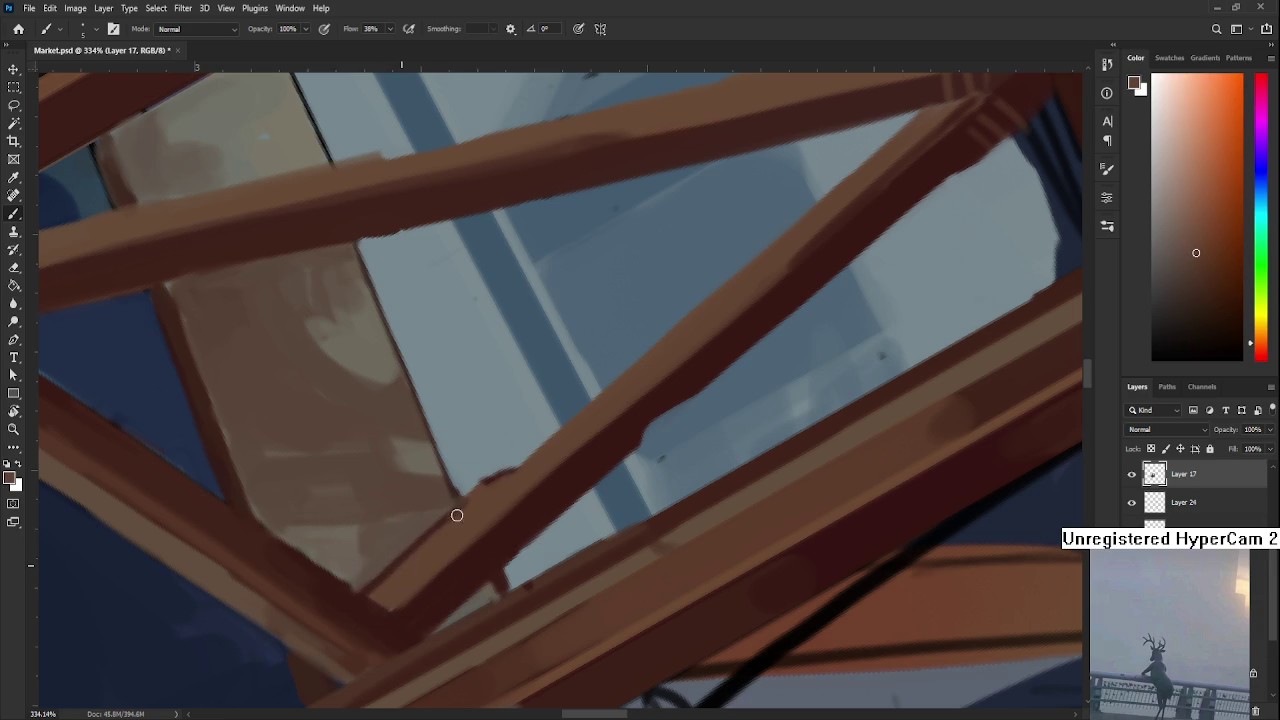
scroll(489, 400, "down", 10)
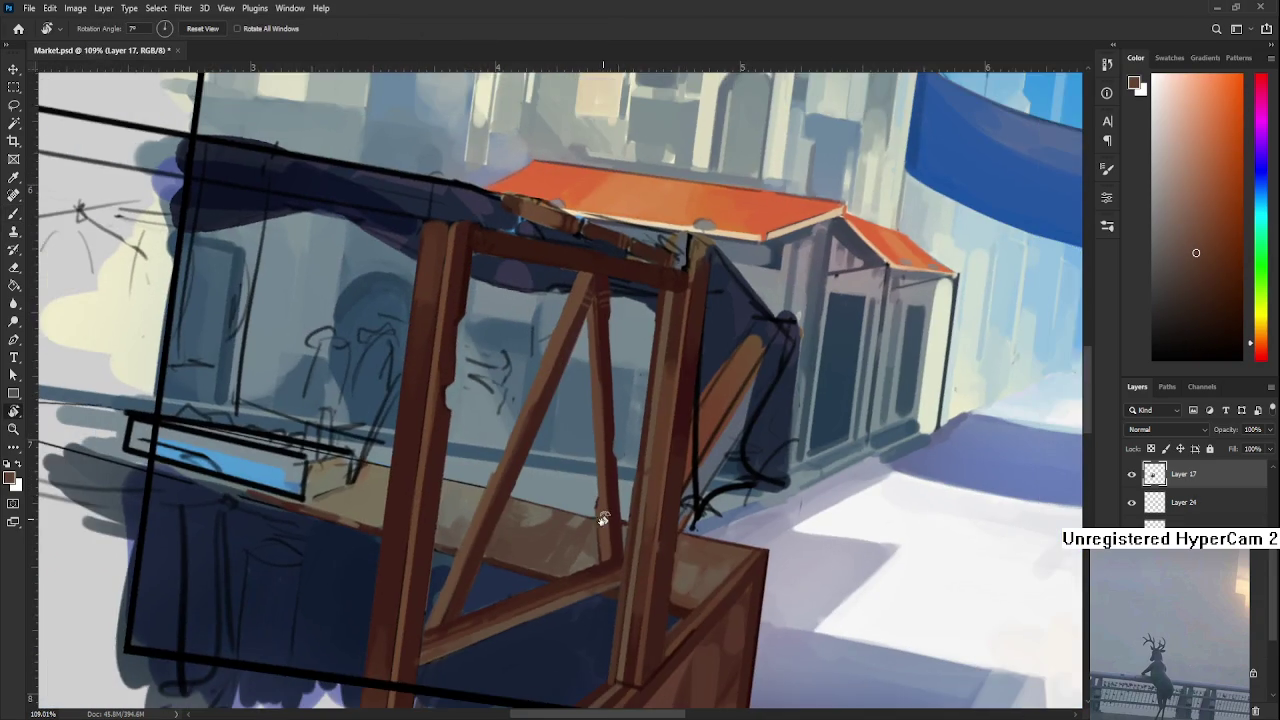
left_click_drag(520, 300, 613, 565)
scroll(613, 565, "down", 3)
scroll(623, 545, "down", 3)
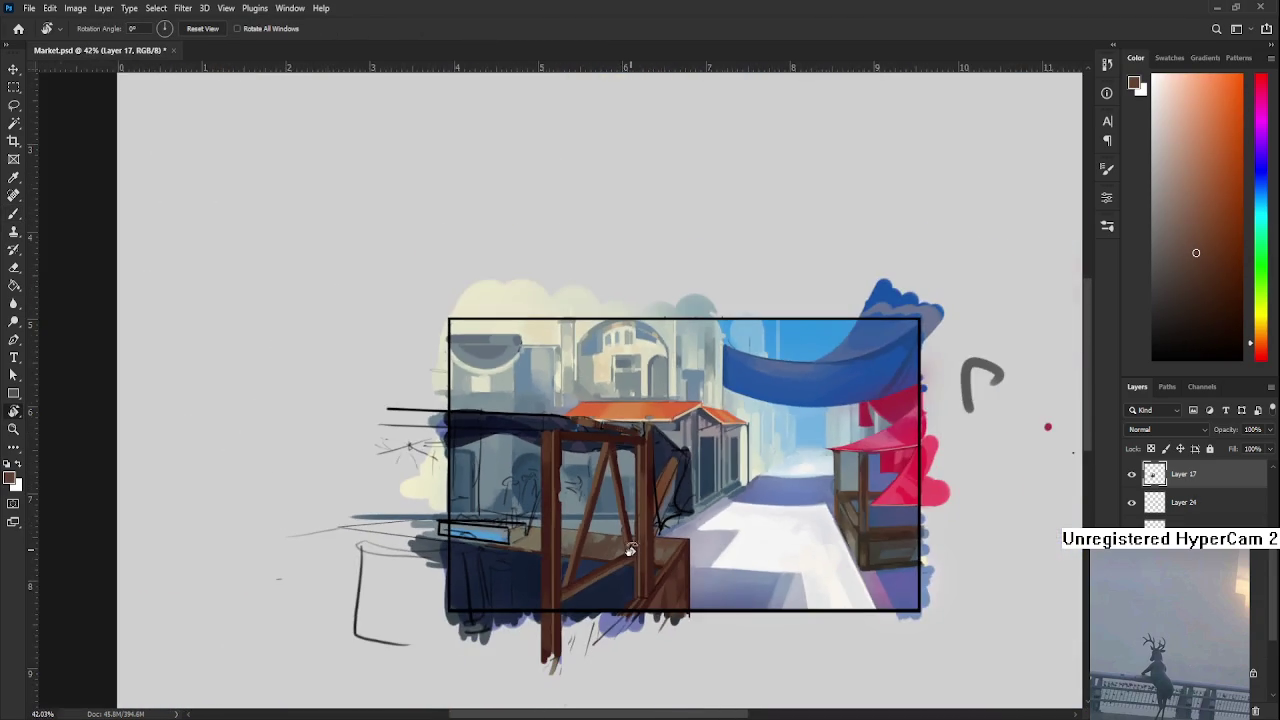
scroll(640, 555, "up", 2)
scroll(631, 565, "up", 2)
scroll(630, 566, "up", 2)
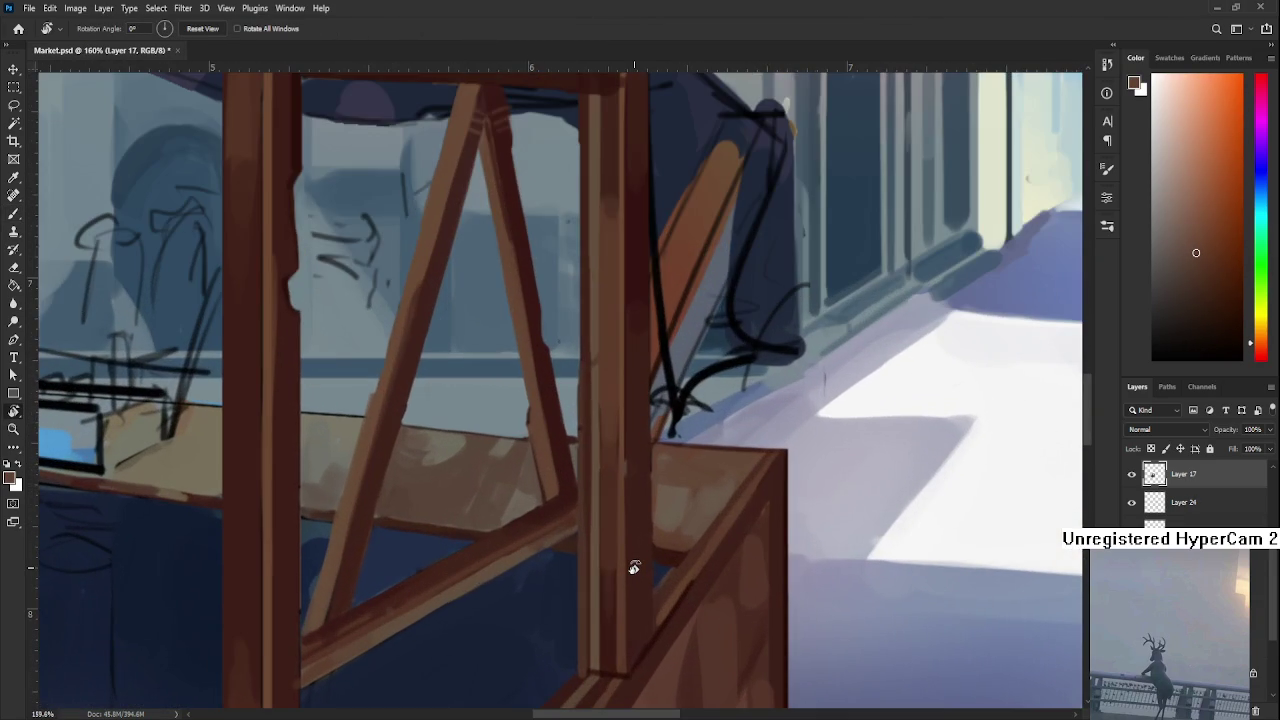
scroll(629, 567, "down", 3)
scroll(629, 567, "down", 1)
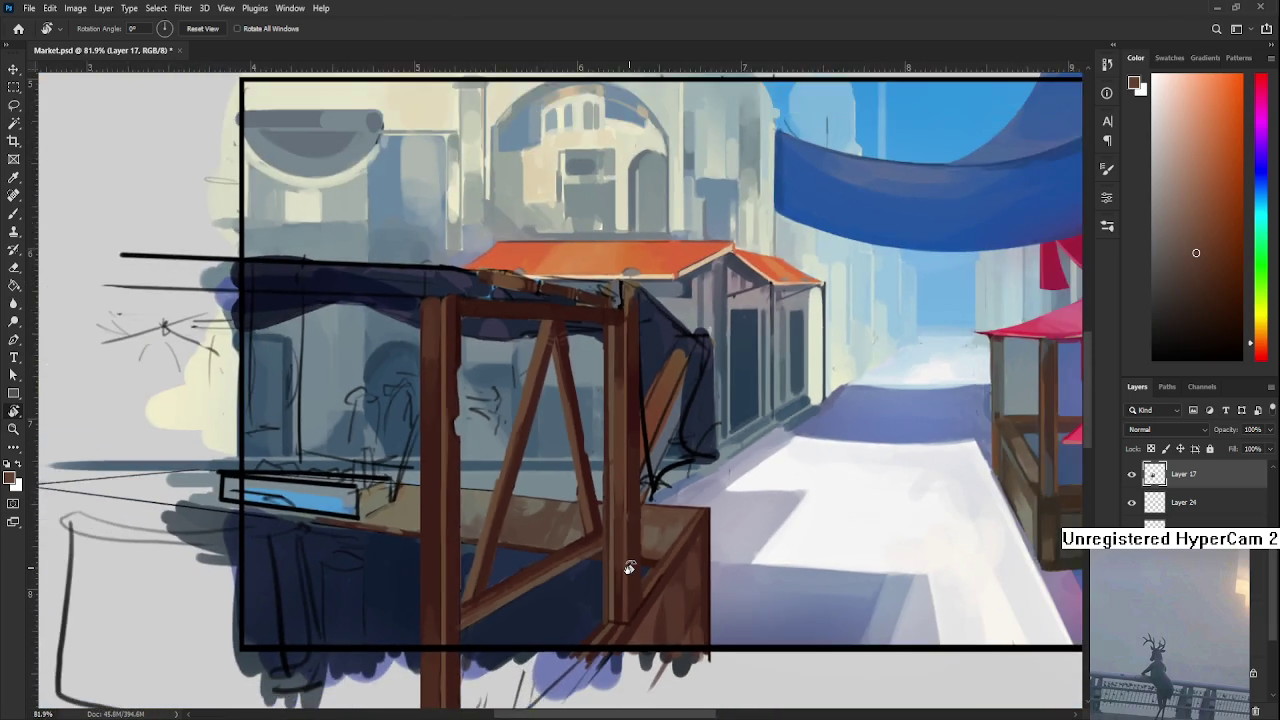
scroll(629, 567, "down", 1)
scroll(629, 567, "down", 2)
scroll(629, 567, "up", 2)
scroll(590, 560, "up", 2)
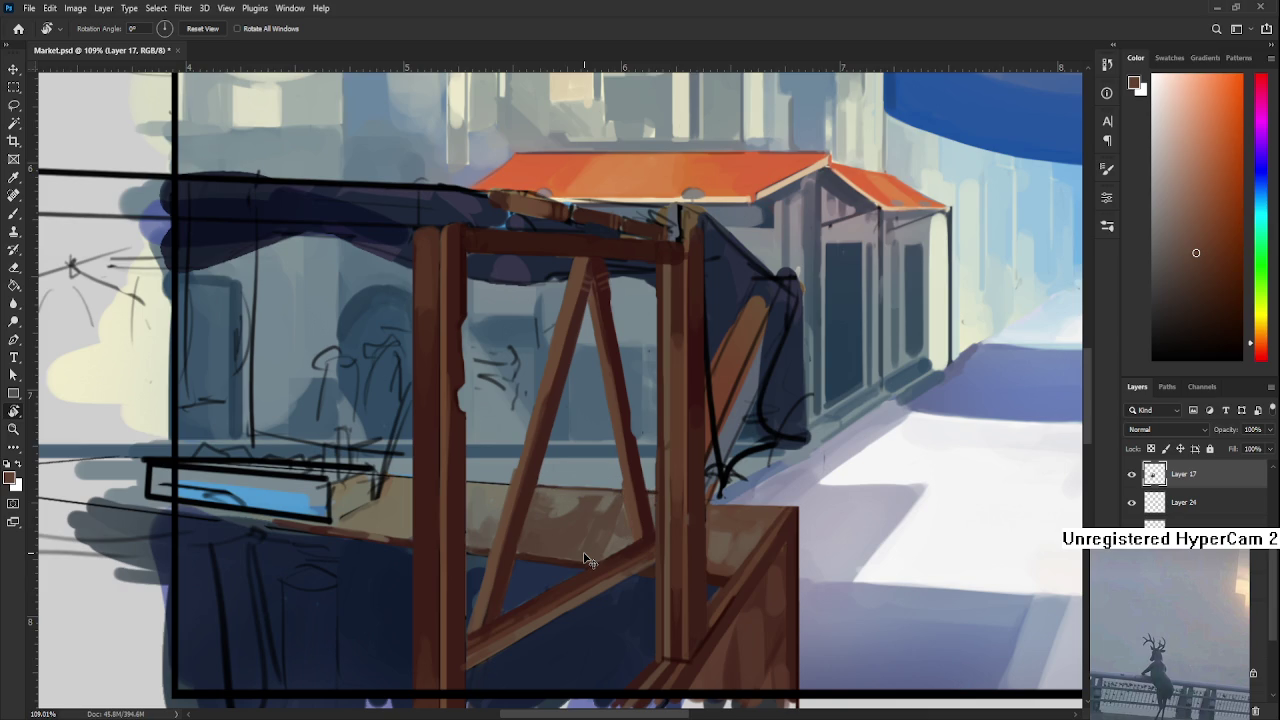
scroll(590, 560, "down", 3)
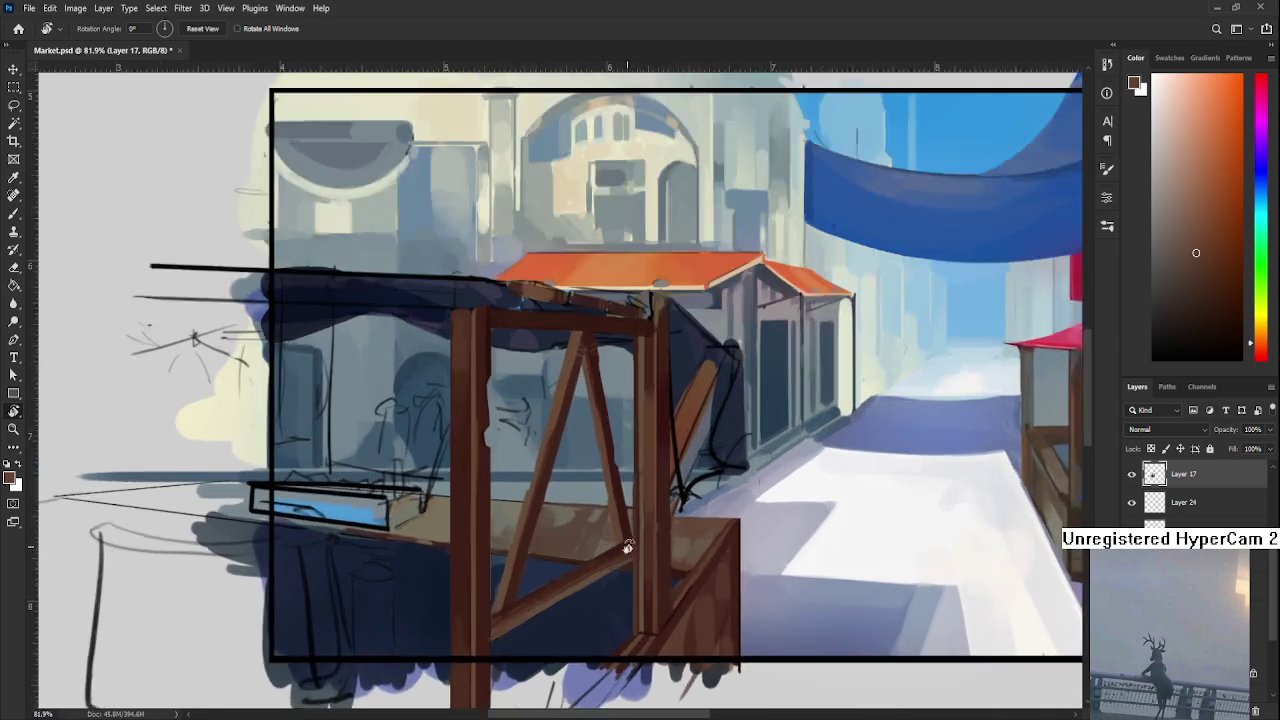
scroll(614, 547, "up", 2)
scroll(694, 571, "up", 2)
scroll(543, 531, "up", 1)
key("b")
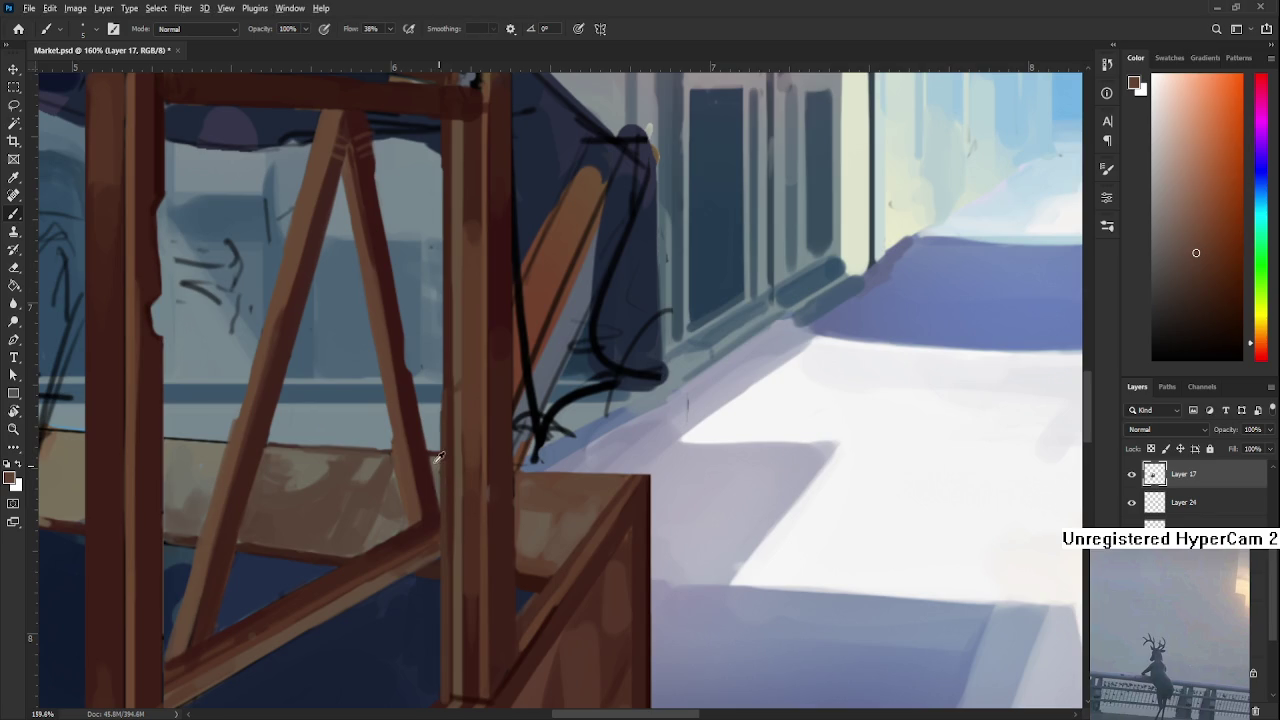
Line the crate's top edge in dark red-brown, redoing the stroke twice
left_click(438, 457, "alt")
left_click_drag(533, 461, 638, 466)
key("ctrl+z")
left_click_drag(533, 461, 645, 466)
key("ctrl+z")
left_click_drag(533, 461, 650, 466)
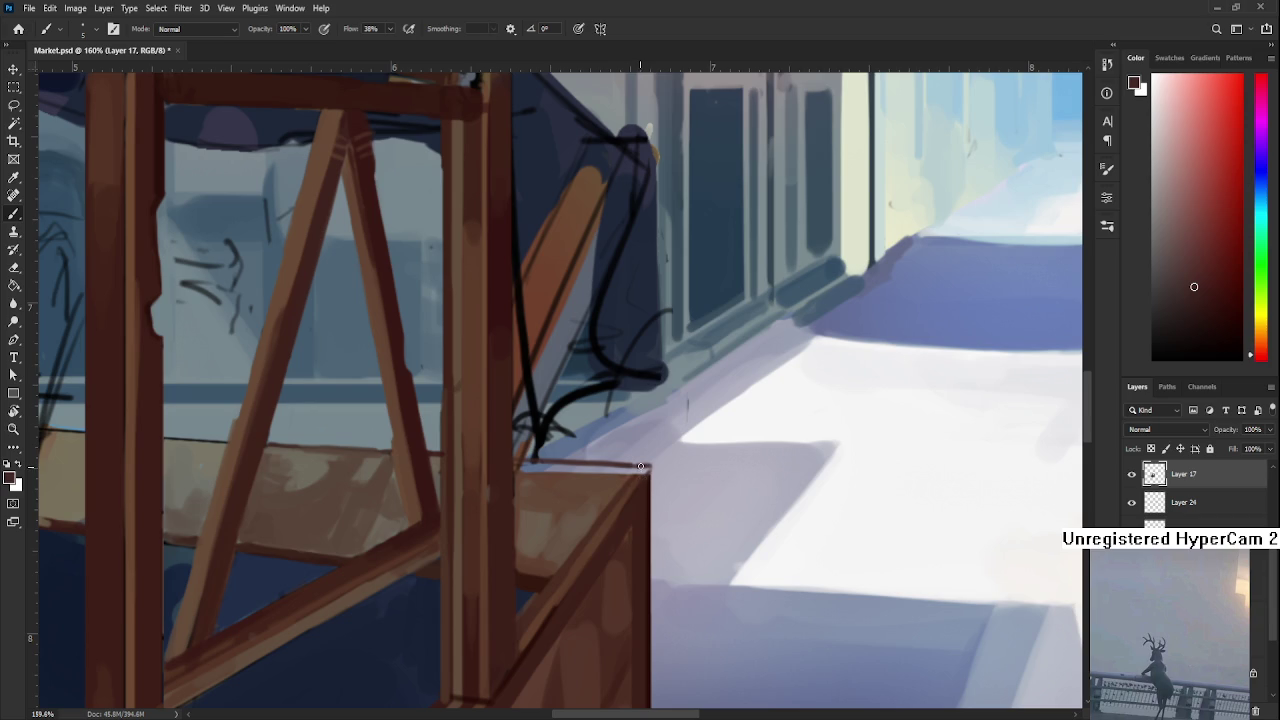
Darken the crate's right edge and highlight its top edge in light orange-brown
left_click(645, 475, "alt")
left_click_drag(651, 518, 648, 484)
left_click(590, 471, "alt")
left_click_drag(516, 465, 626, 471)
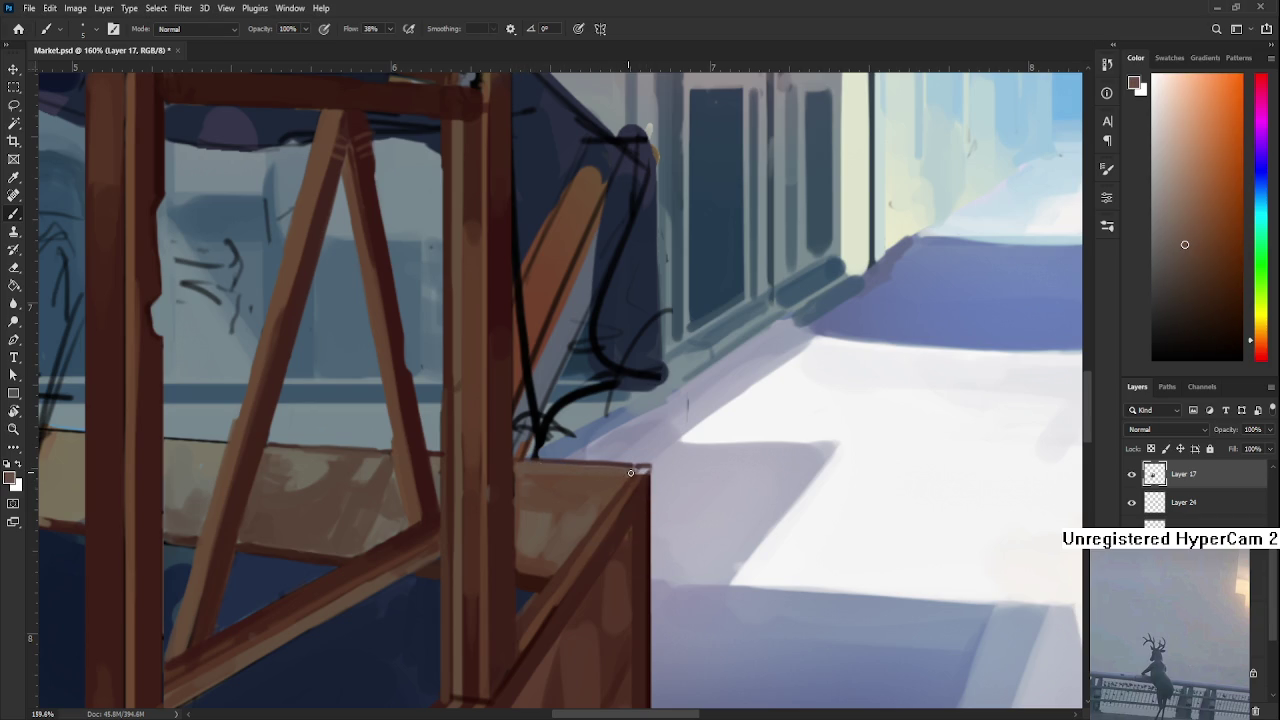
left_click(634, 478, "alt")
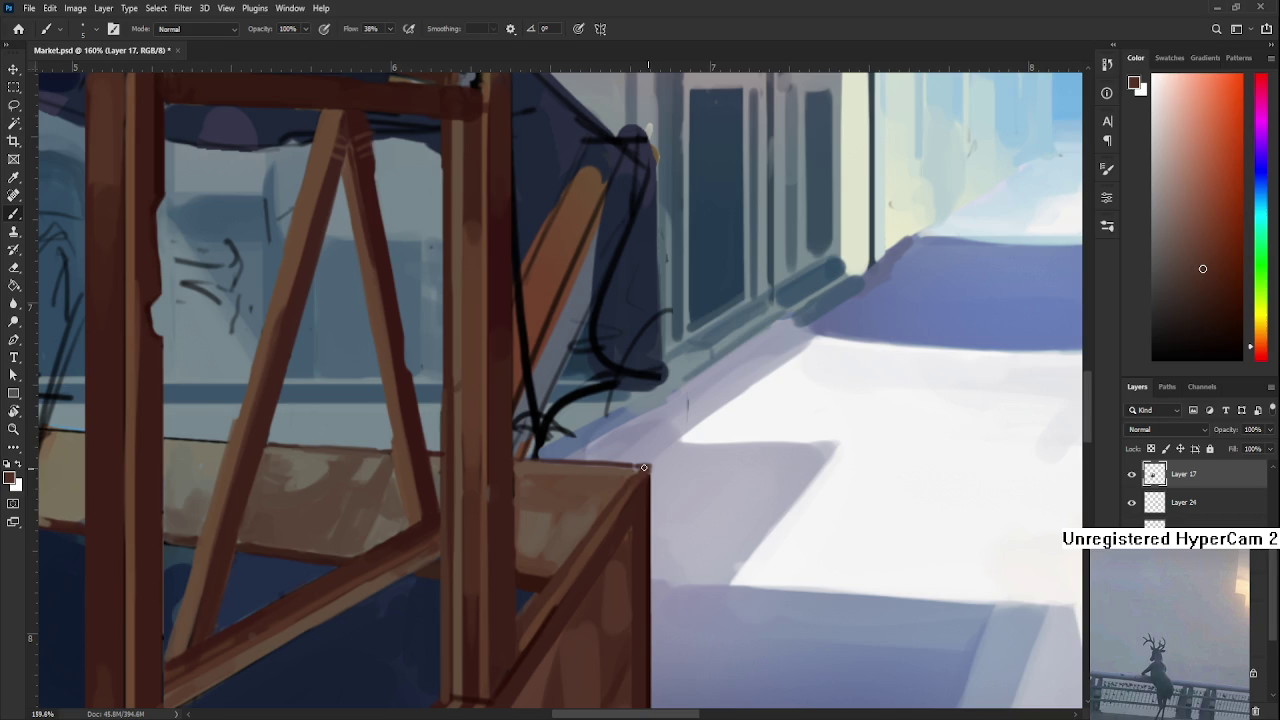
left_click(625, 470, "alt")
left_click(508, 466, "alt")
scroll(496, 550, "down", 3)
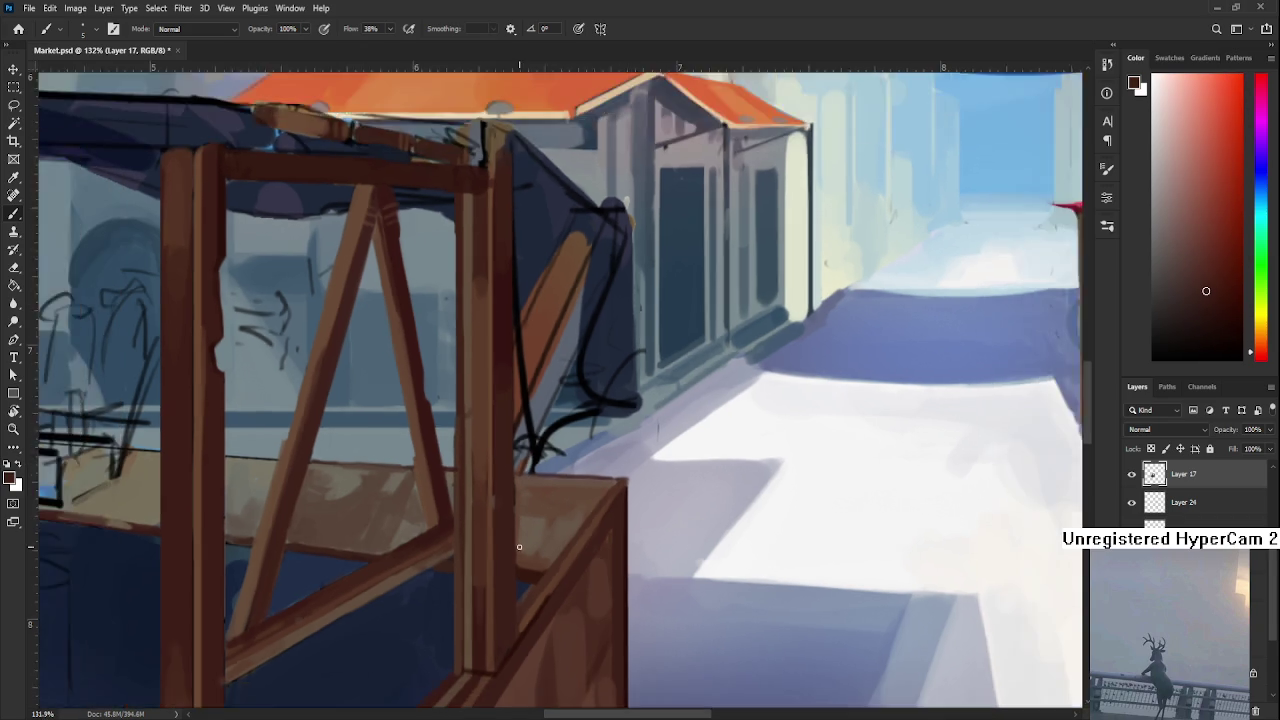
scroll(496, 550, "down", 3)
scroll(496, 550, "down", 3)
scroll(582, 566, "down", 1)
scroll(575, 566, "up", 1)
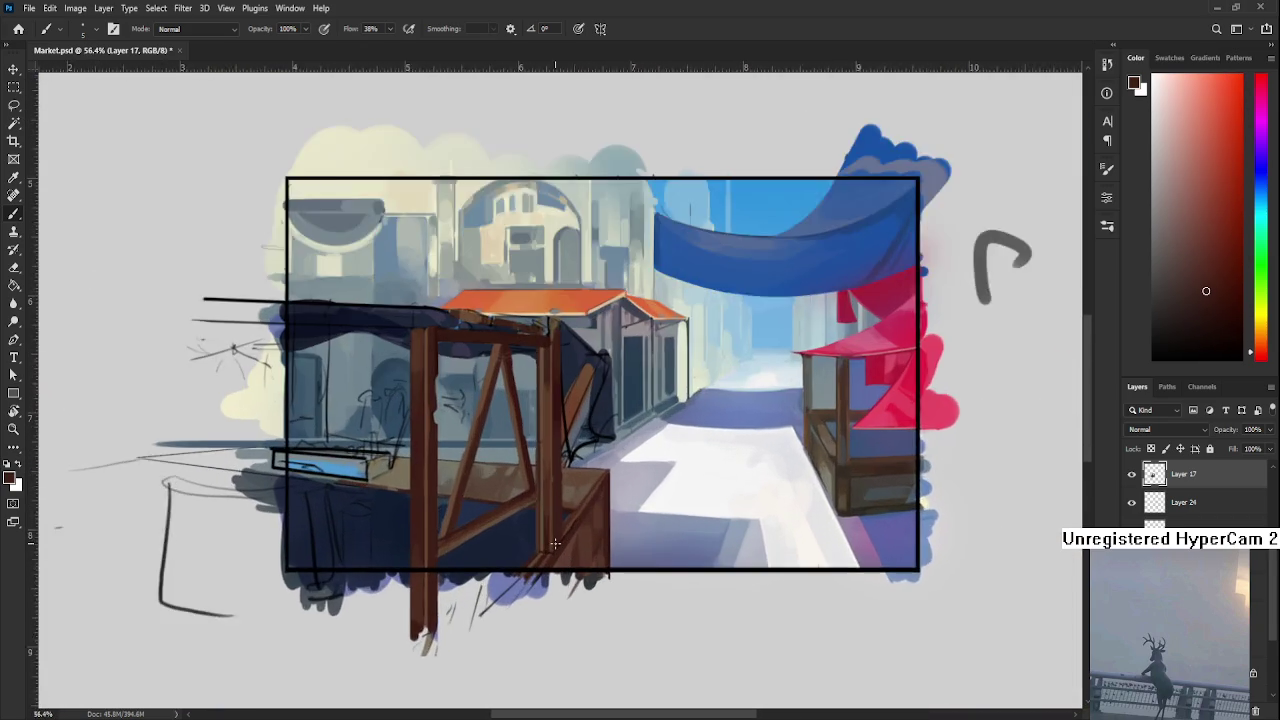
scroll(550, 570, "up", 2)
scroll(490, 577, "down", 1)
scroll(490, 577, "up", 1)
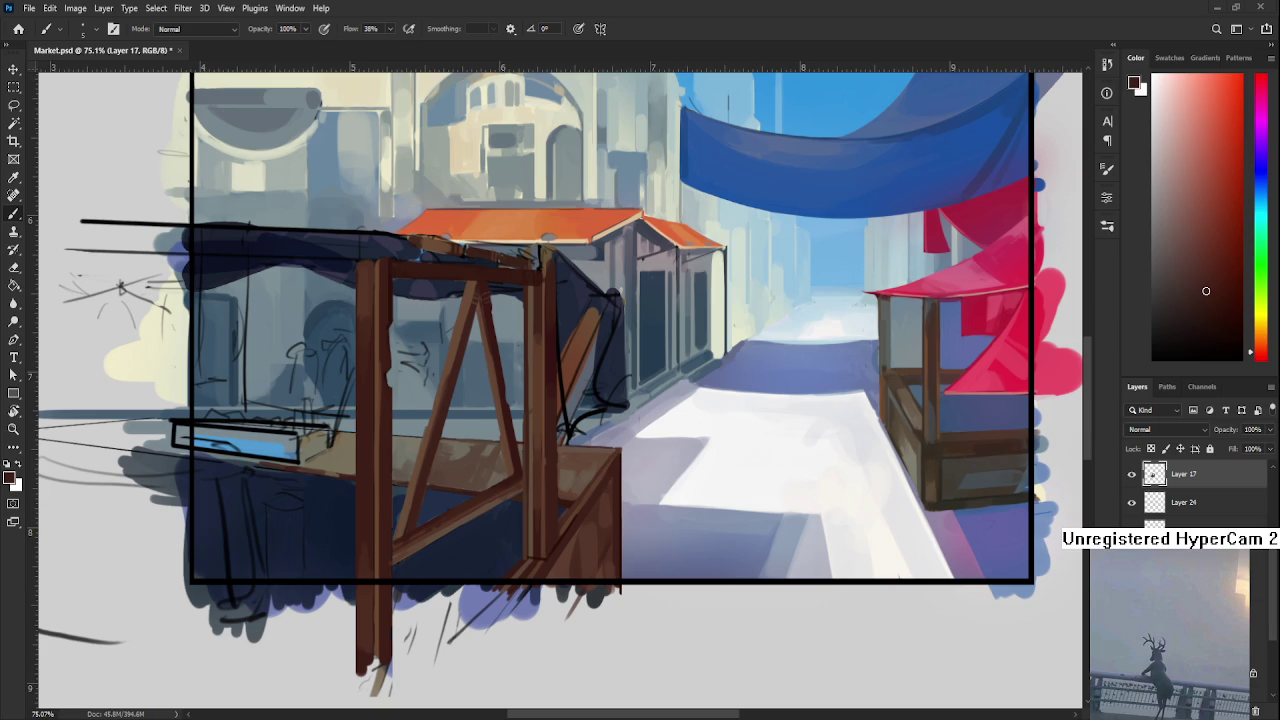
scroll(487, 627, "down", 3)
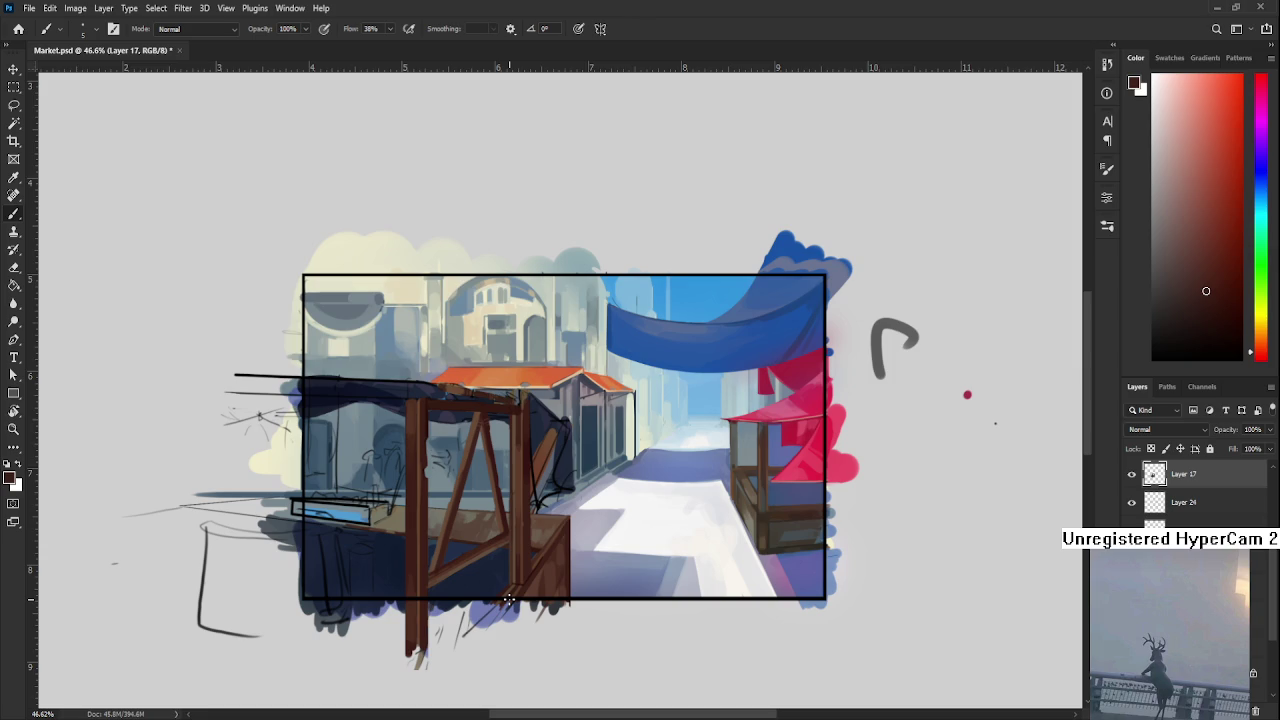
Sample the navy shadow tone and darken the gap beneath the counter
scroll(502, 551, "up", 4)
scroll(521, 521, "down", 2)
scroll(521, 521, "down", 3)
scroll(534, 495, "up", 3)
scroll(562, 503, "up", 2)
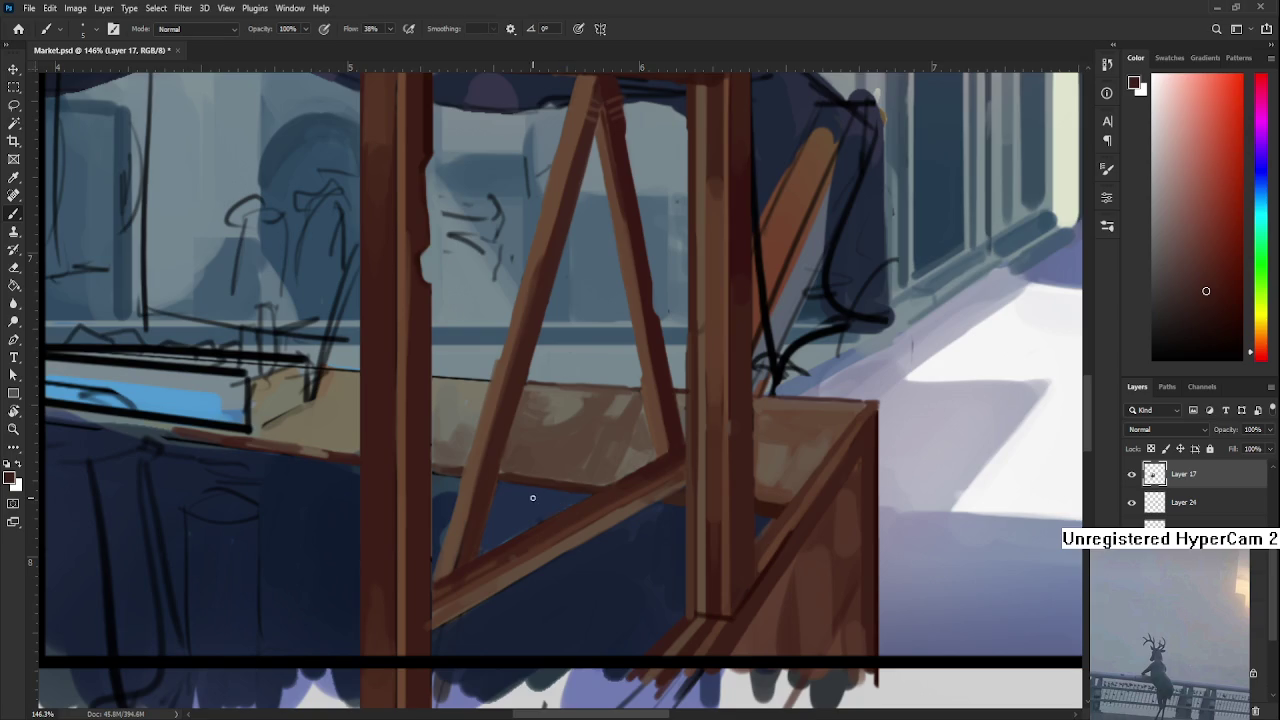
scroll(550, 495, "up", 1)
left_click(508, 503, "alt")
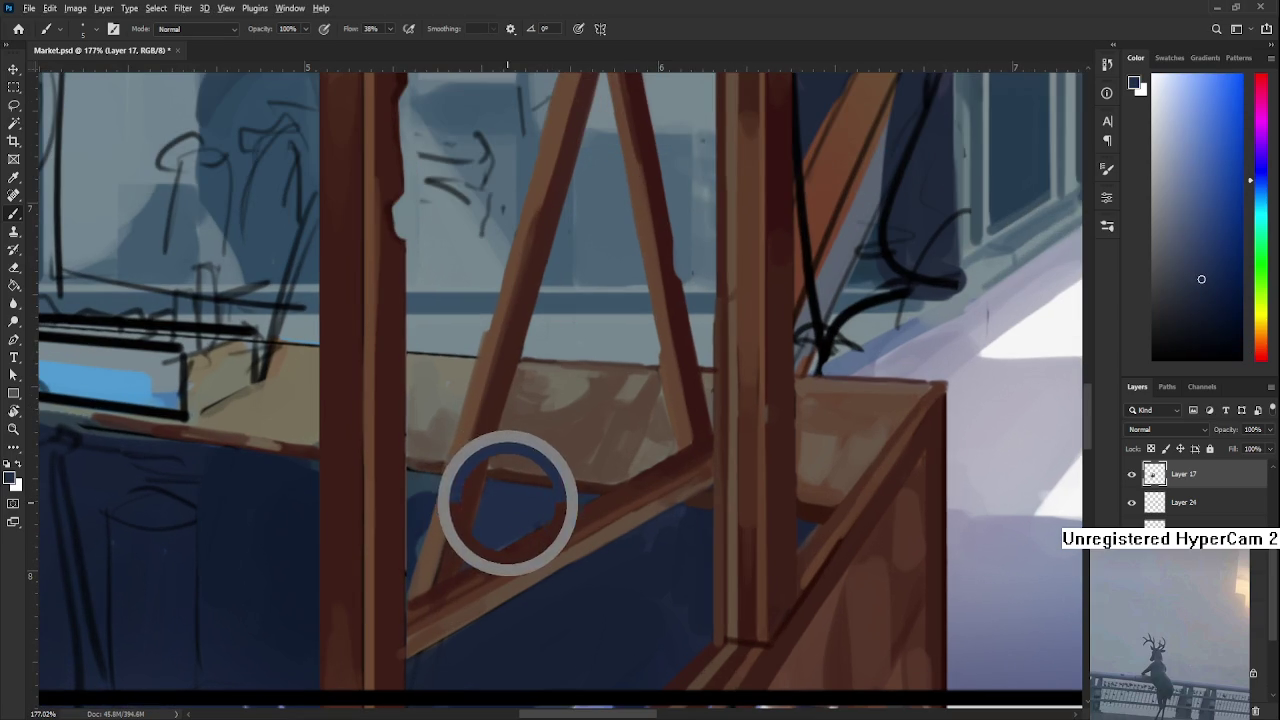
scroll(538, 494, "right", 2)
left_click(605, 514, "alt")
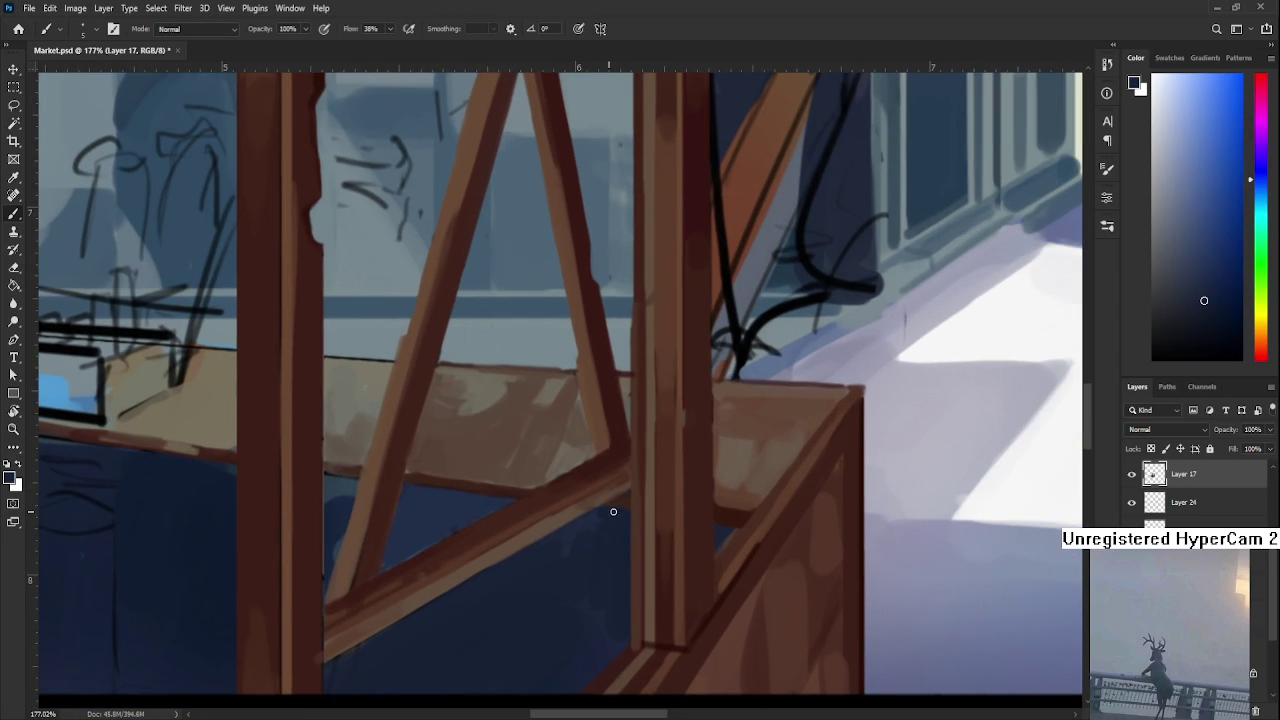
left_click_drag(703, 537, 725, 533)
Fit the scene on screen and sample reddish-brown wood tones from the front crate corner
left_click_drag(740, 524, 630, 559)
left_click(634, 557, "alt")
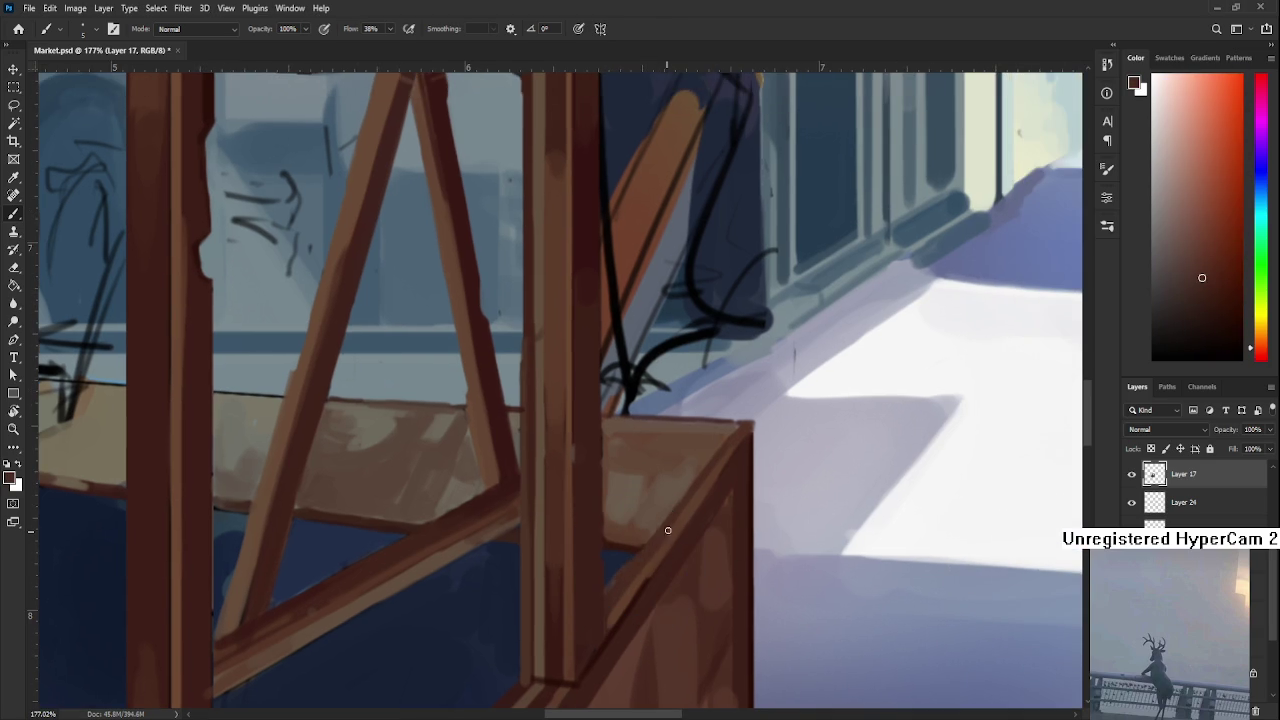
left_click(617, 537, "alt")
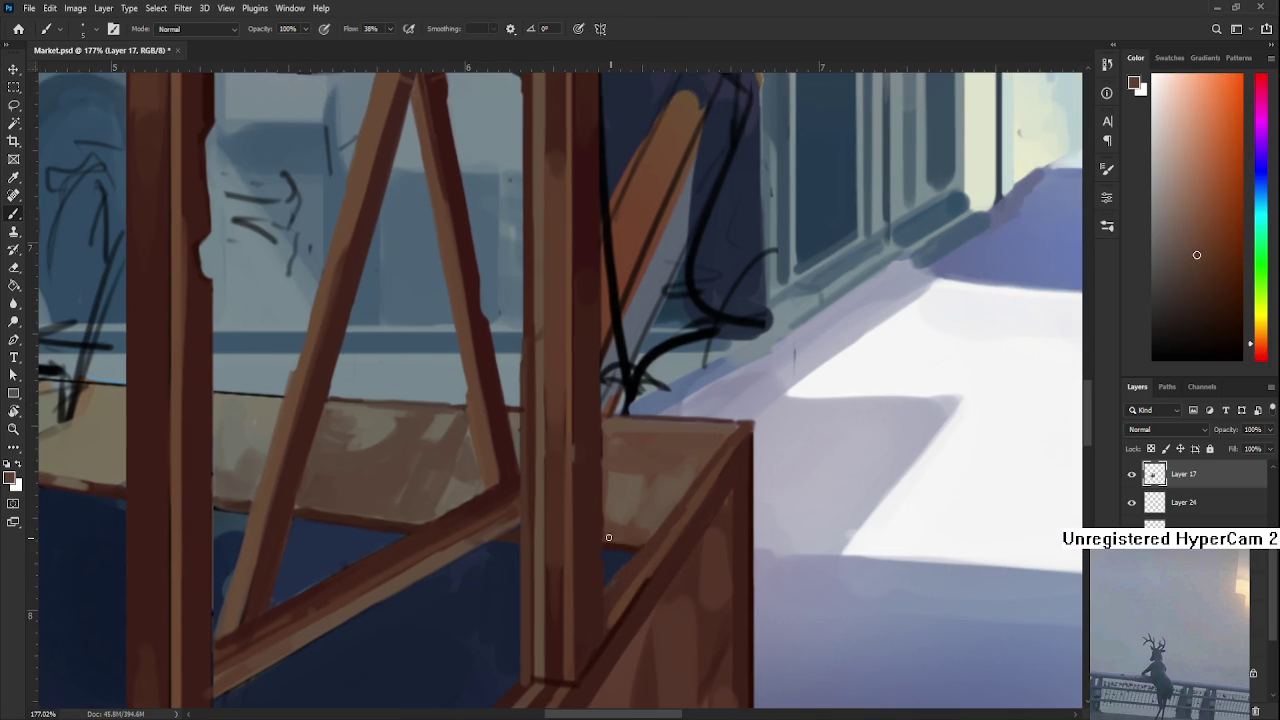
key("ctrl+0")
left_click_drag(658, 471, 548, 475)
left_click(558, 478, "alt")
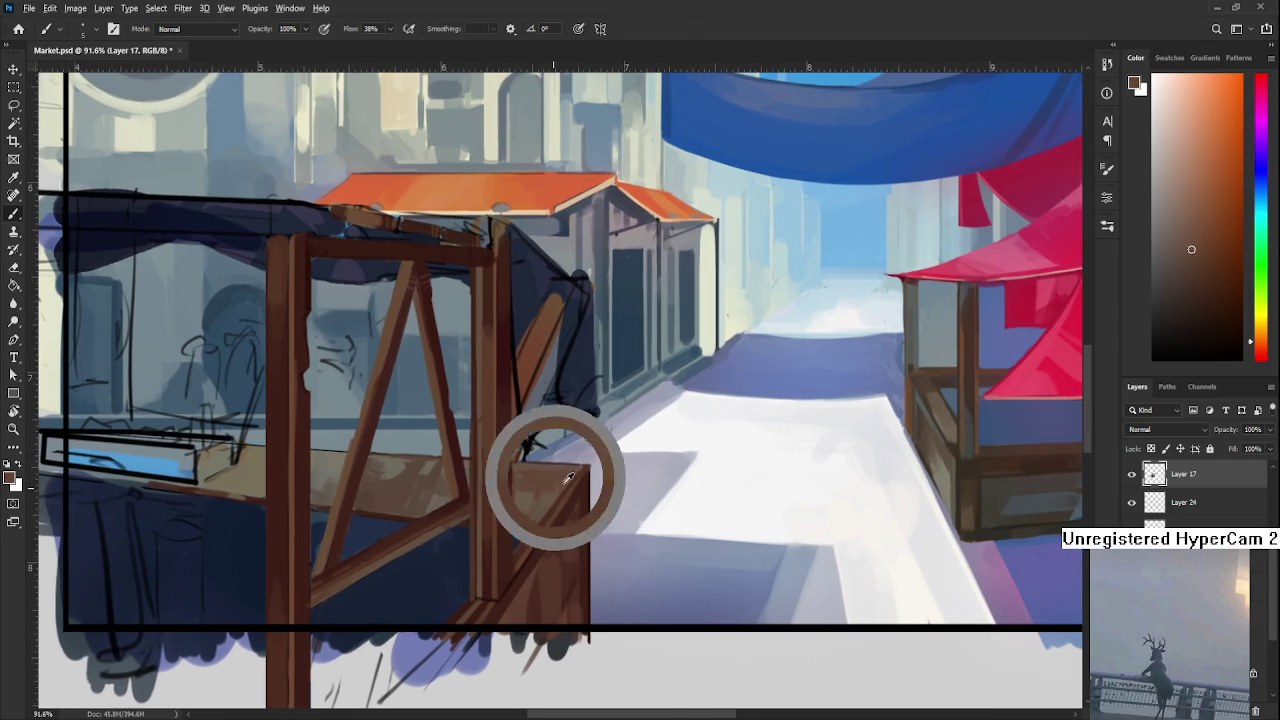
left_click(579, 500, "alt")
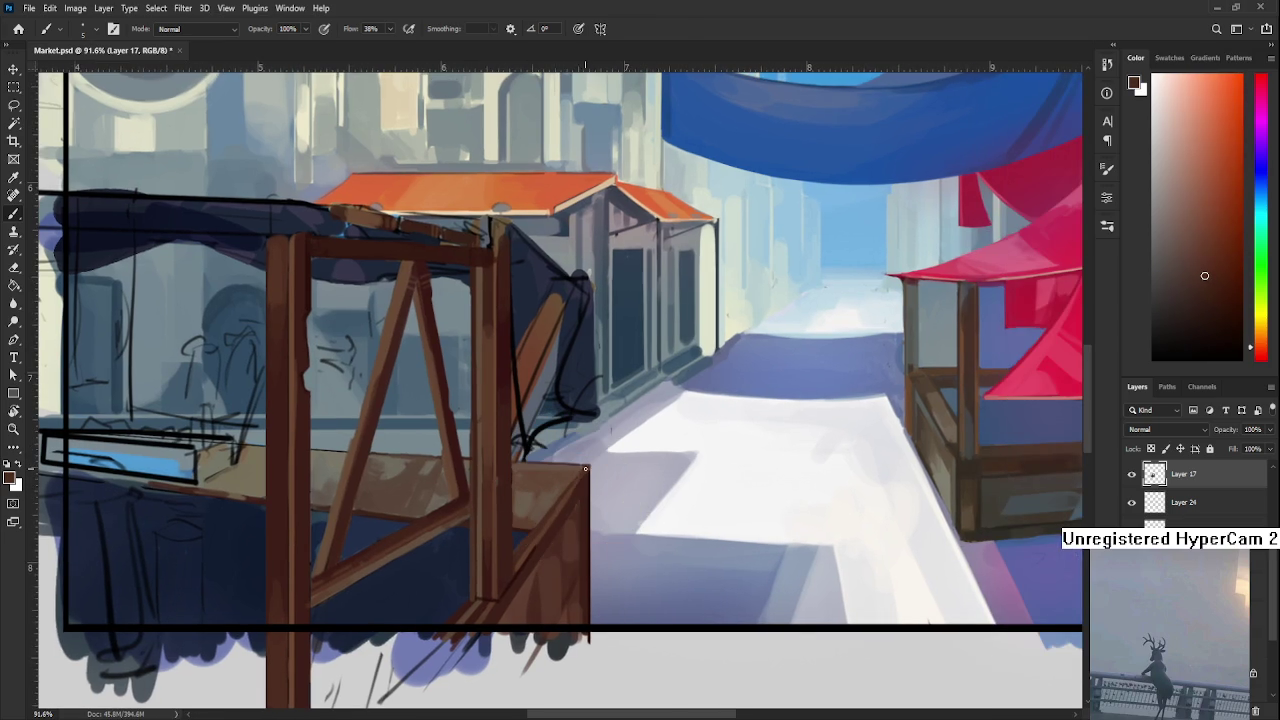
left_click(571, 486, "alt")
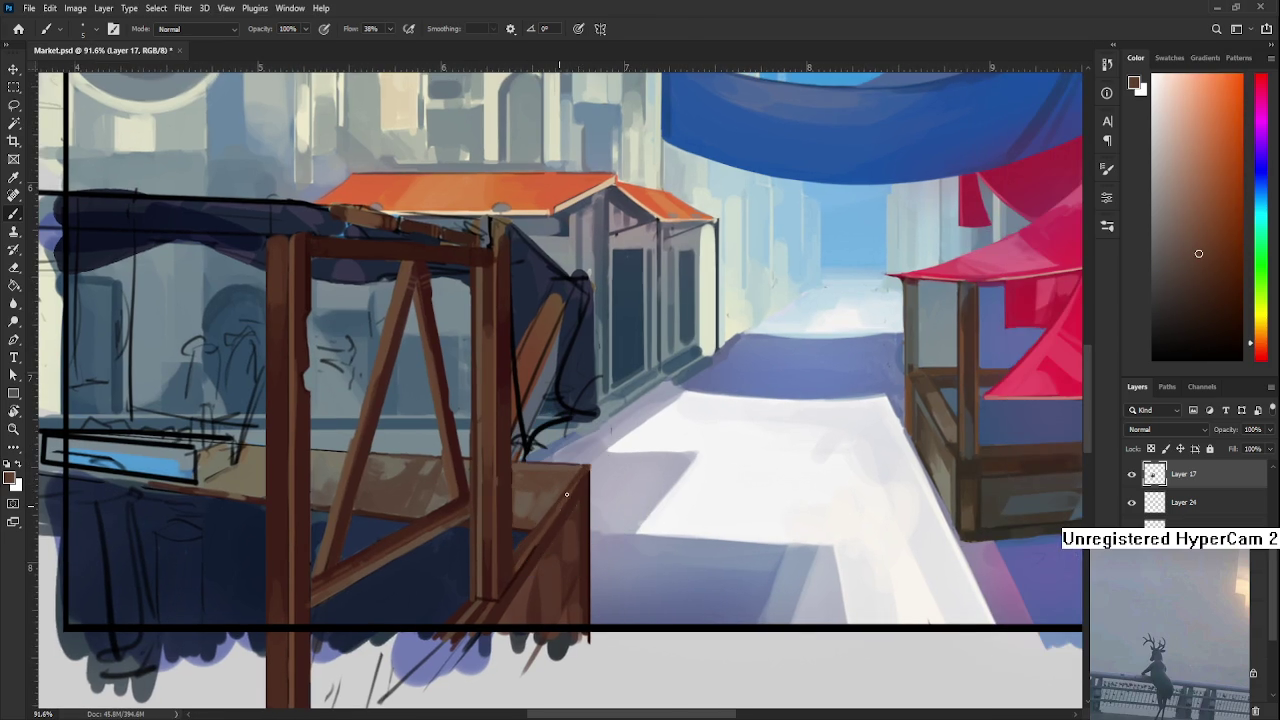
left_click(543, 520, "alt")
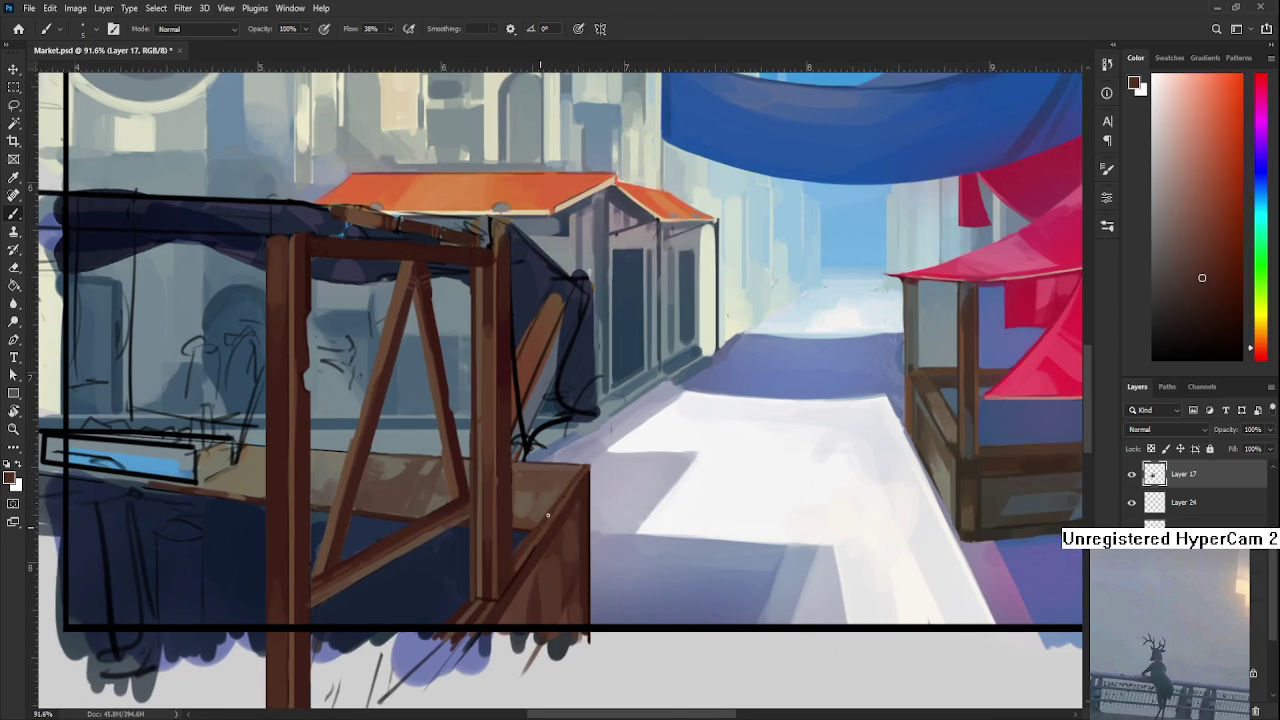
left_click(522, 535, "alt")
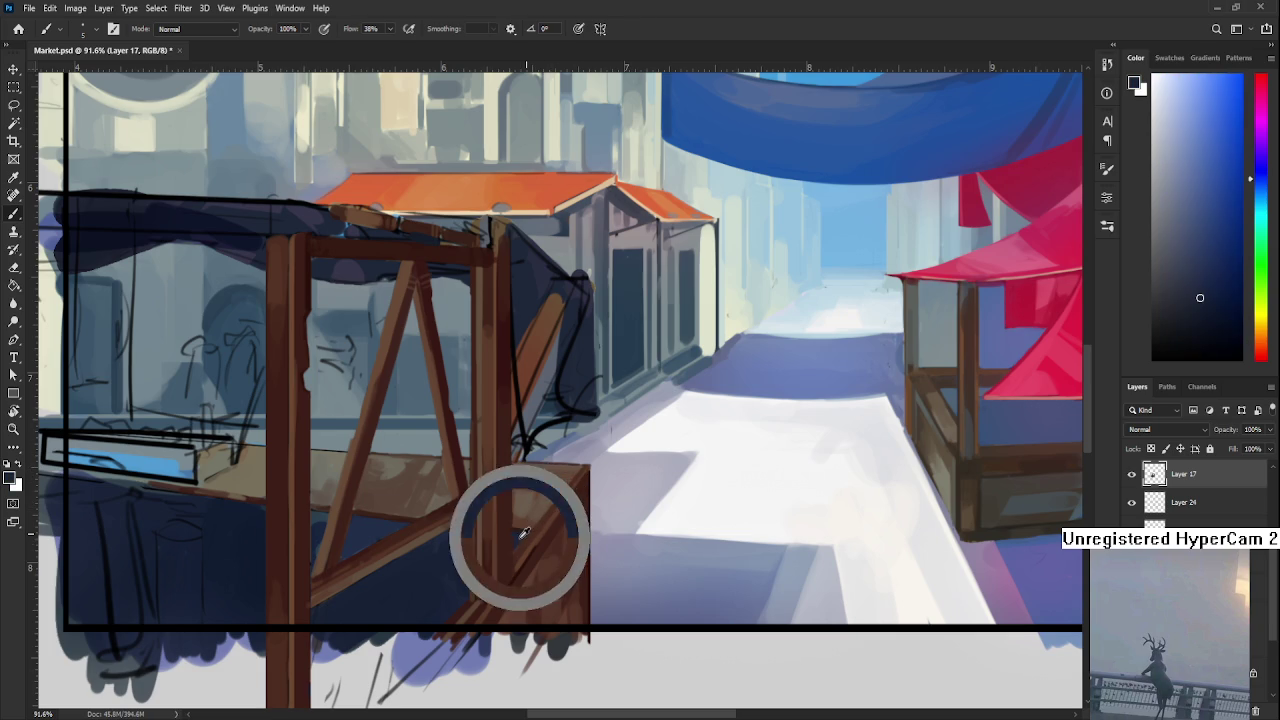
left_click(528, 532, "alt")
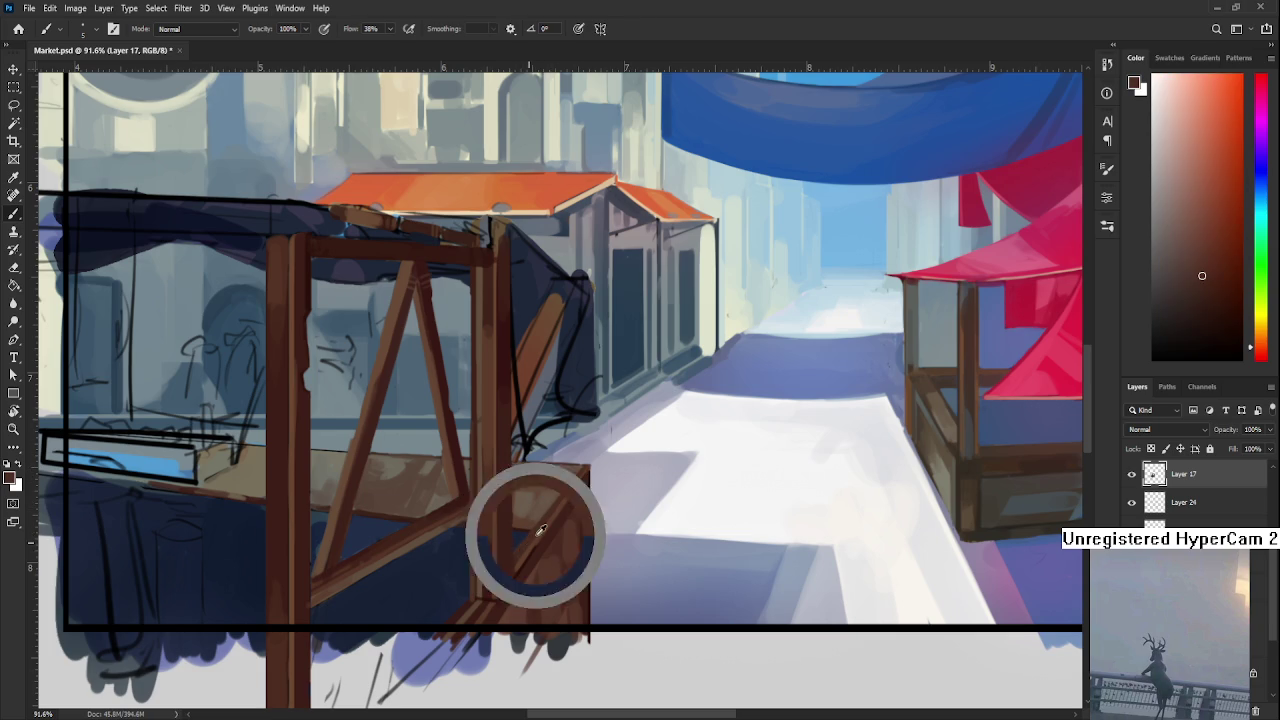
left_click(555, 485, "alt")
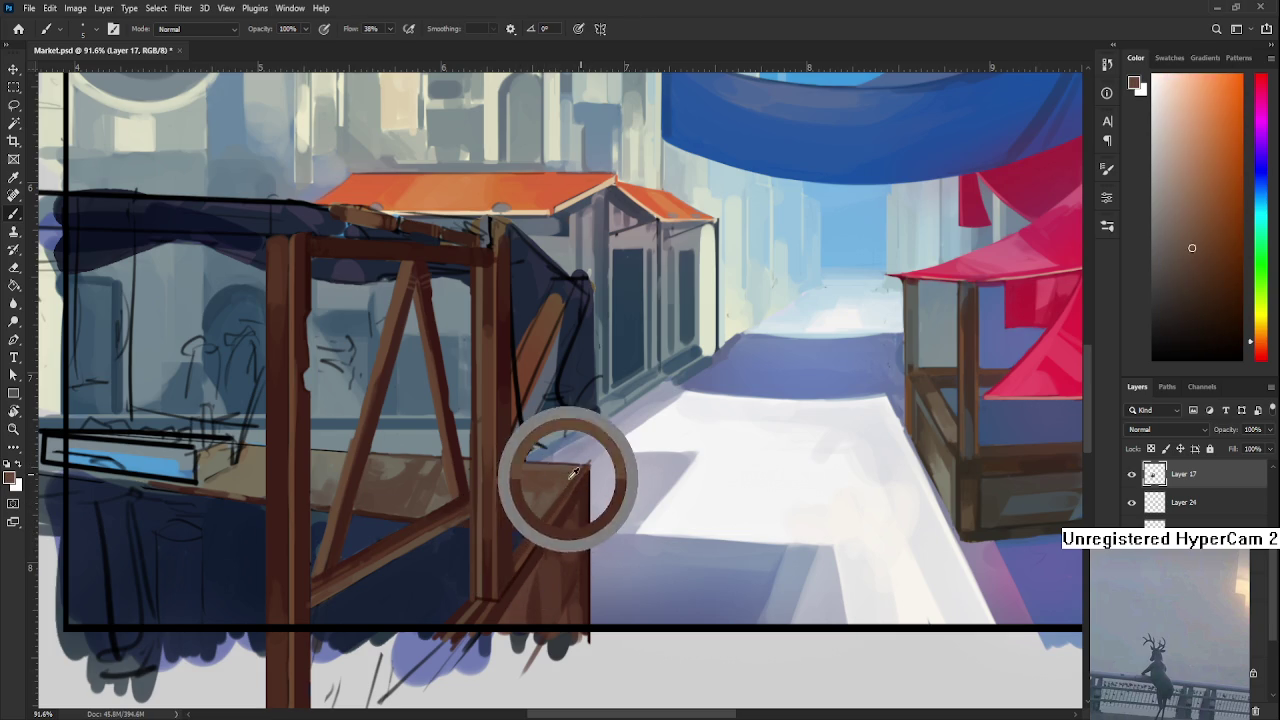
Zoom in on the stall, sample its wood colour, and show the right side
key("e")
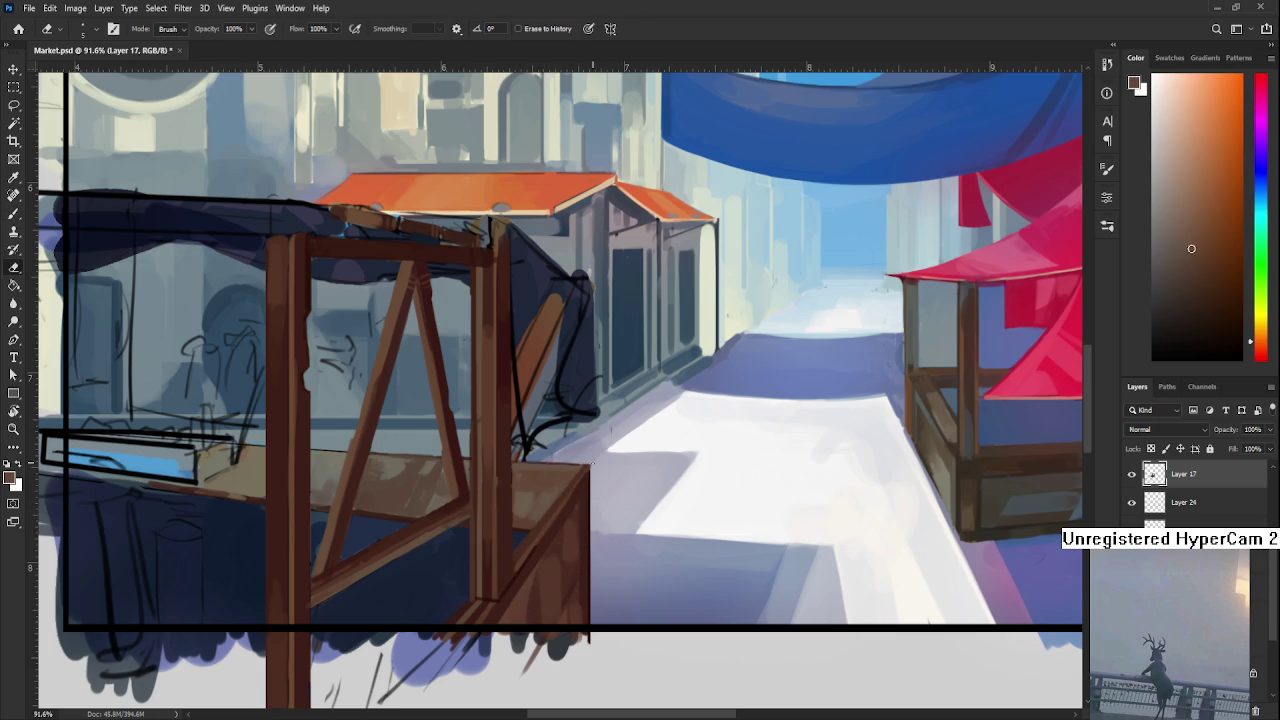
scroll(594, 463, "down", 2)
scroll(610, 462, "down", 2)
scroll(630, 461, "down", 1)
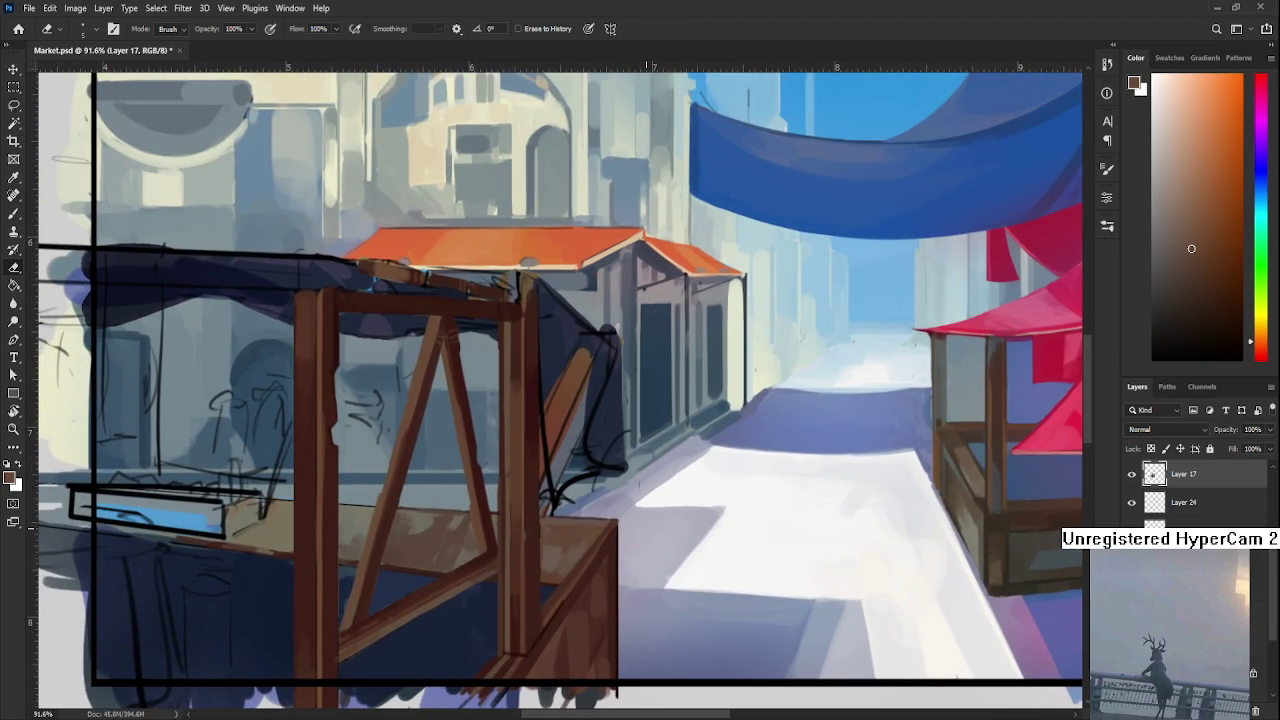
scroll(649, 460, "down", 2)
scroll(649, 460, "down", 2)
scroll(645, 500, "down", 2)
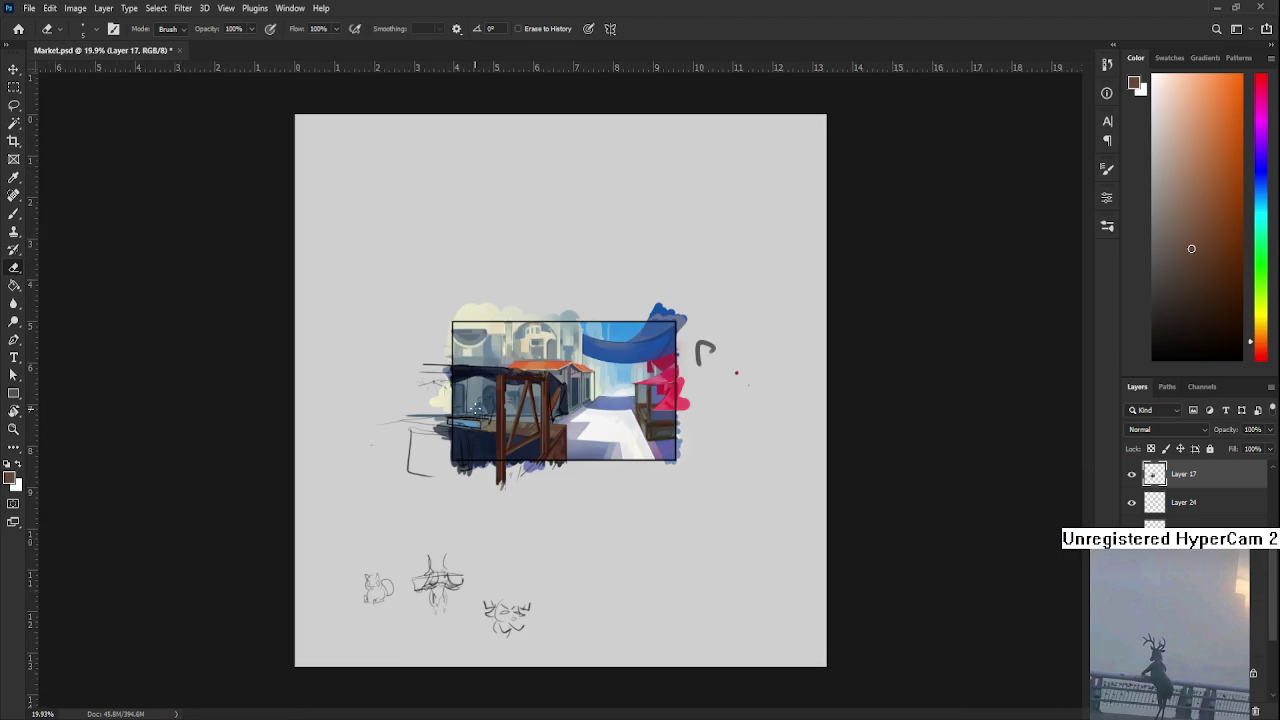
scroll(484, 418, "up", 3)
scroll(677, 513, "up", 3)
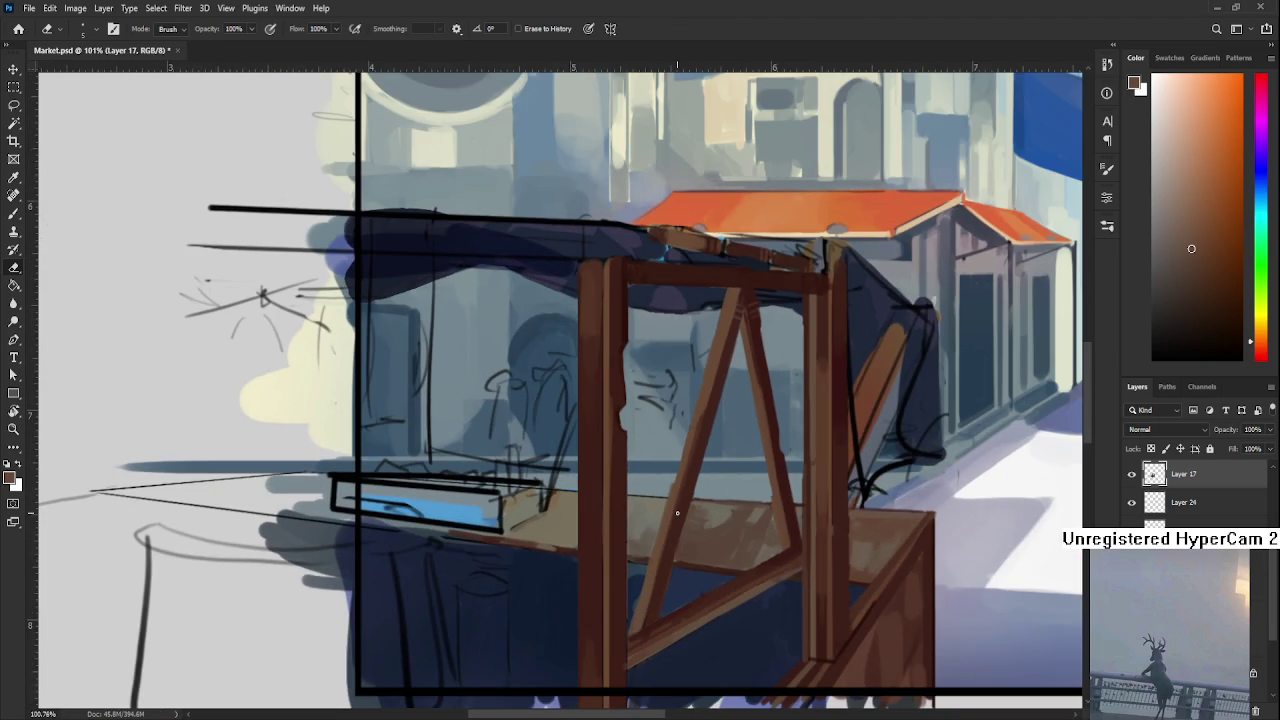
key("b")
left_click(652, 533, "alt")
scroll(655, 533, "up", 2)
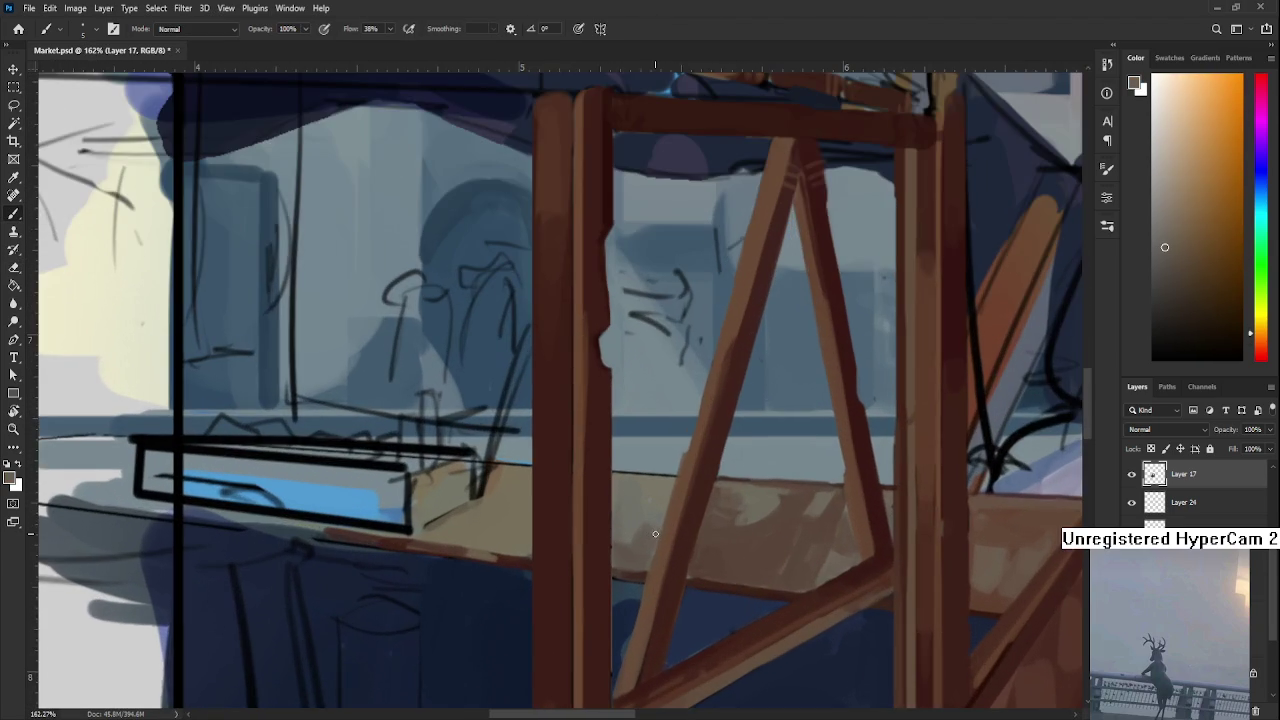
left_click_drag(655, 533, 495, 515)
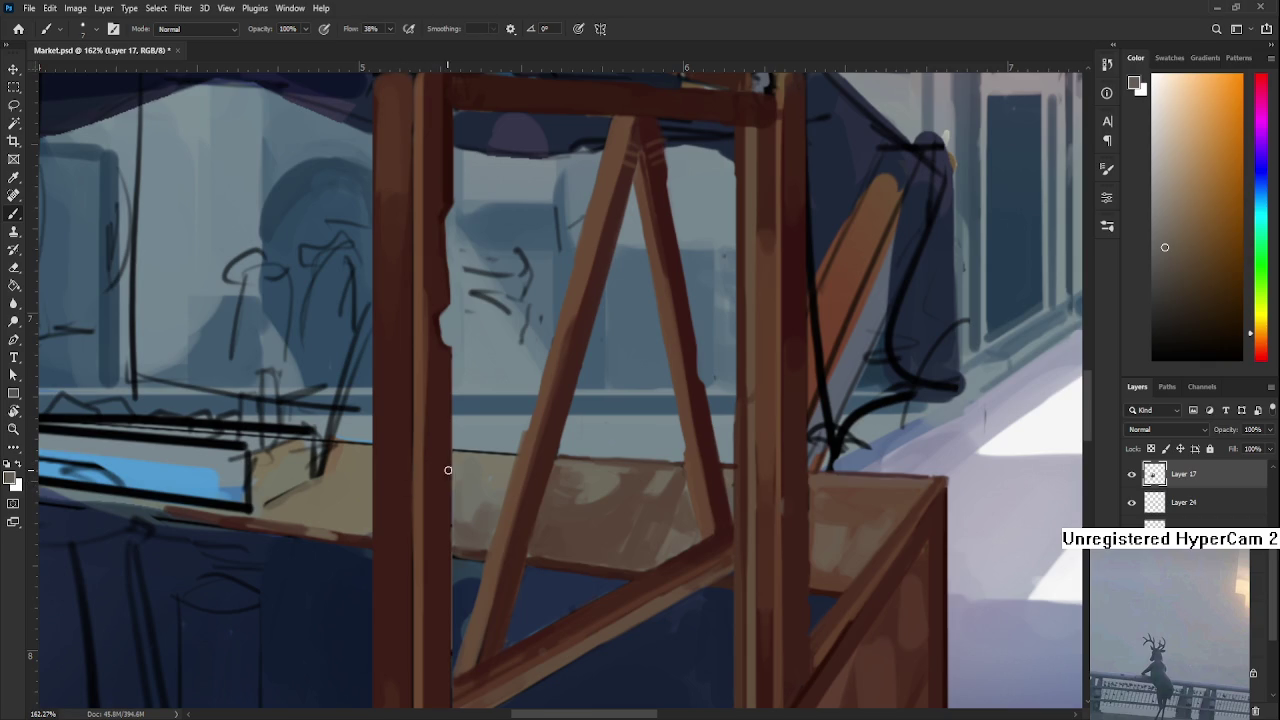
Sample tan and warm orange counter-top tones plus dark red-brown from the frame
left_click(497, 478, "alt")
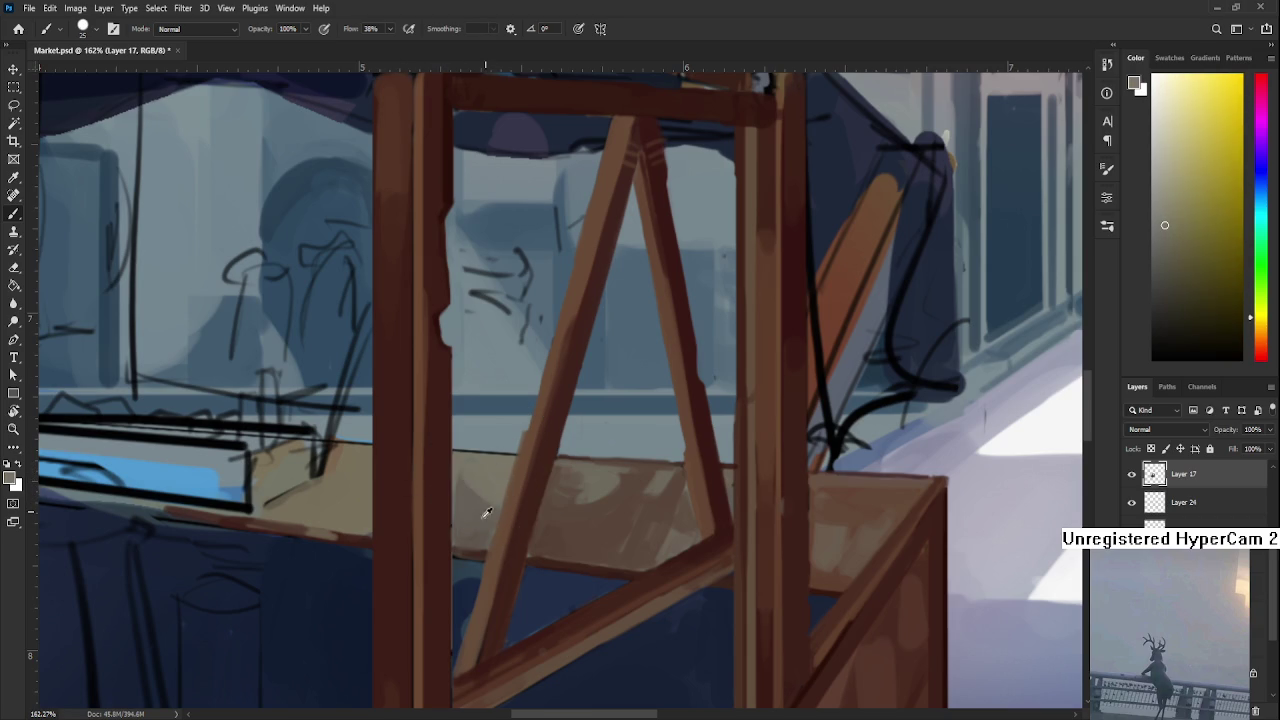
left_click(495, 500, "alt")
left_click(484, 488, "alt")
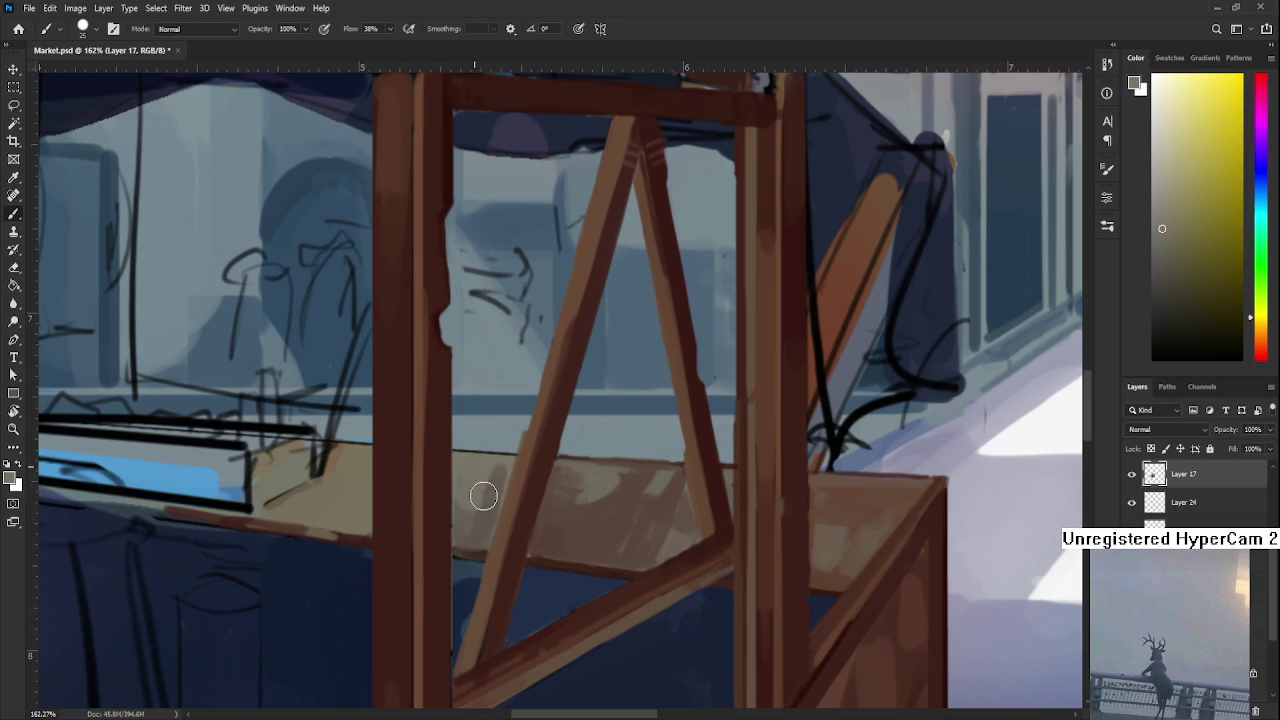
left_click(466, 514, "alt")
left_click(480, 509, "alt")
left_click(585, 485, "alt")
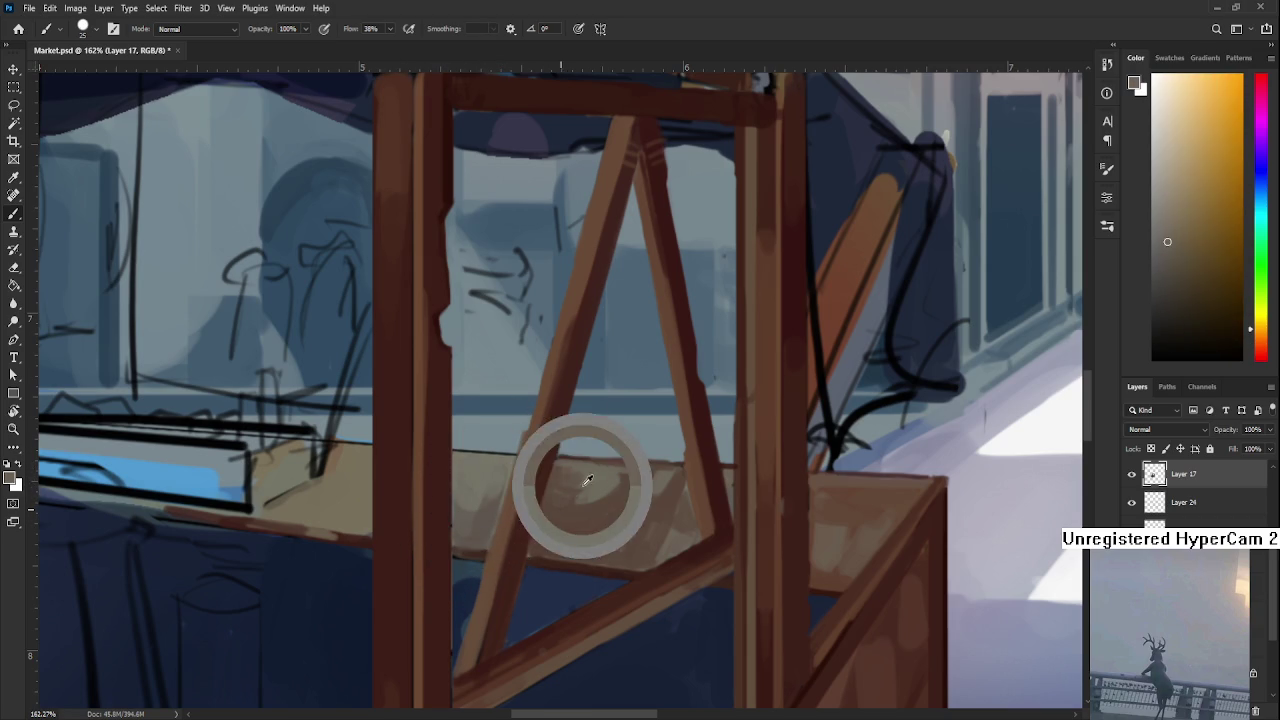
left_click(566, 511, "alt")
left_click(595, 486, "alt")
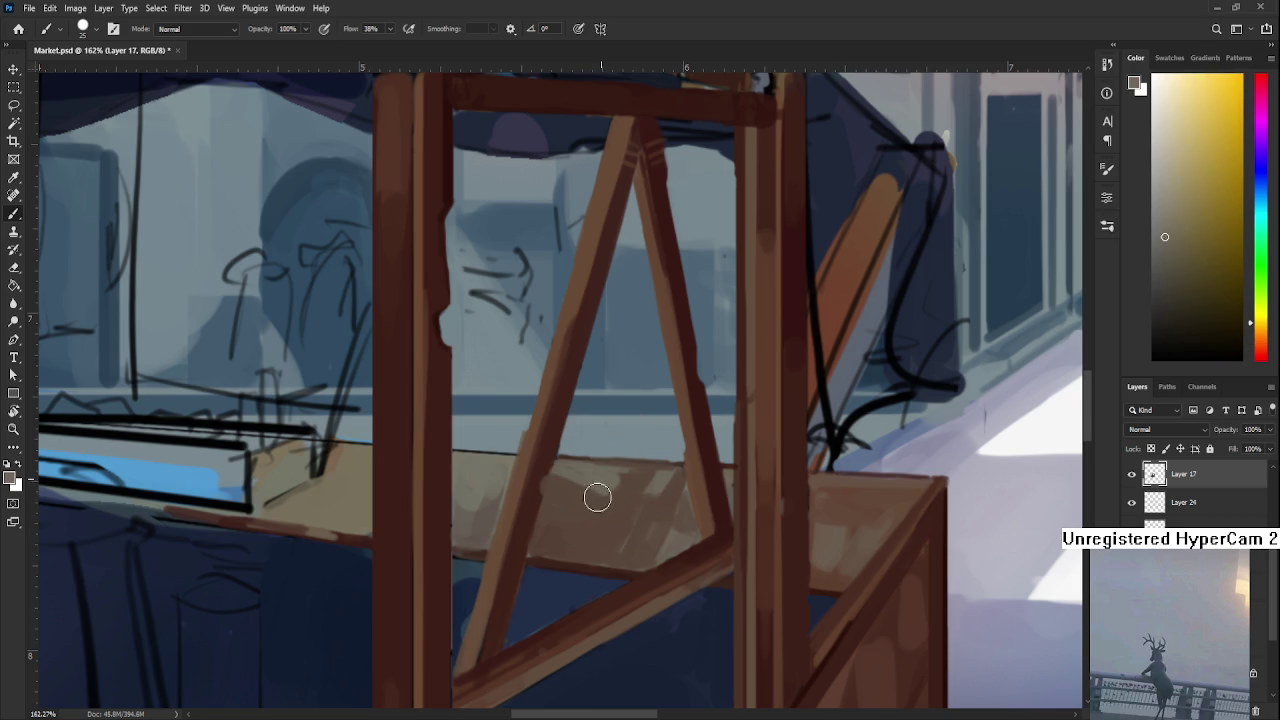
left_click(545, 460, "alt")
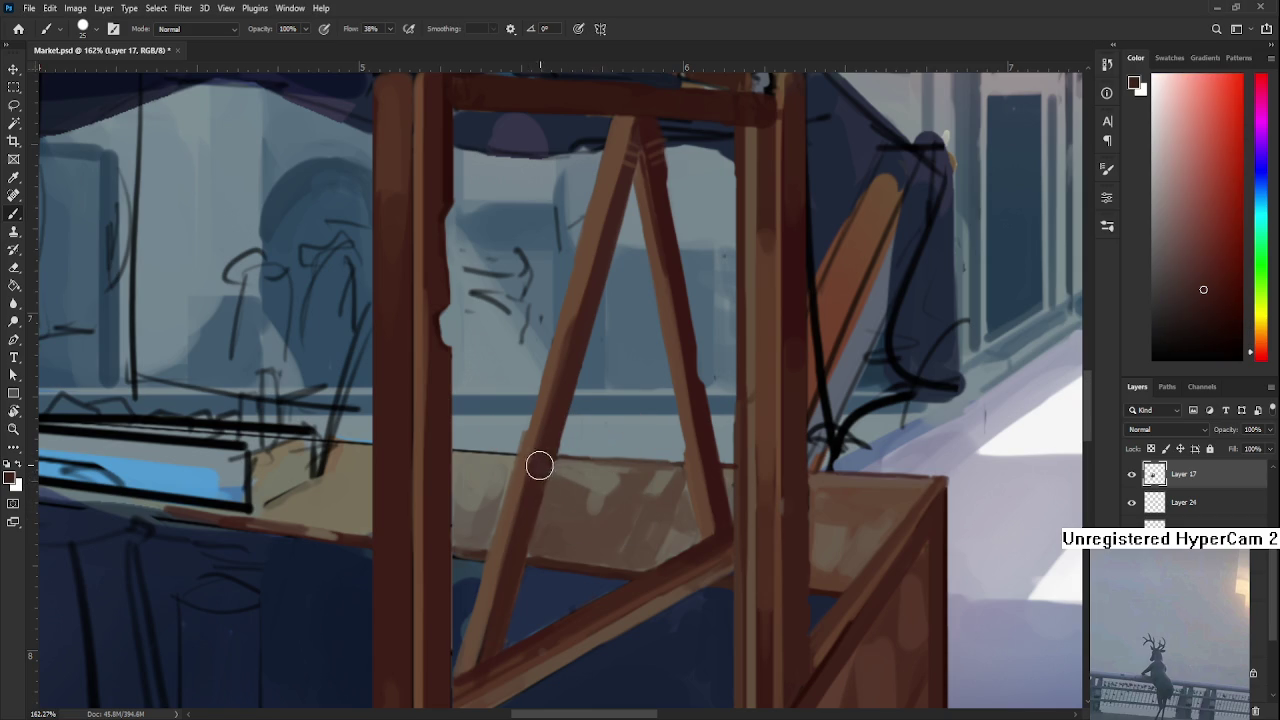
scroll(497, 534, "down", 5)
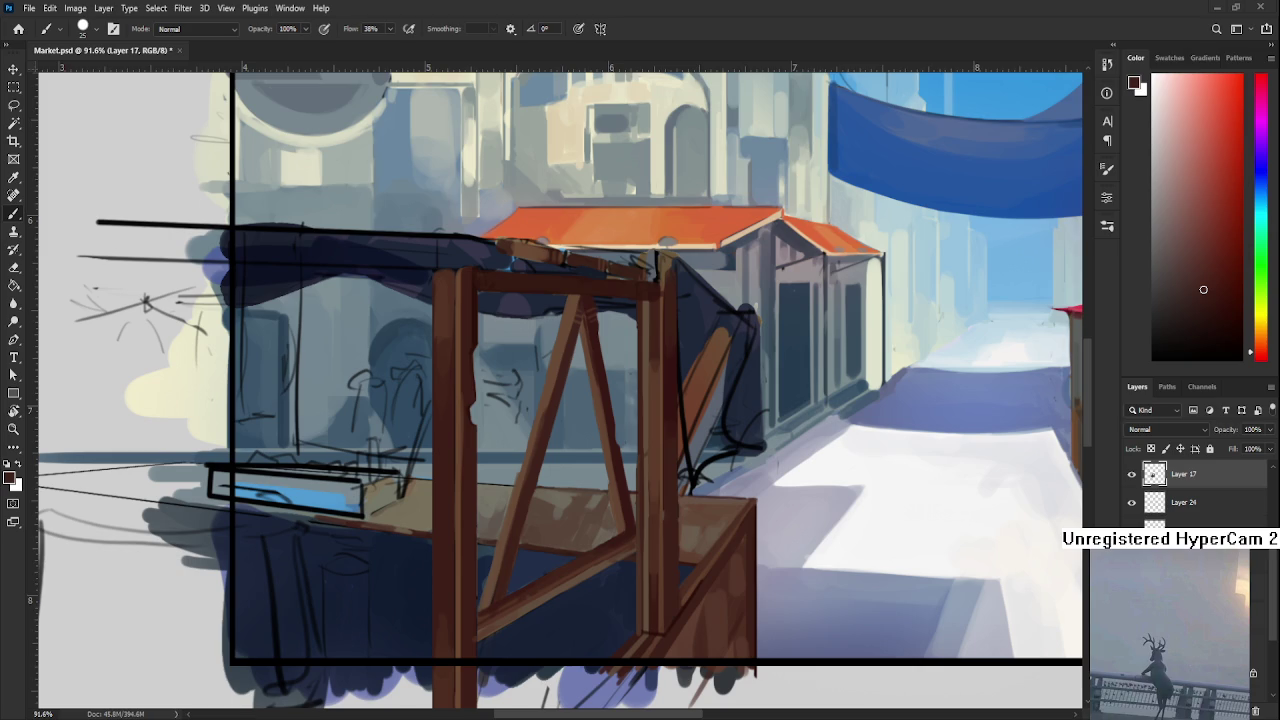
scroll(638, 549, "up", 1)
left_click_drag(591, 537, 420, 490)
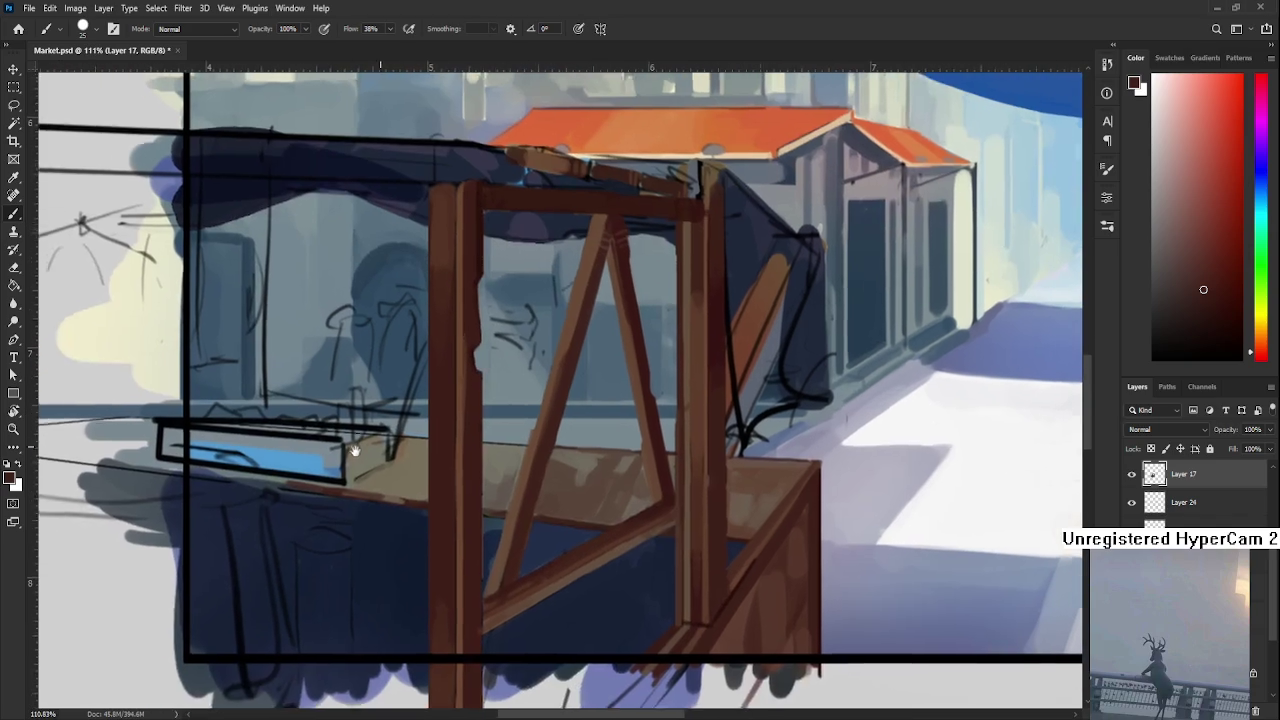
left_click(410, 500, "alt")
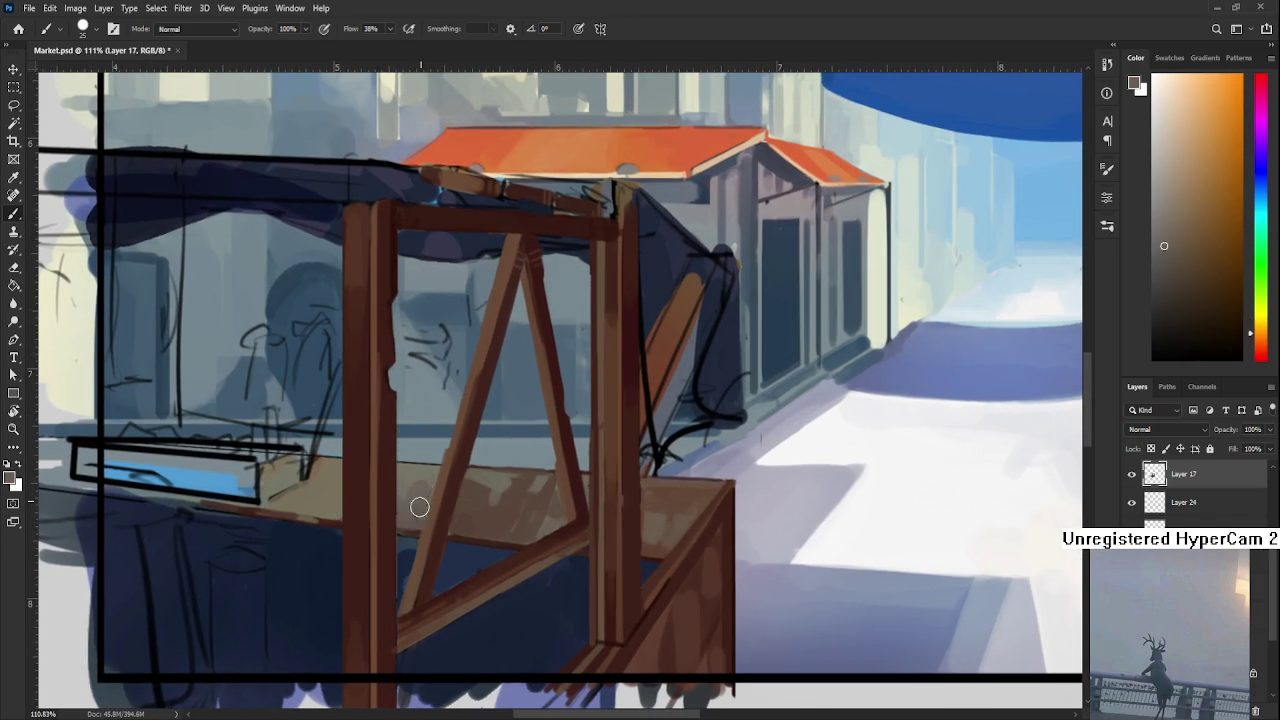
left_click(414, 500, "alt")
left_click(477, 486, "alt")
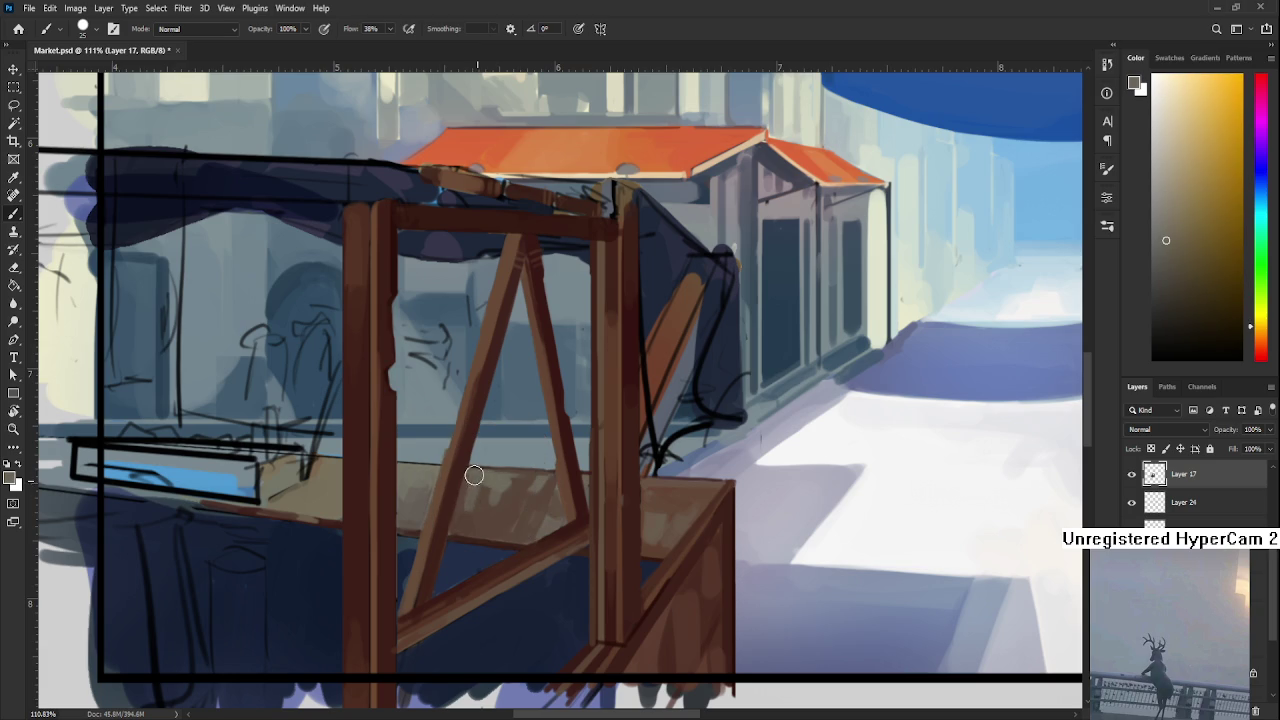
left_click(477, 528, "alt")
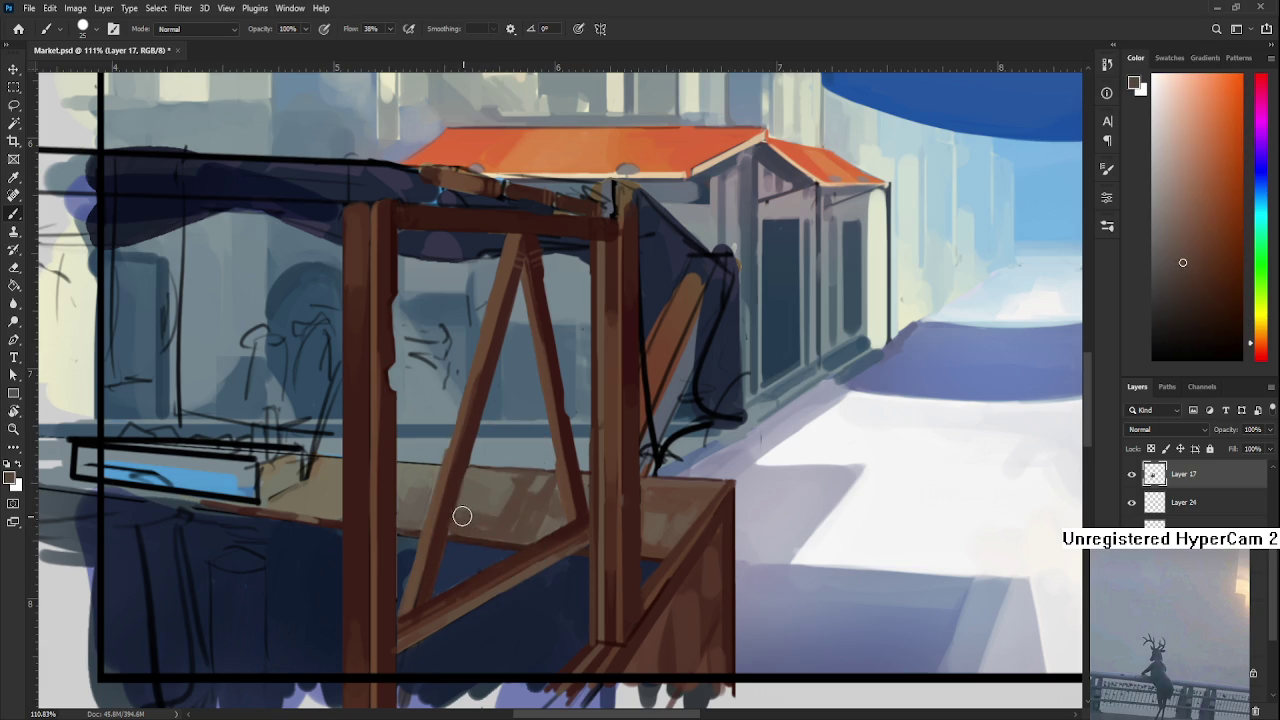
left_click(508, 512, "alt")
left_click(515, 518, "alt")
left_click(503, 489, "alt")
left_click(504, 530, "alt")
left_click(502, 495, "alt")
left_click(515, 512, "alt")
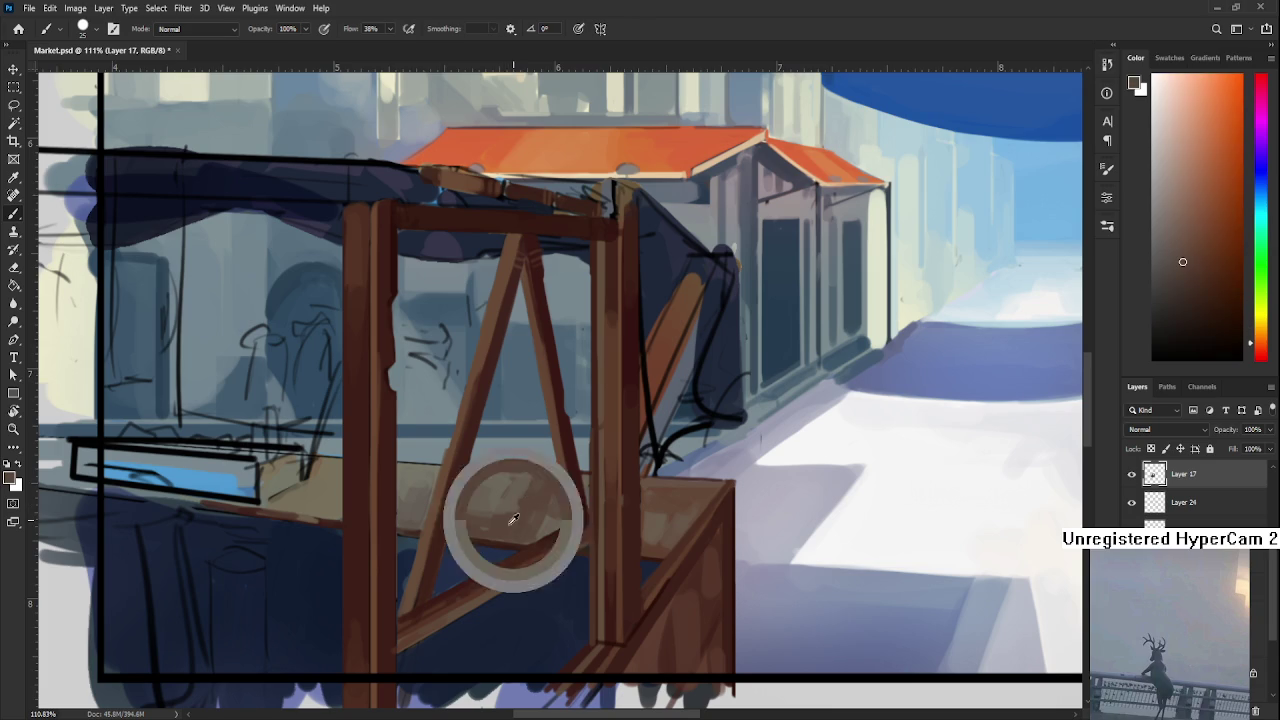
left_click_drag(503, 517, 550, 464)
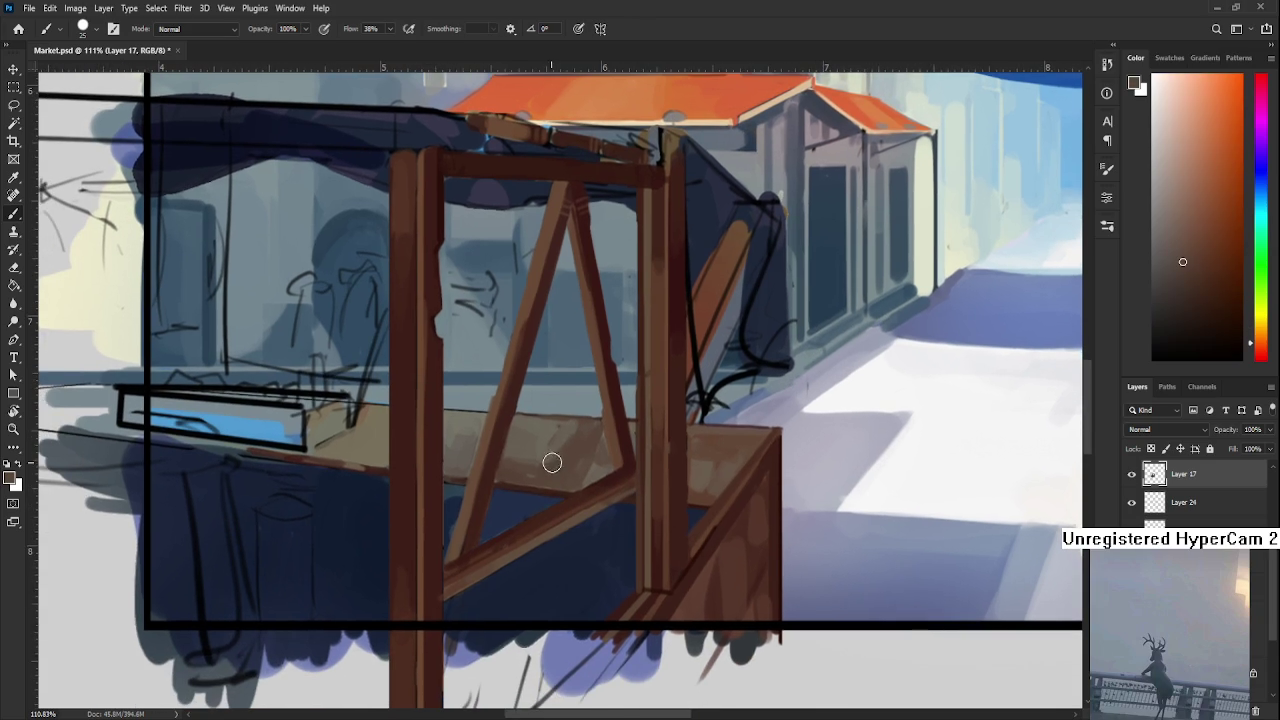
scroll(528, 329, "down", 2)
scroll(520, 345, "down", 2)
scroll(510, 360, "down", 1)
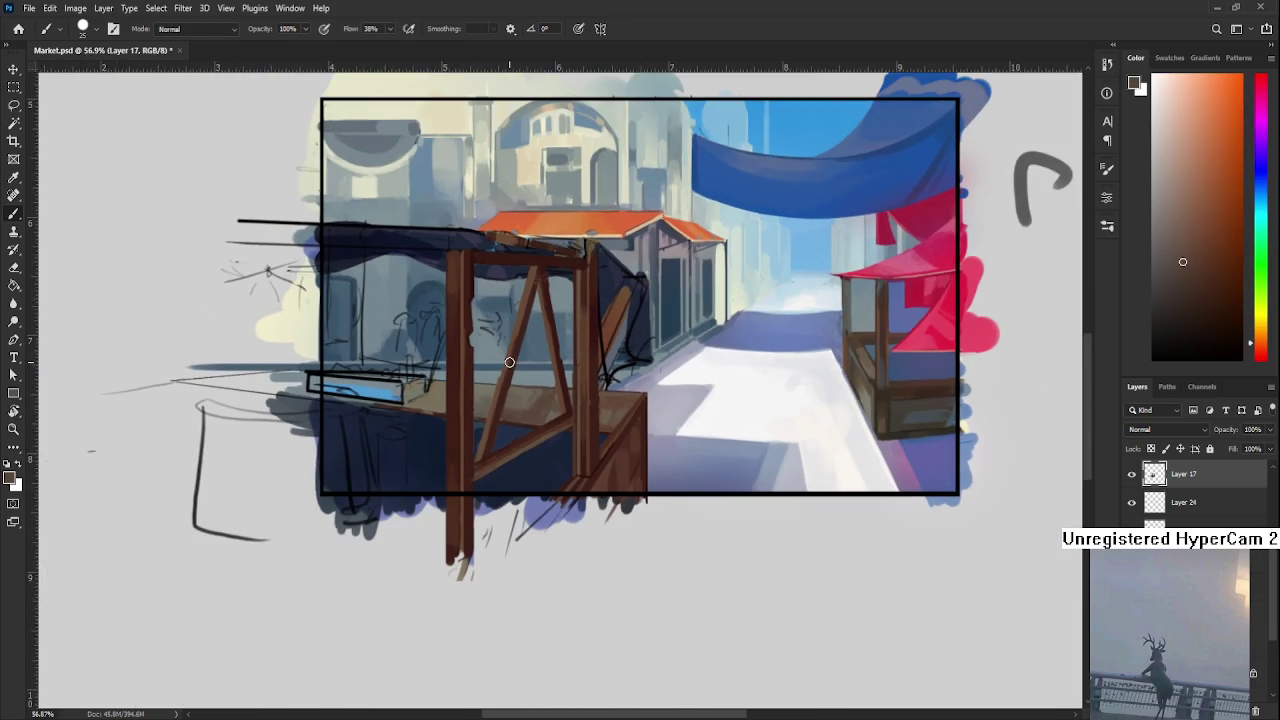
scroll(509, 362, "down", 1)
scroll(515, 355, "down", 1)
scroll(590, 385, "up", 1)
scroll(644, 408, "up", 1)
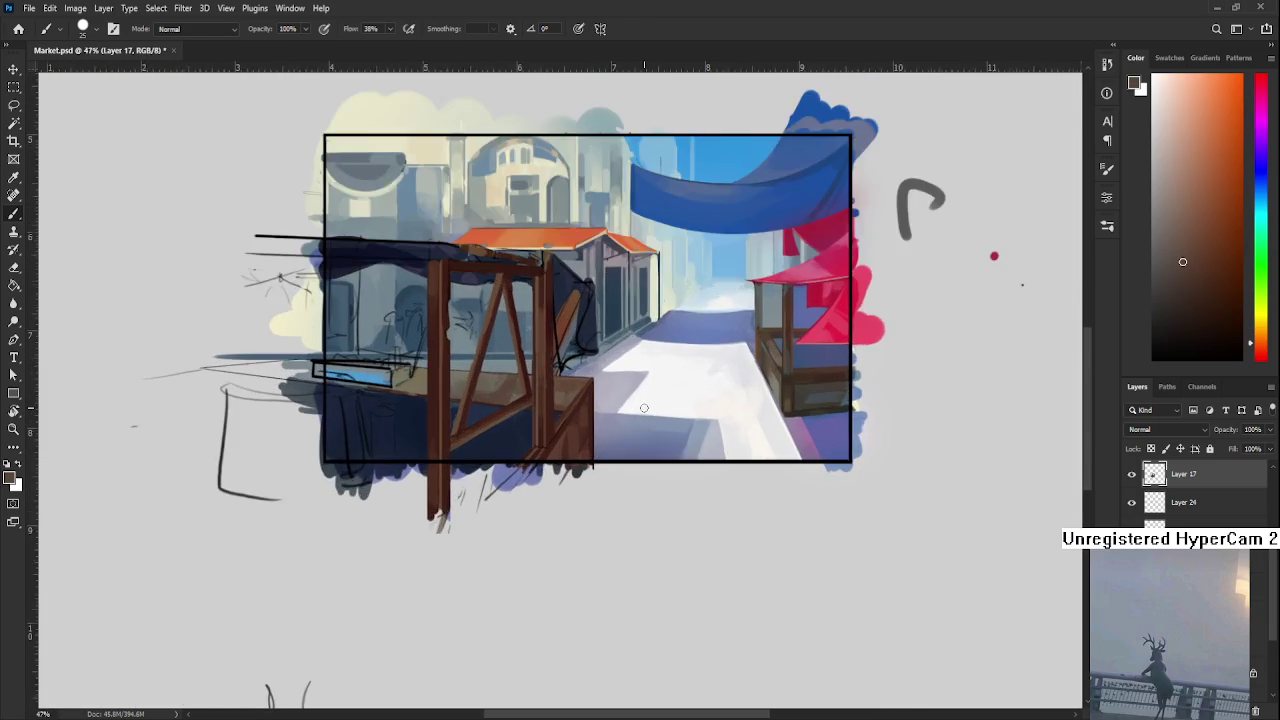
scroll(527, 379, "down", 1)
scroll(481, 431, "up", 1)
scroll(464, 409, "up", 2)
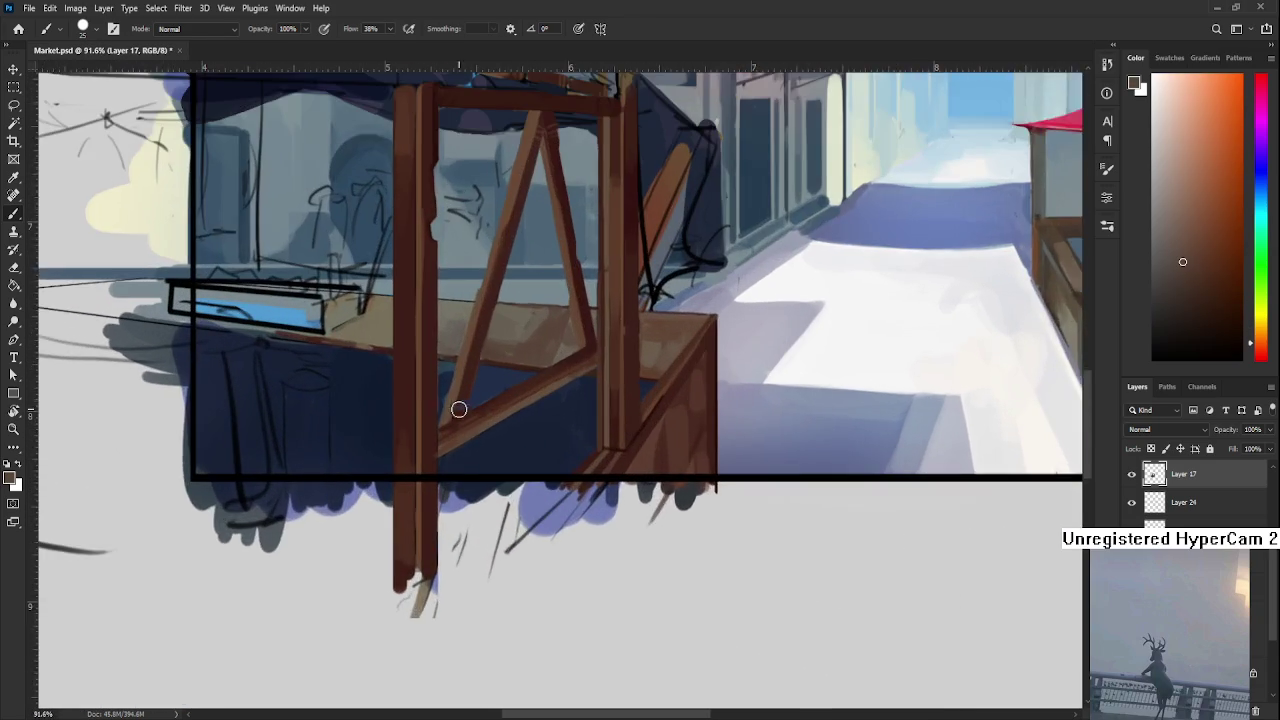
left_click_drag(464, 409, 541, 475)
Sample a dark colour, deepen it, and brush wide near-black shadow strokes under the counter
left_click(451, 414, "alt")
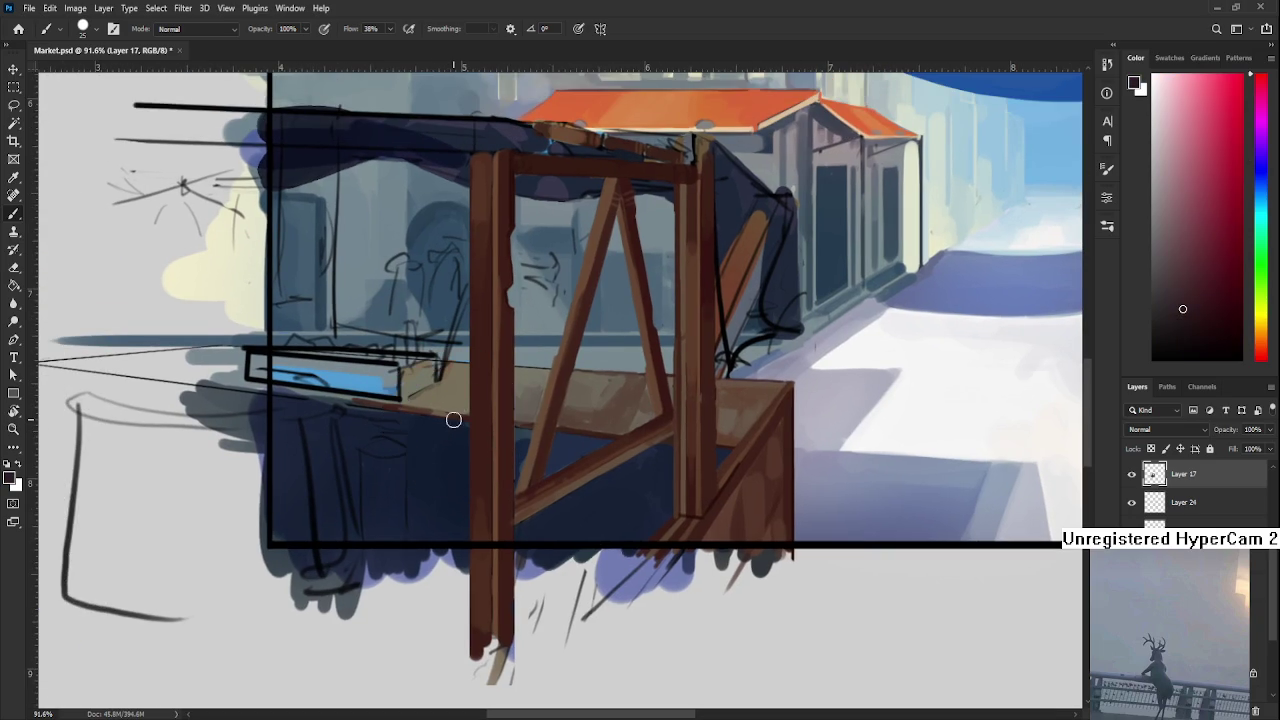
left_click_drag(453, 420, 561, 476)
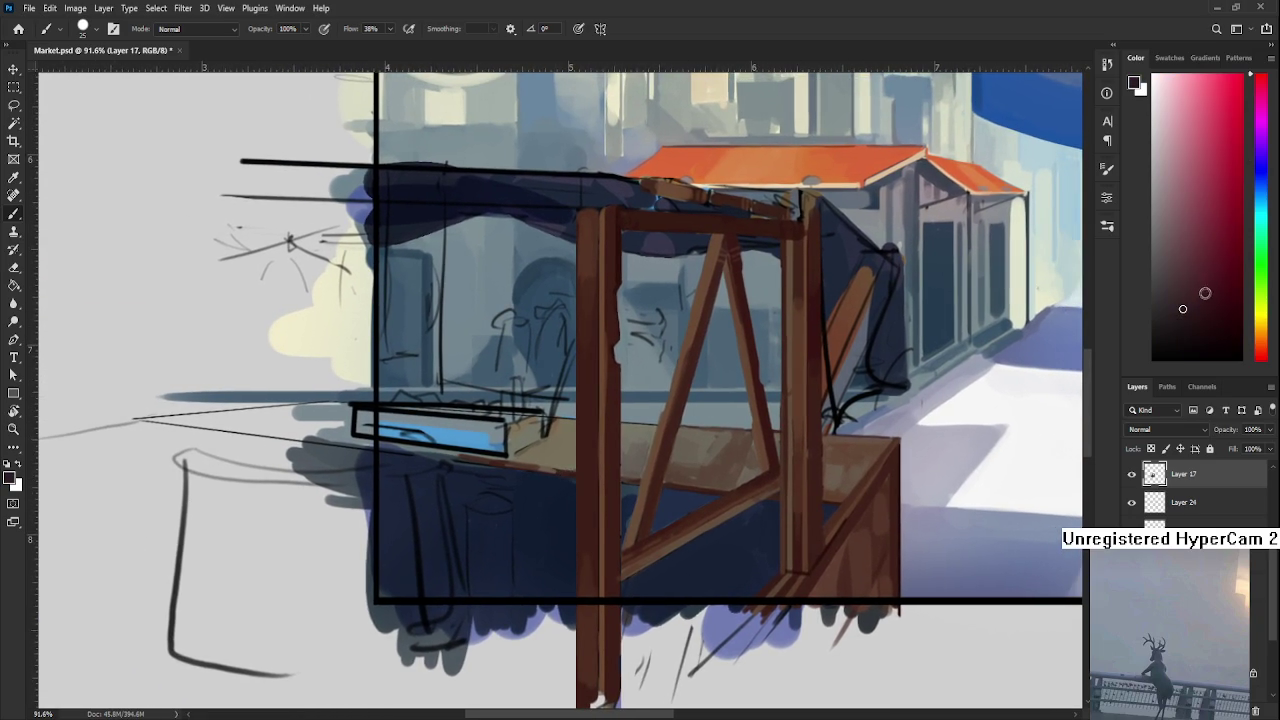
left_click(1173, 334)
mouse_move(549, 494)
left_mouse_down()
mouse_move(507, 484)
mouse_move(520, 588)
left_mouse_up()
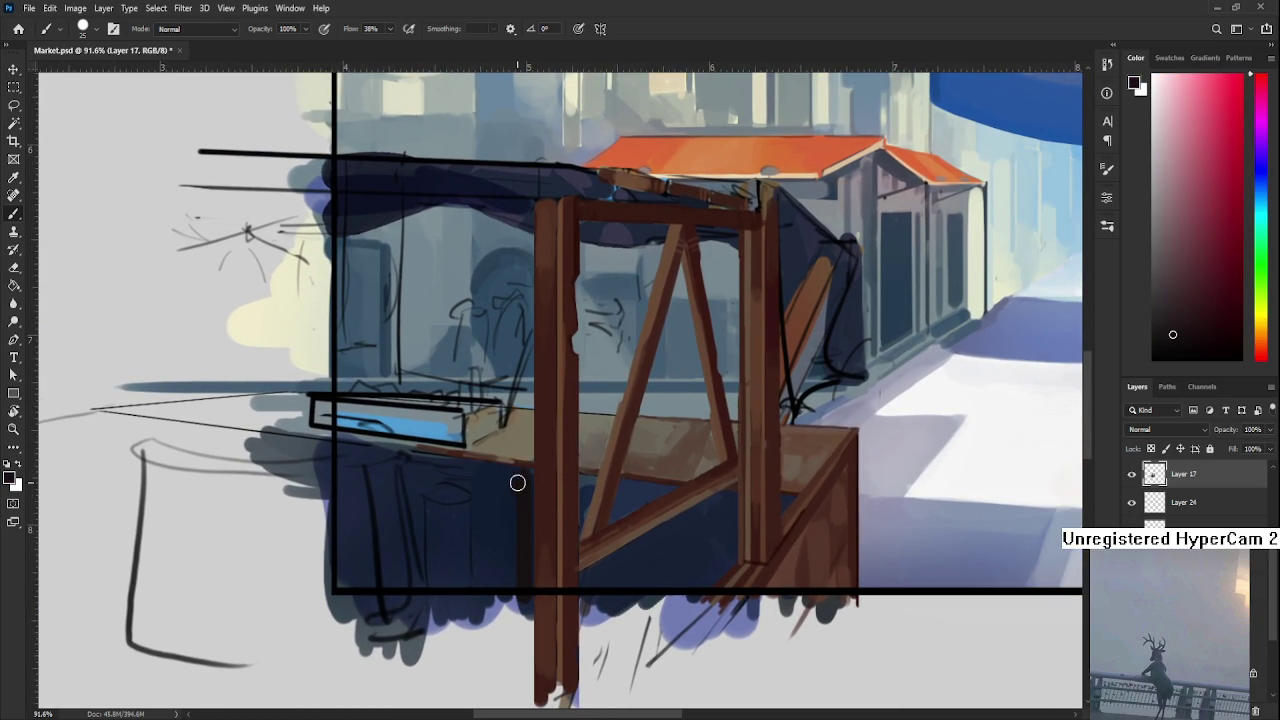
left_click_drag(523, 471, 528, 569)
mouse_move(520, 511)
left_mouse_down()
mouse_move(508, 582)
mouse_move(491, 580)
mouse_move(477, 560)
mouse_move(481, 470)
mouse_move(486, 495)
left_mouse_up()
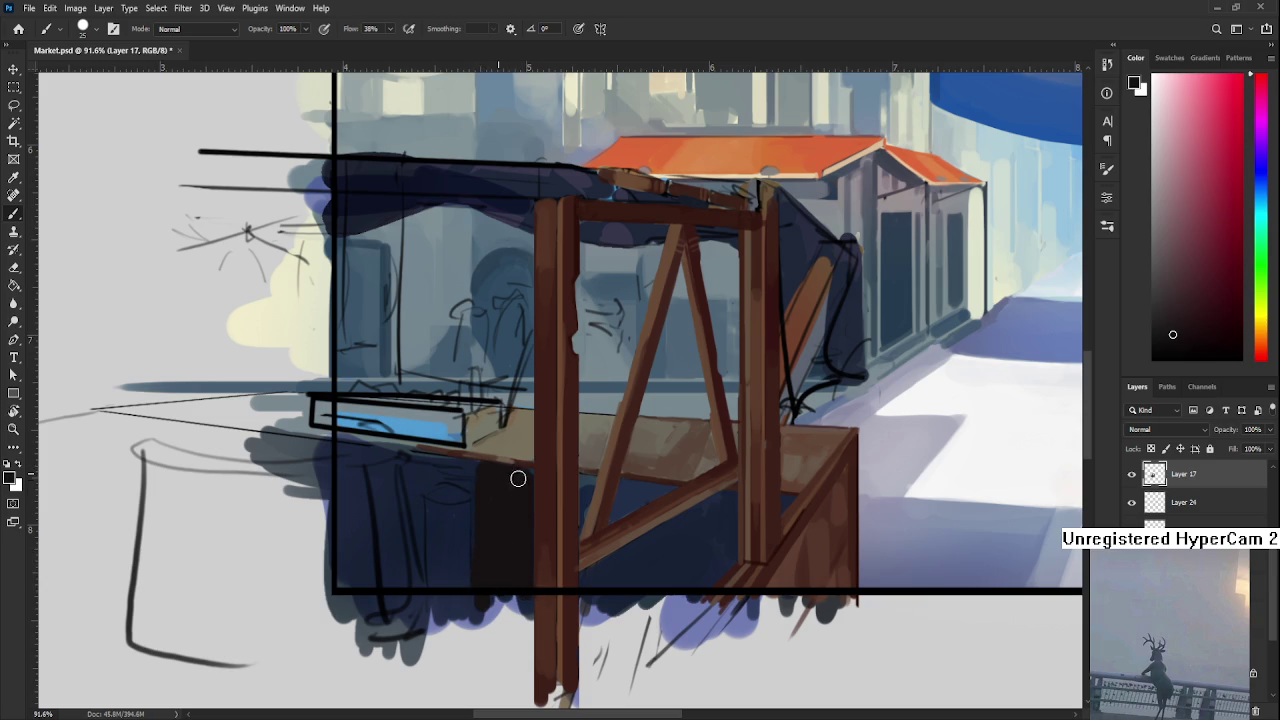
Fill the triangle under the diagonal brace dark, then darken the bluish gap beside the right post with a smaller brush
left_click_drag(531, 500, 451, 457)
mouse_move(512, 548)
left_mouse_down()
mouse_move(506, 535)
mouse_move(554, 500)
mouse_move(605, 495)
mouse_move(609, 514)
mouse_move(634, 523)
mouse_move(614, 534)
mouse_move(603, 510)
mouse_move(563, 503)
mouse_move(624, 469)
left_mouse_up()
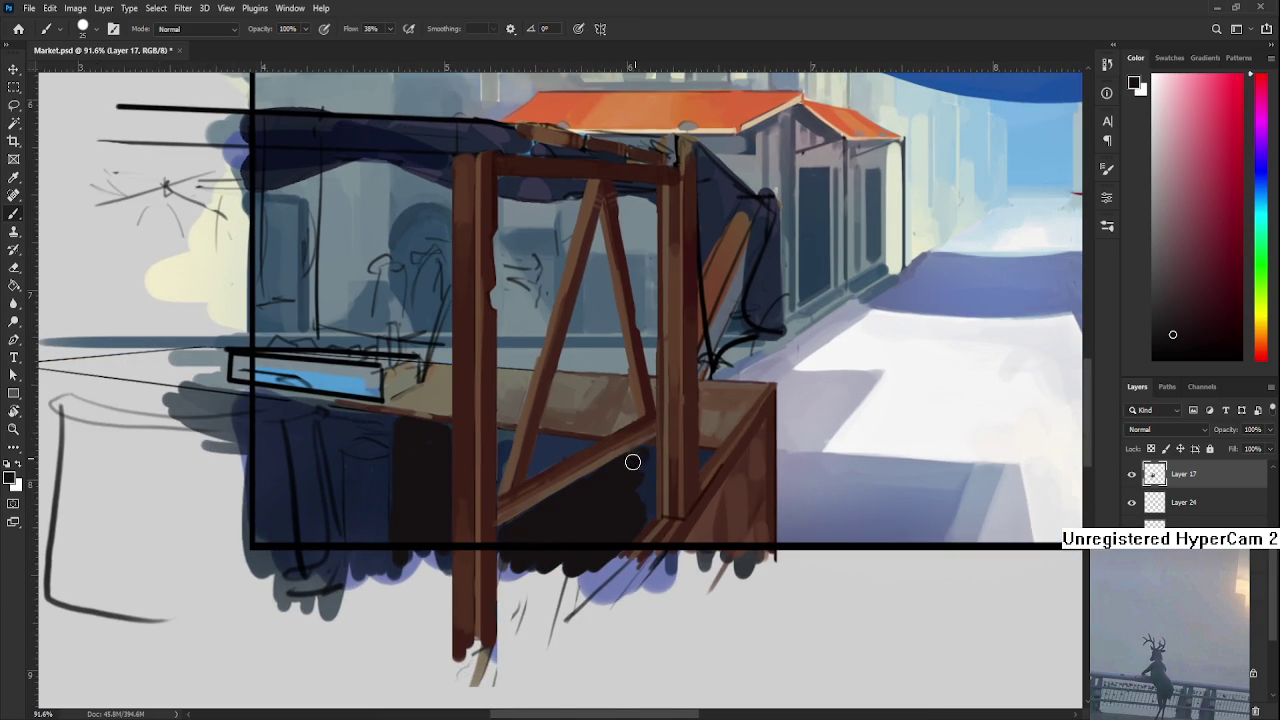
key("bracketleft")
key("bracketleft")
mouse_move(648, 448)
left_mouse_down()
mouse_move(644, 521)
mouse_move(651, 455)
left_mouse_up()
Sample shadow tones around the right post, ending on a dark red-brown from the front crate
left_click(641, 535, "alt")
left_click(643, 523, "alt")
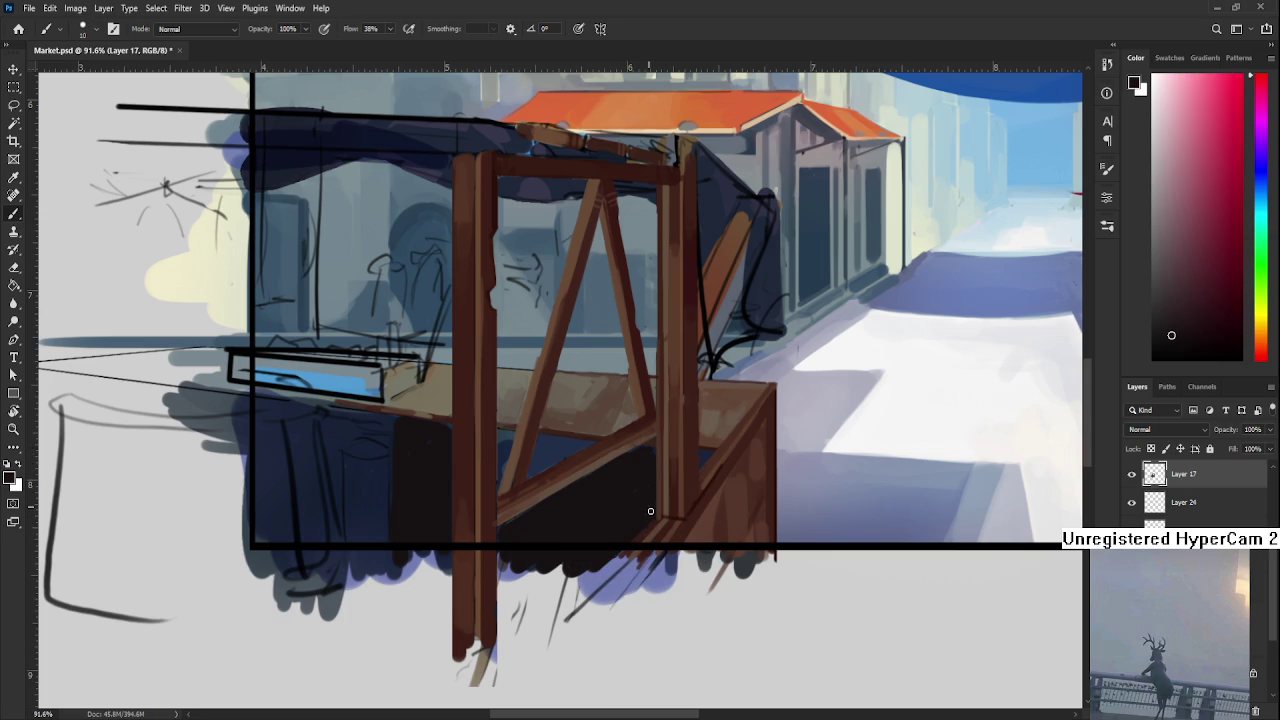
left_click(645, 464, "alt")
scroll(586, 476, "right", 3)
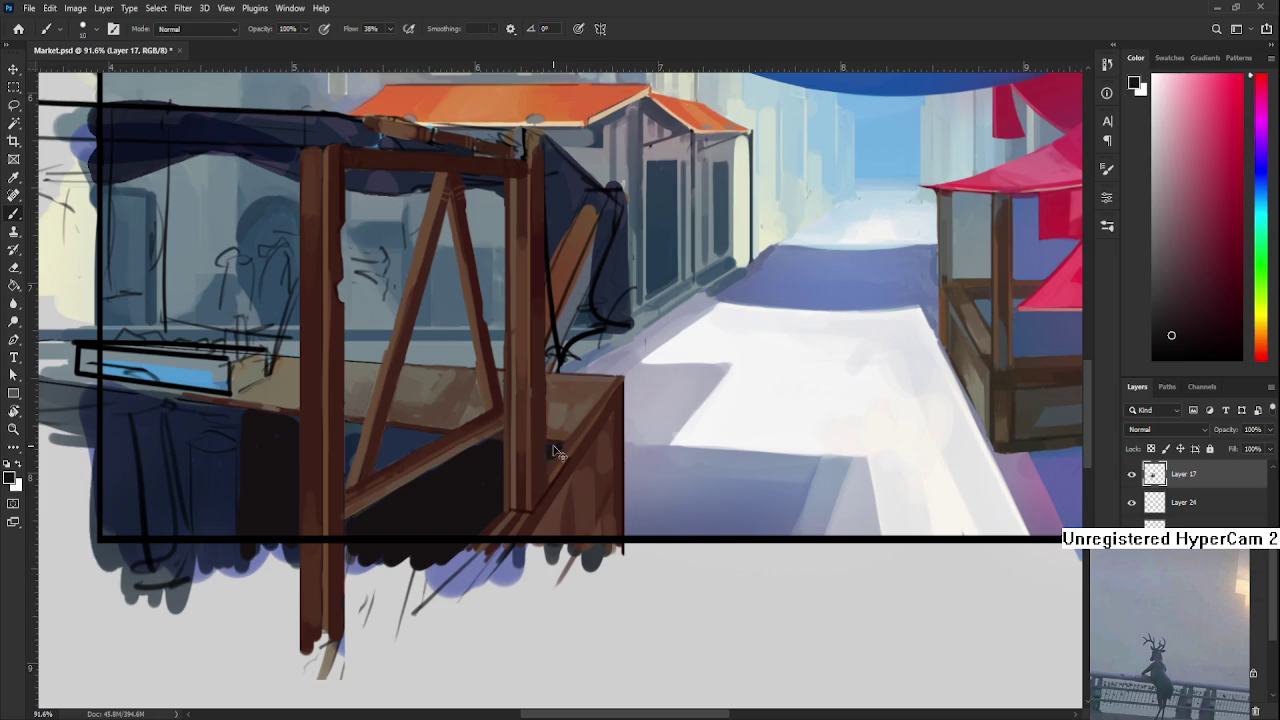
left_click(562, 450, "alt")
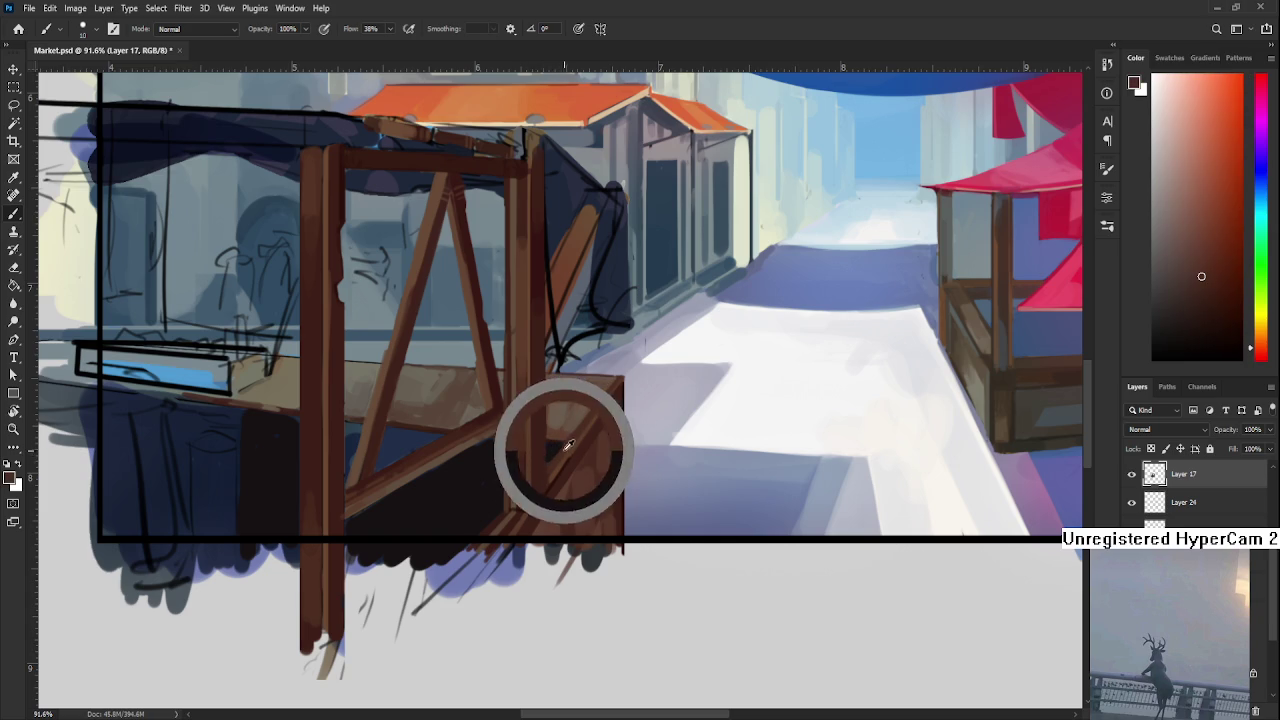
Sample near-black from the shadowed crate and paint a thin dark line along the post edge
left_click(546, 442, "alt")
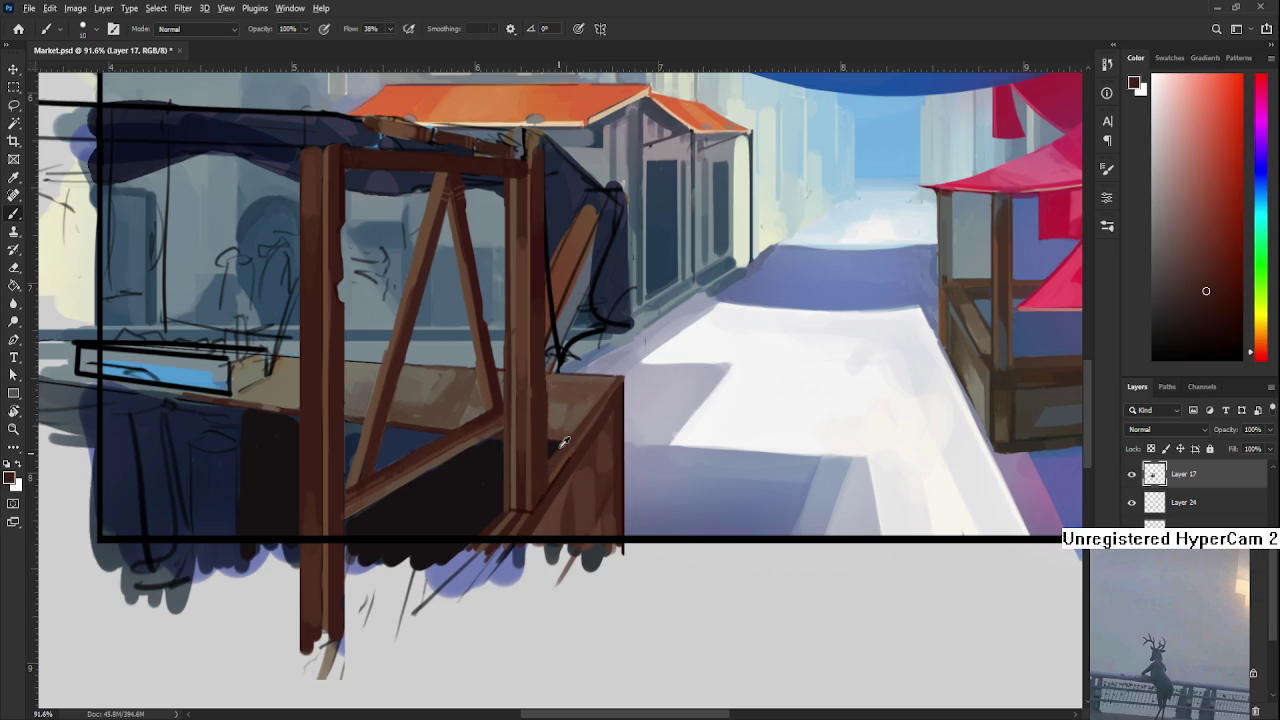
left_click(484, 446, "alt")
scroll(490, 443, "left", 2)
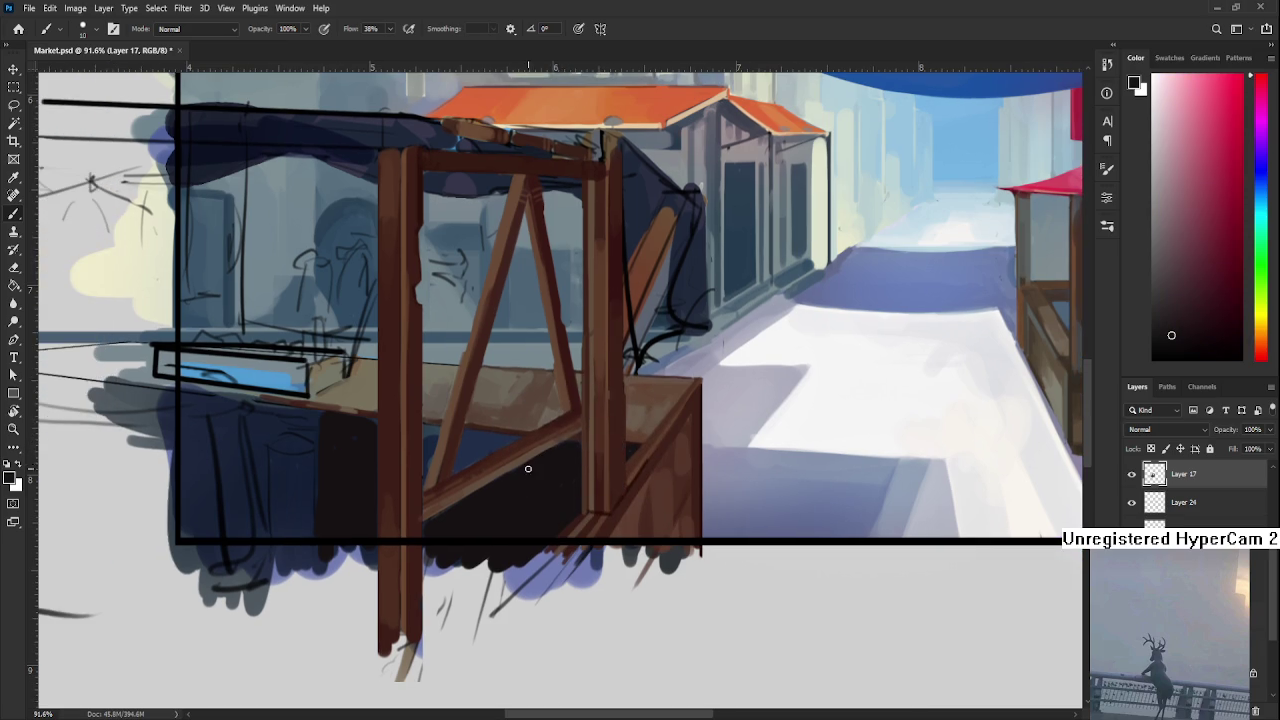
left_click_drag(425, 428, 425, 472)
Switch to a near-black dark red and paint over the blue patch under the brace
left_click(437, 449, "alt")
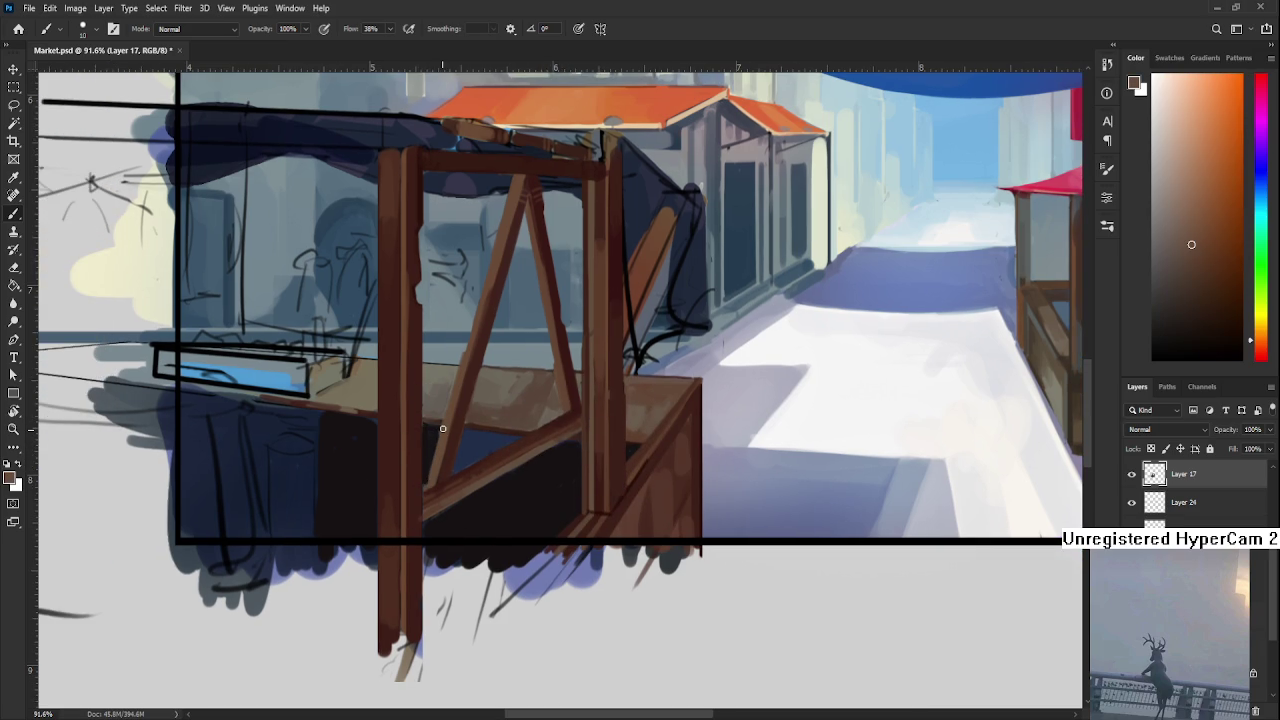
left_click(434, 432, "alt")
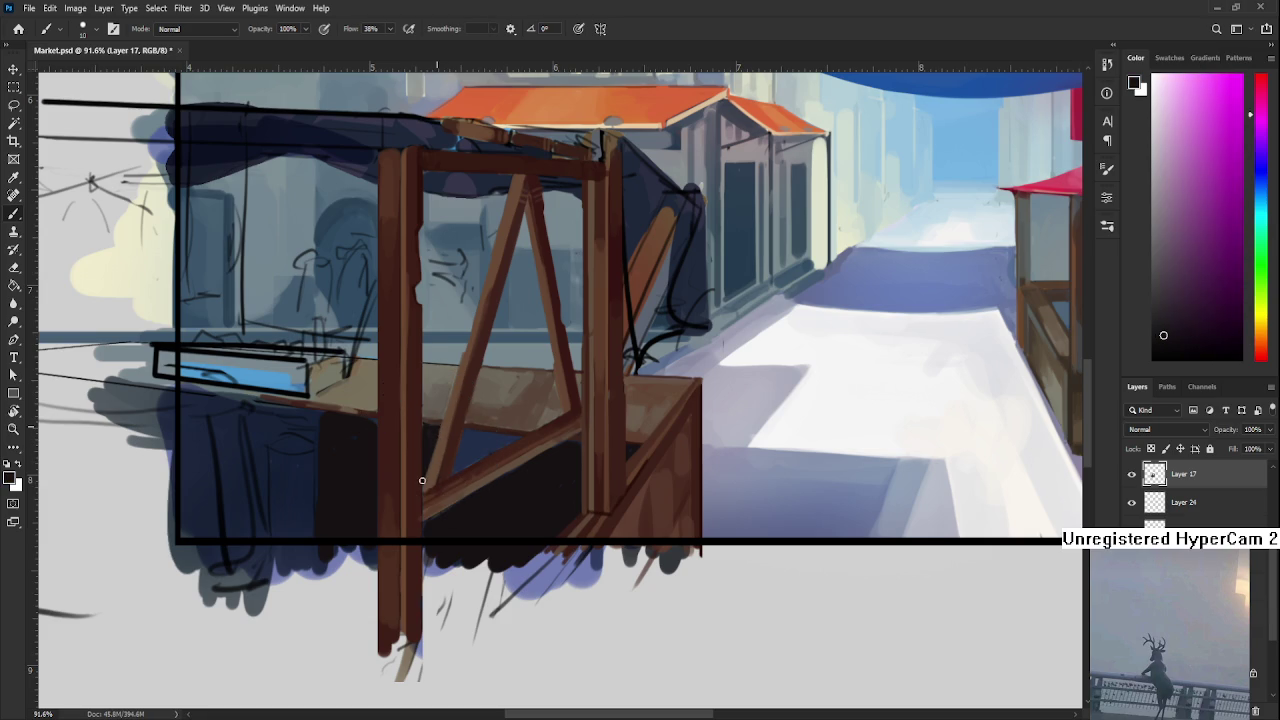
left_click(474, 470, "alt")
left_click_drag(474, 470, 470, 490)
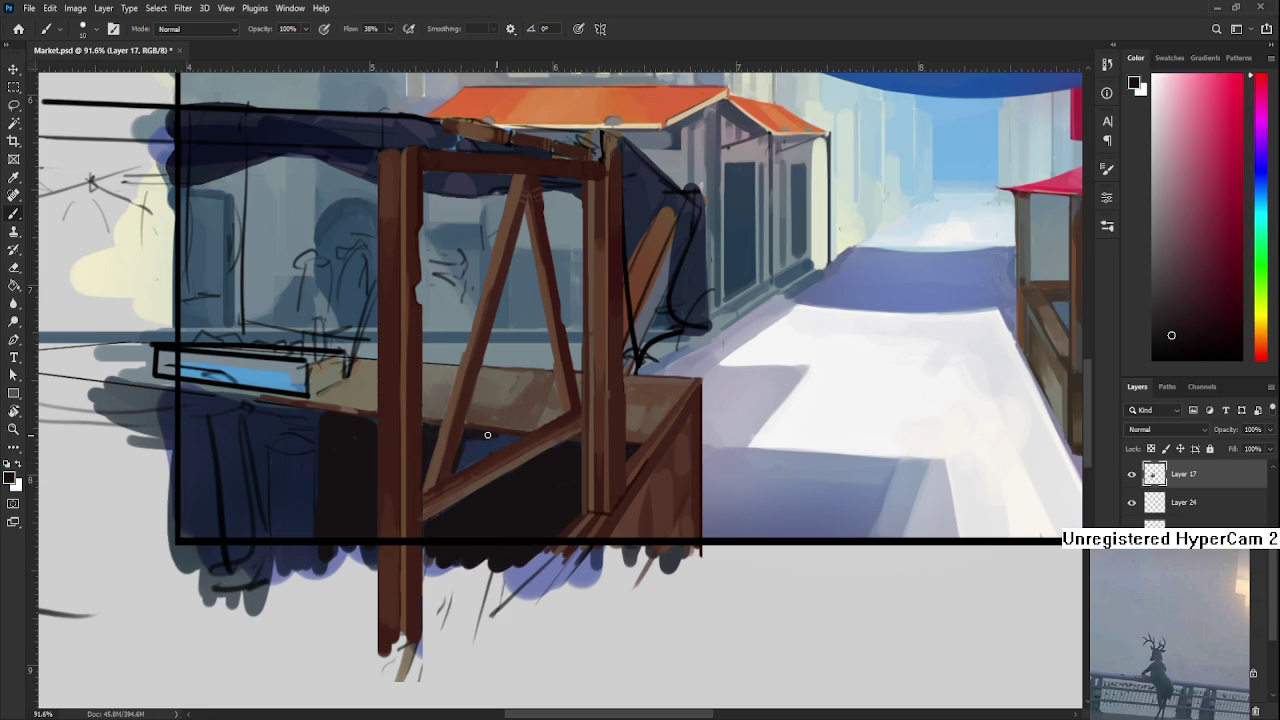
left_click_drag(495, 433, 465, 448)
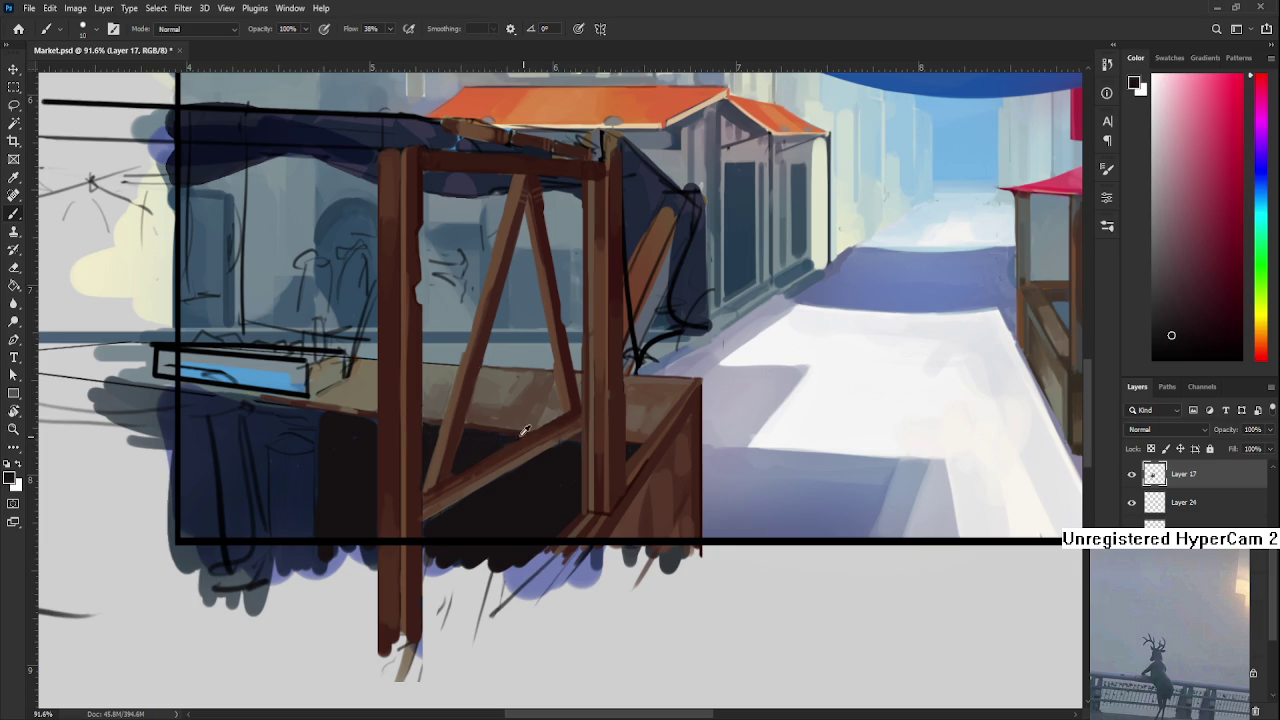
Shift the paint colour to a dark desaturated red-magenta and resample the shadow colour
right_click(490, 441, "alt+shift")
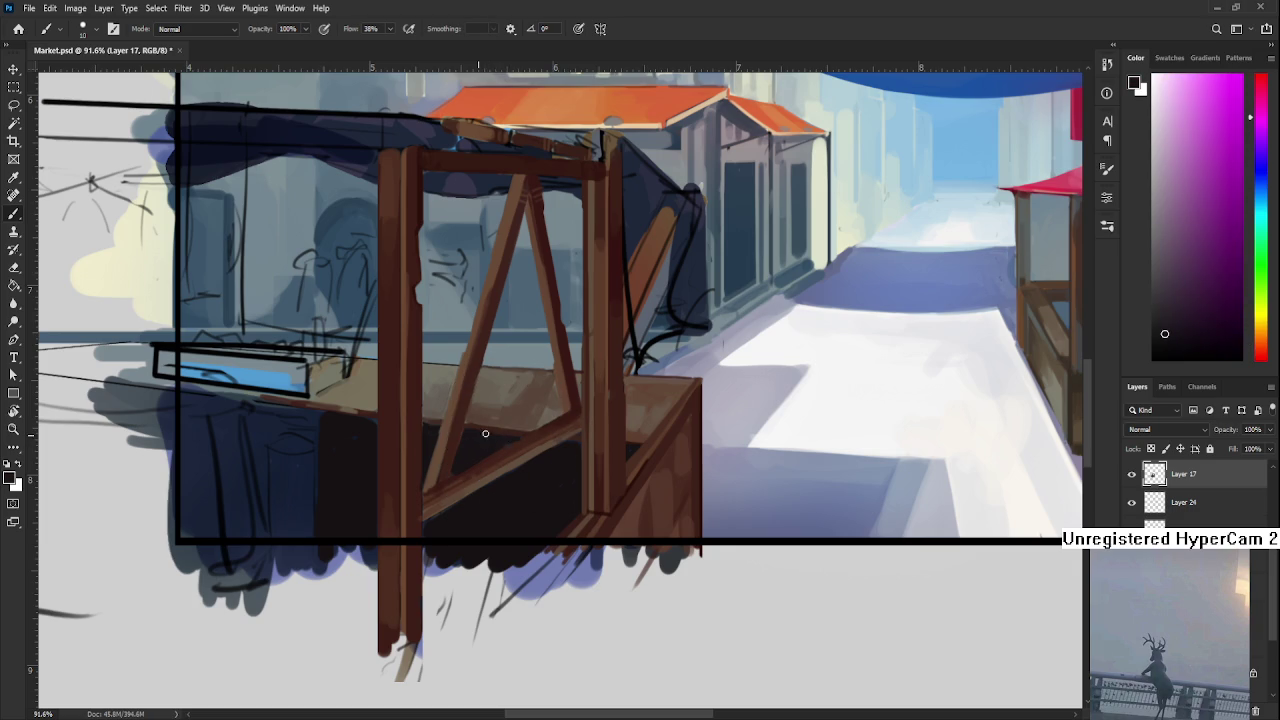
right_click(505, 436, "alt+shift")
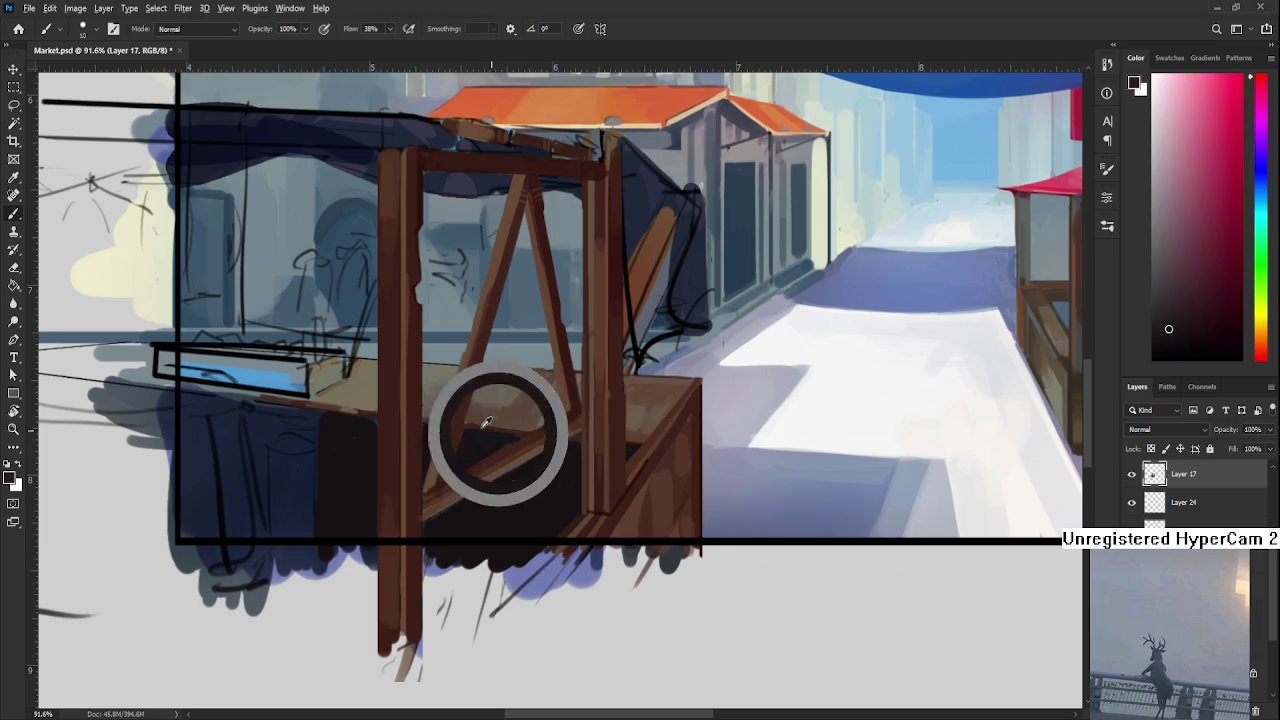
right_click(481, 426, "alt+shift")
left_click(524, 434, "alt")
left_click(522, 439, "alt")
right_click(515, 445, "alt+shift")
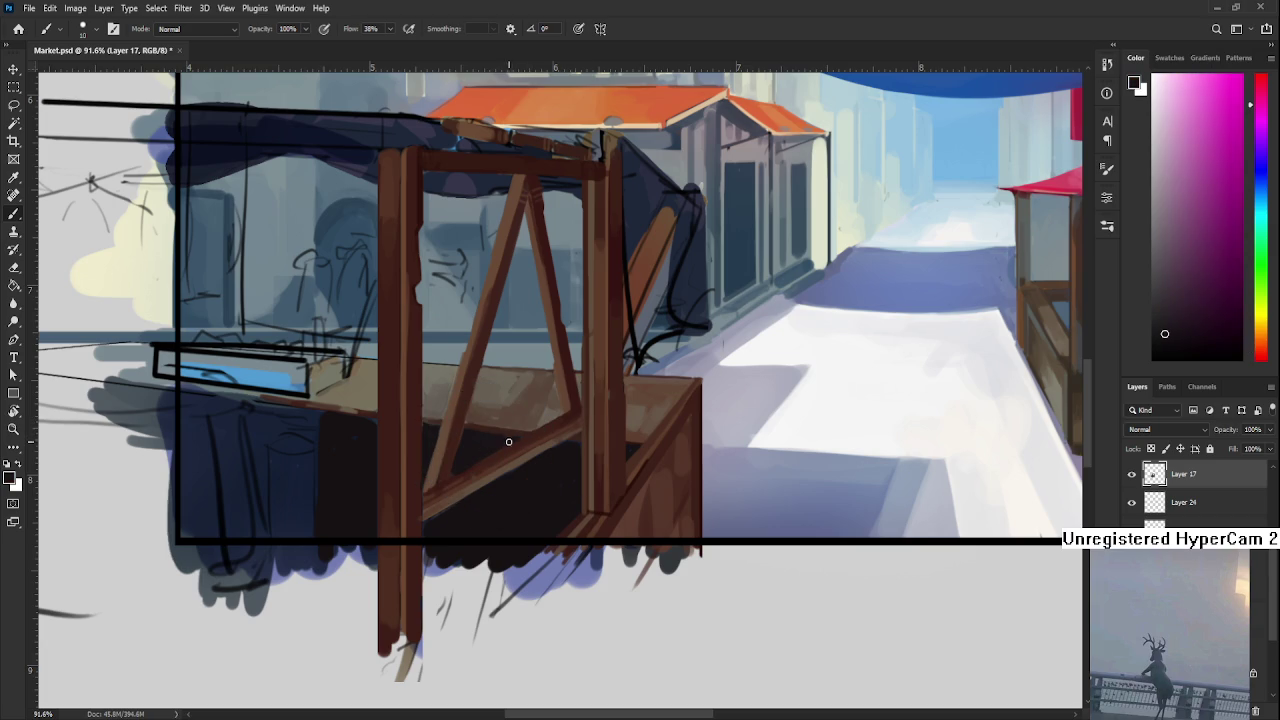
left_click_drag(385, 417, 455, 447)
left_click(435, 455, "alt")
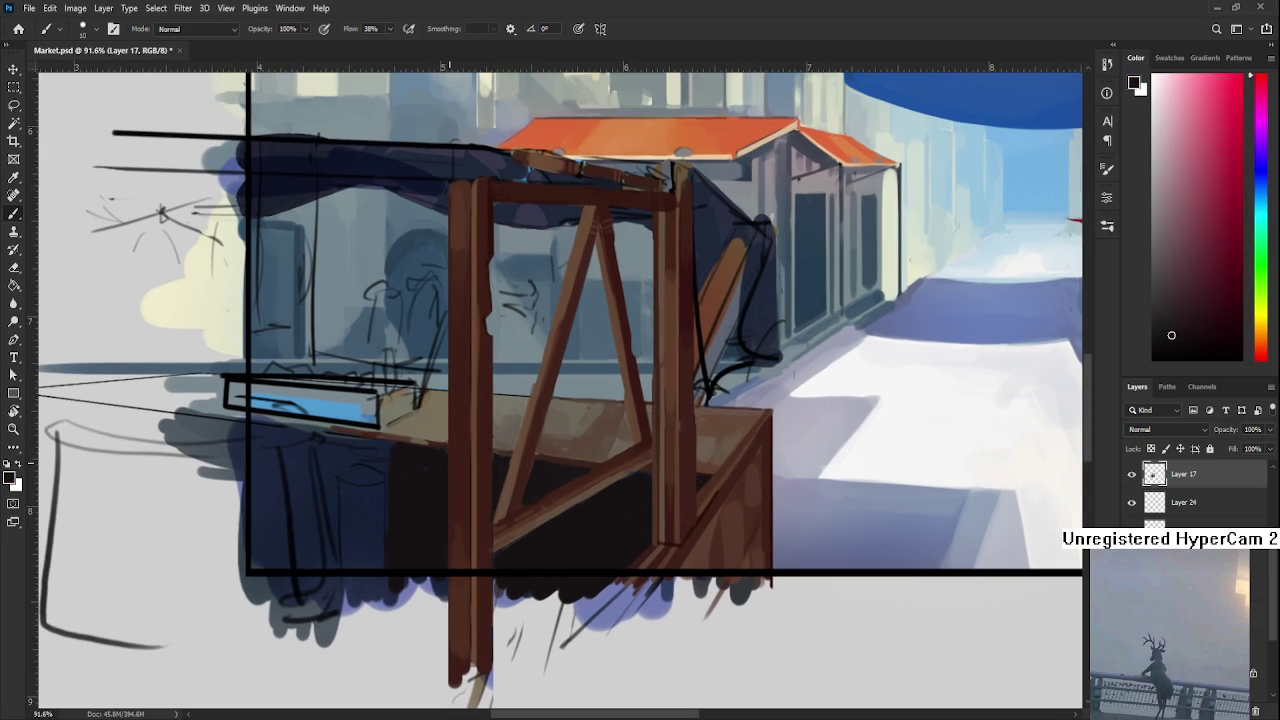
Sample black, darken it, and paint broad 60 px near-black vertical strokes left of the front post
scroll(483, 433, "down", 3)
scroll(483, 433, "down", 2)
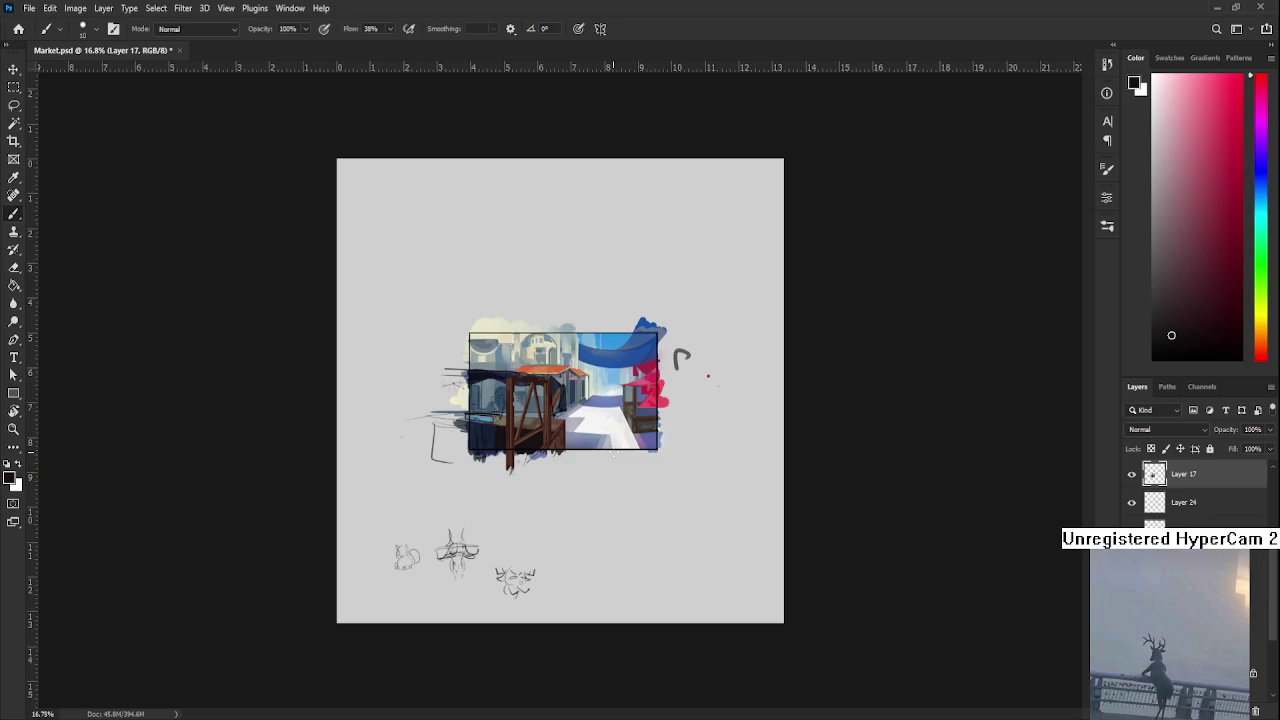
scroll(483, 433, "up", 1)
scroll(483, 433, "up", 5)
left_click(480, 443, "alt")
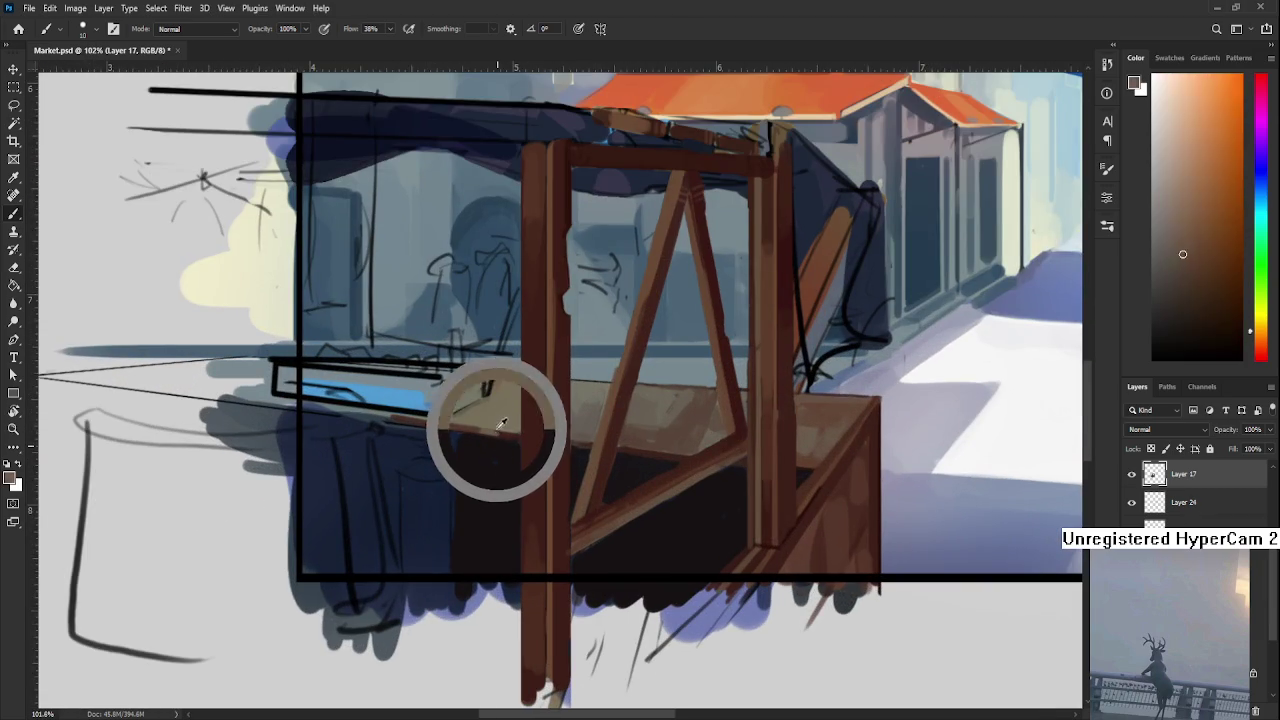
left_click(509, 486, "alt")
left_click_drag(1195, 347, 1200, 338)
key("bracketright")
key("bracketright")
key("bracketright")
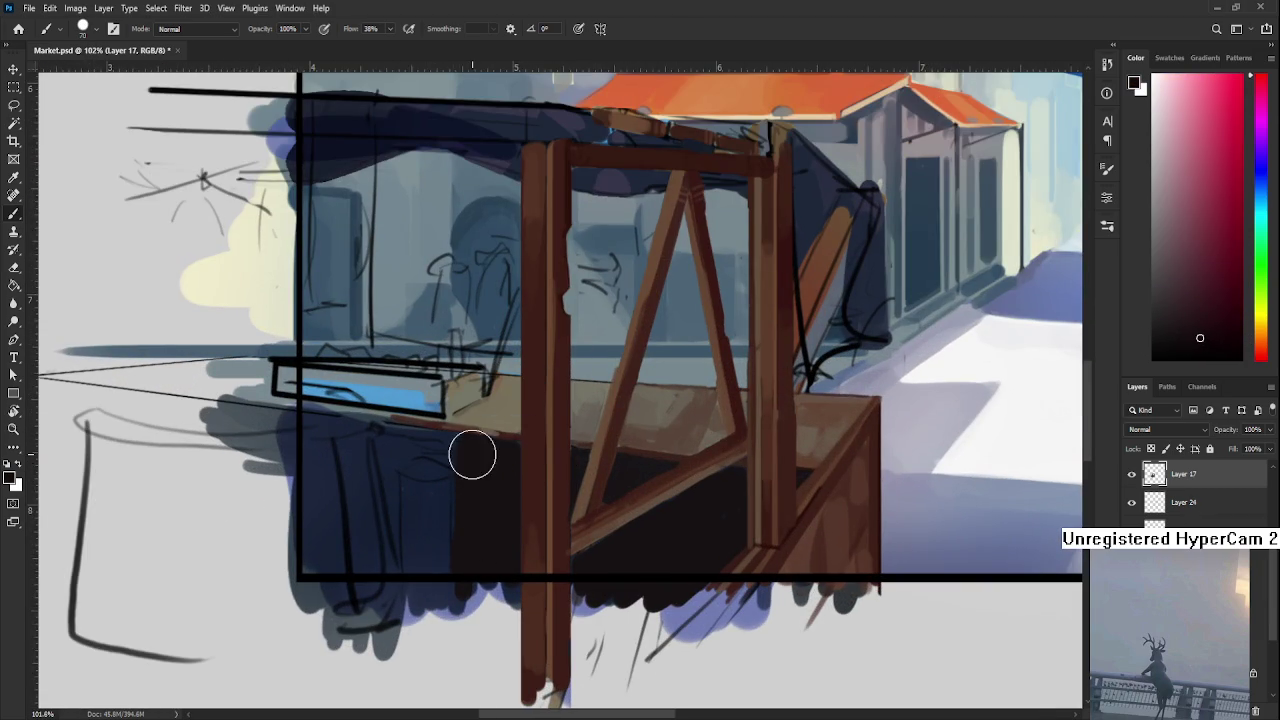
left_click_drag(471, 449, 472, 614)
left_click_drag(471, 449, 471, 591)
left_click_drag(503, 477, 502, 602)
Resample the shadow tones near the post base and rework the dark paint along the brace
left_click(508, 483, "alt")
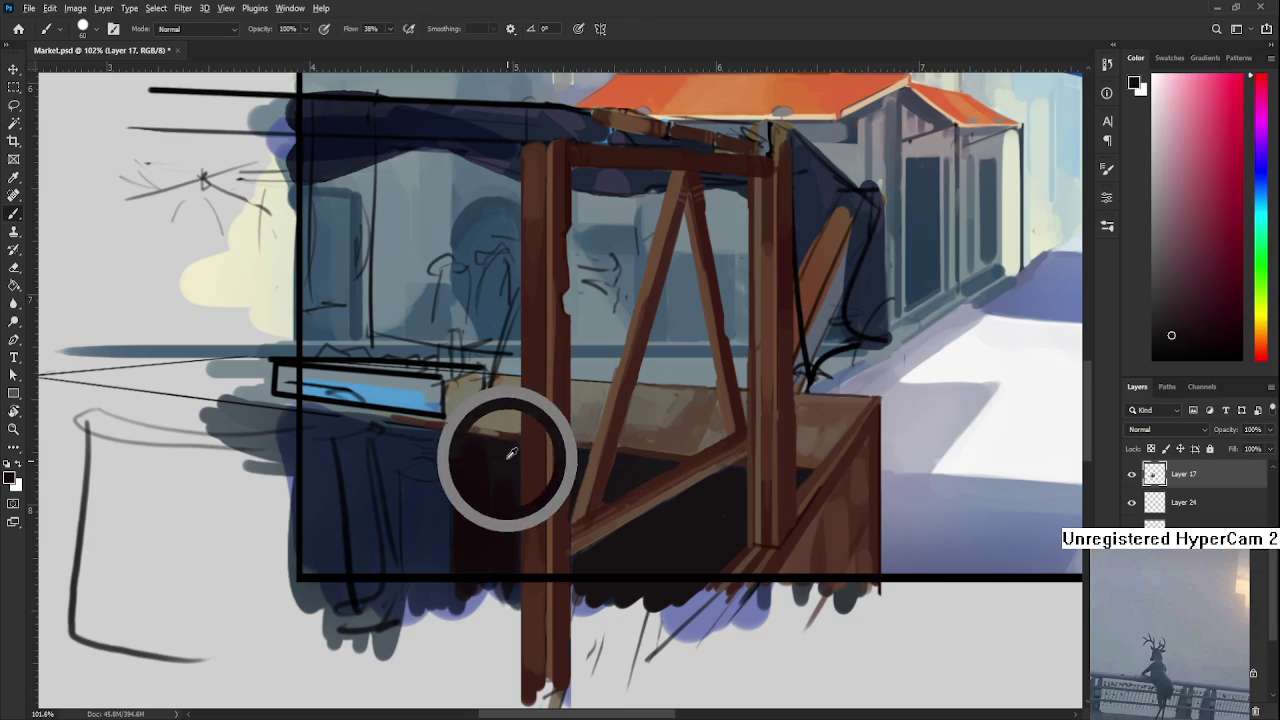
left_click(491, 508, "alt")
left_click(465, 542, "alt")
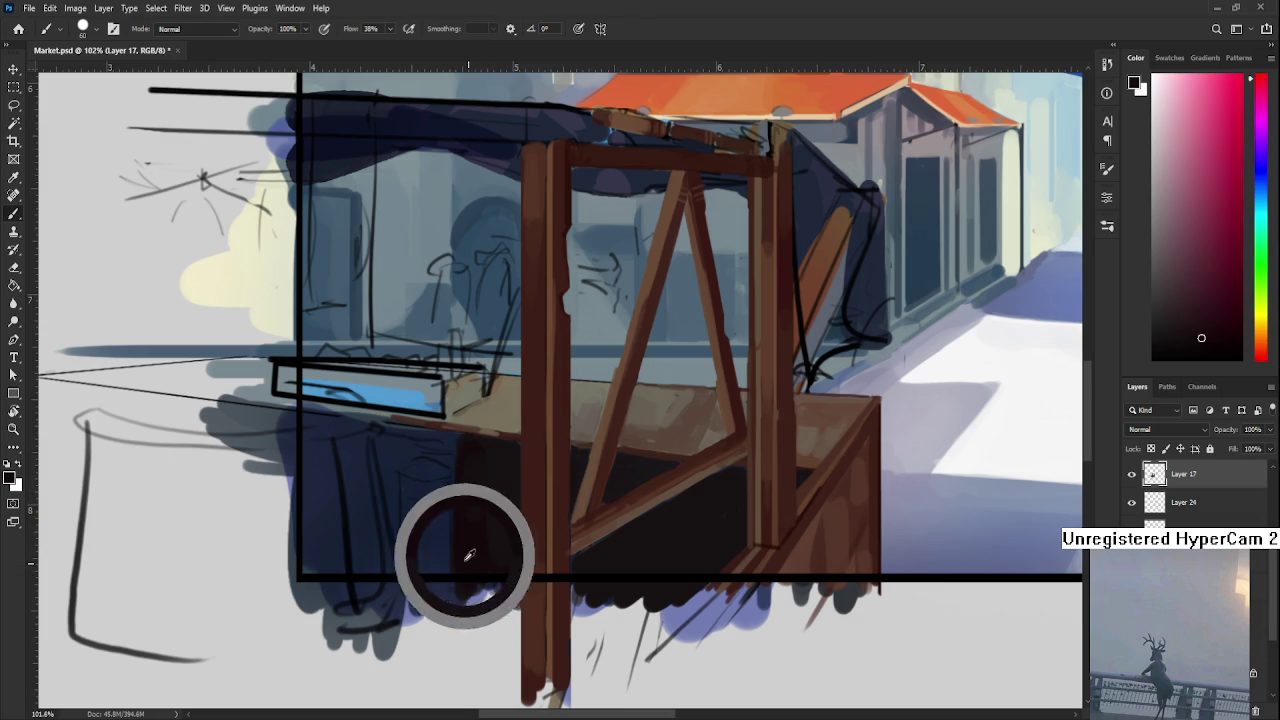
left_click(487, 553, "alt")
left_click_drag(487, 553, 407, 483)
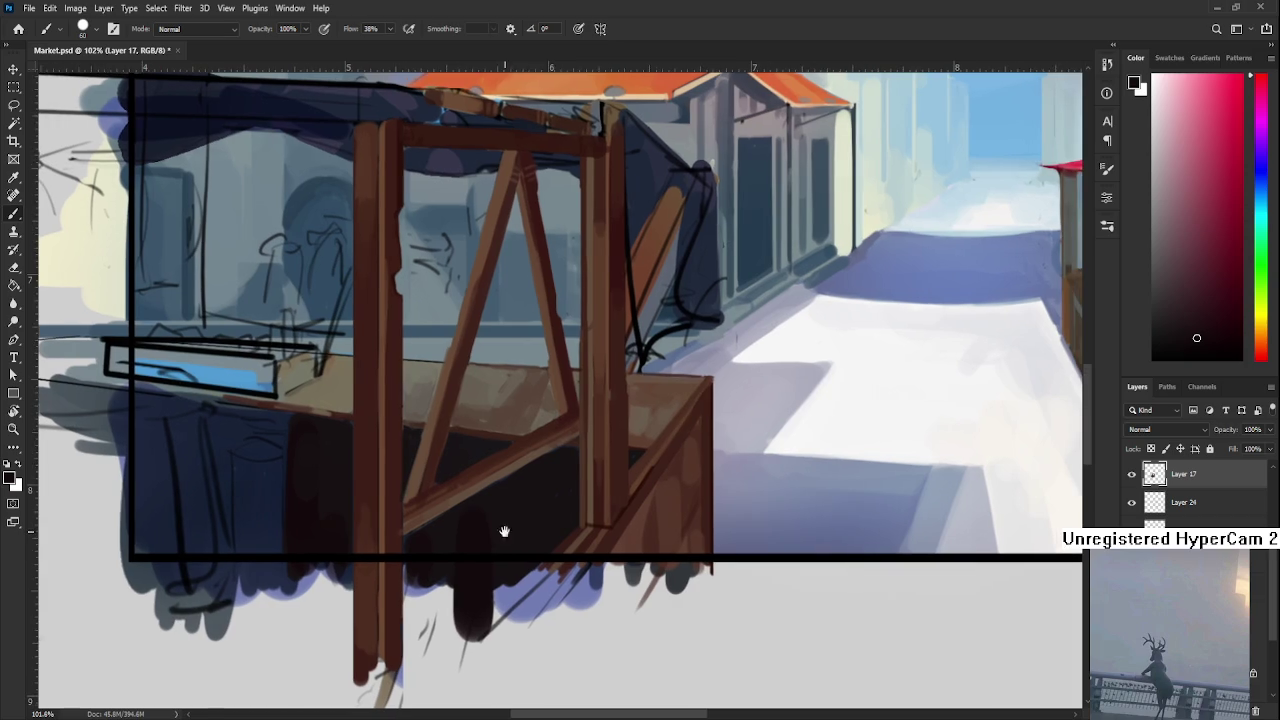
left_click_drag(591, 479, 503, 528)
mouse_move(569, 451)
left_mouse_down()
mouse_move(566, 523)
mouse_move(563, 451)
left_mouse_up()
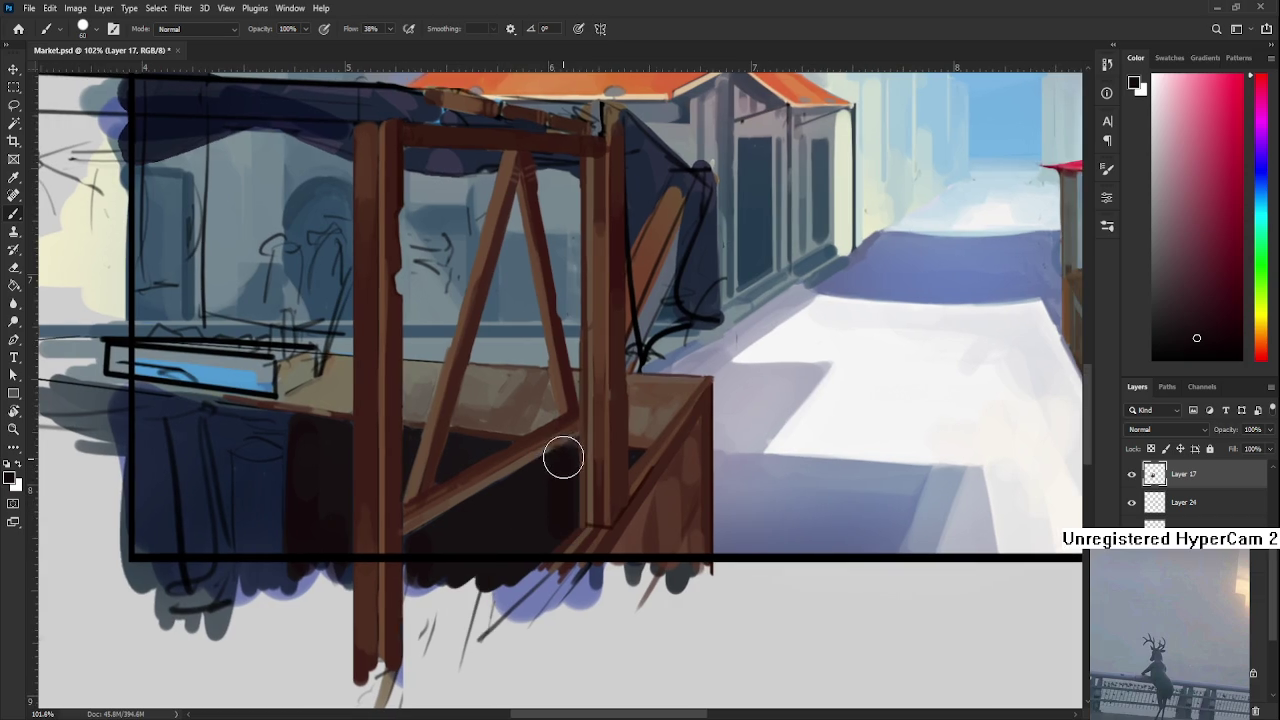
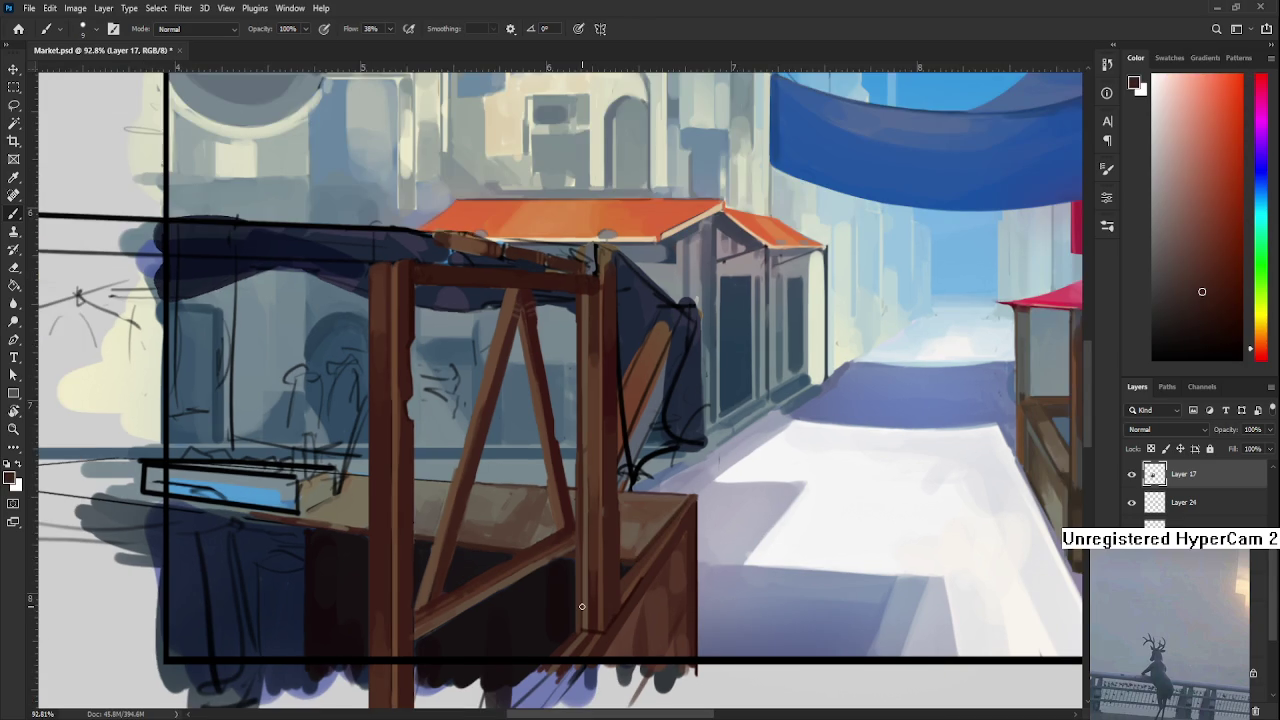
Zoom out, mirror the market scene view horizontally with Ctrl+Shift+H, and zoom back in
scroll(582, 606, "down", 3)
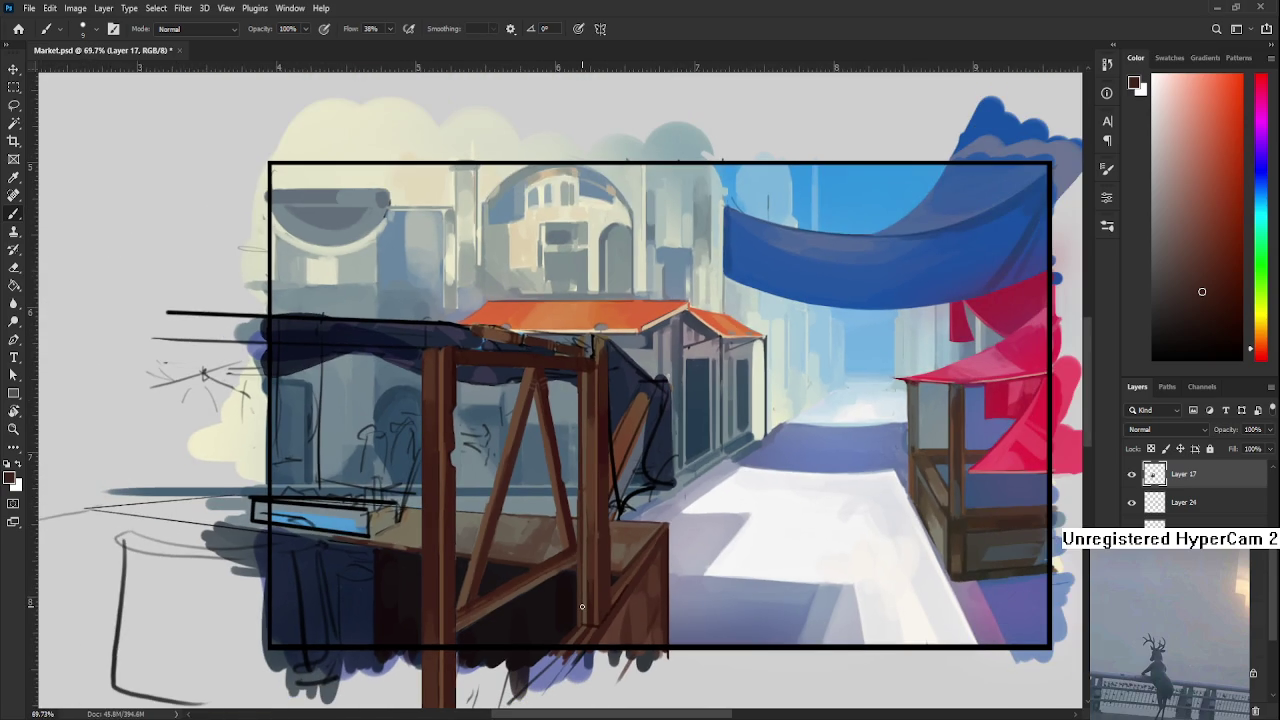
scroll(582, 606, "down", 2)
scroll(582, 606, "down", 1)
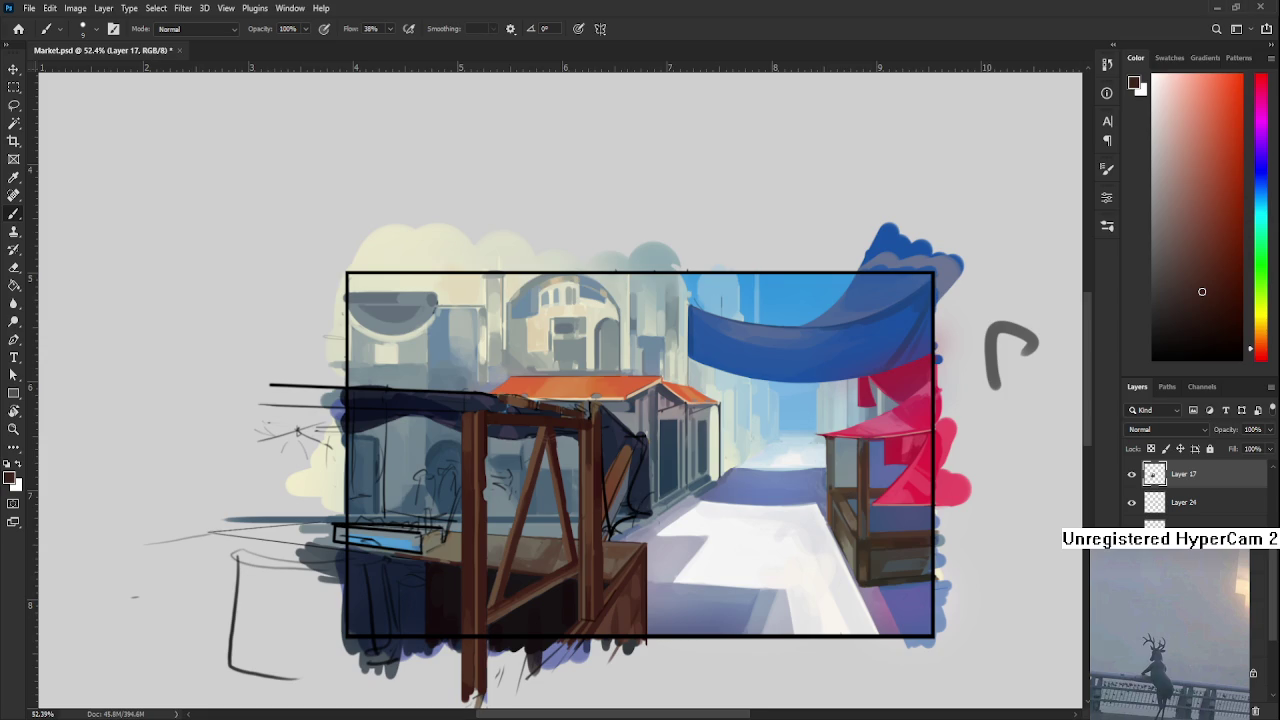
scroll(760, 437, "down", 1)
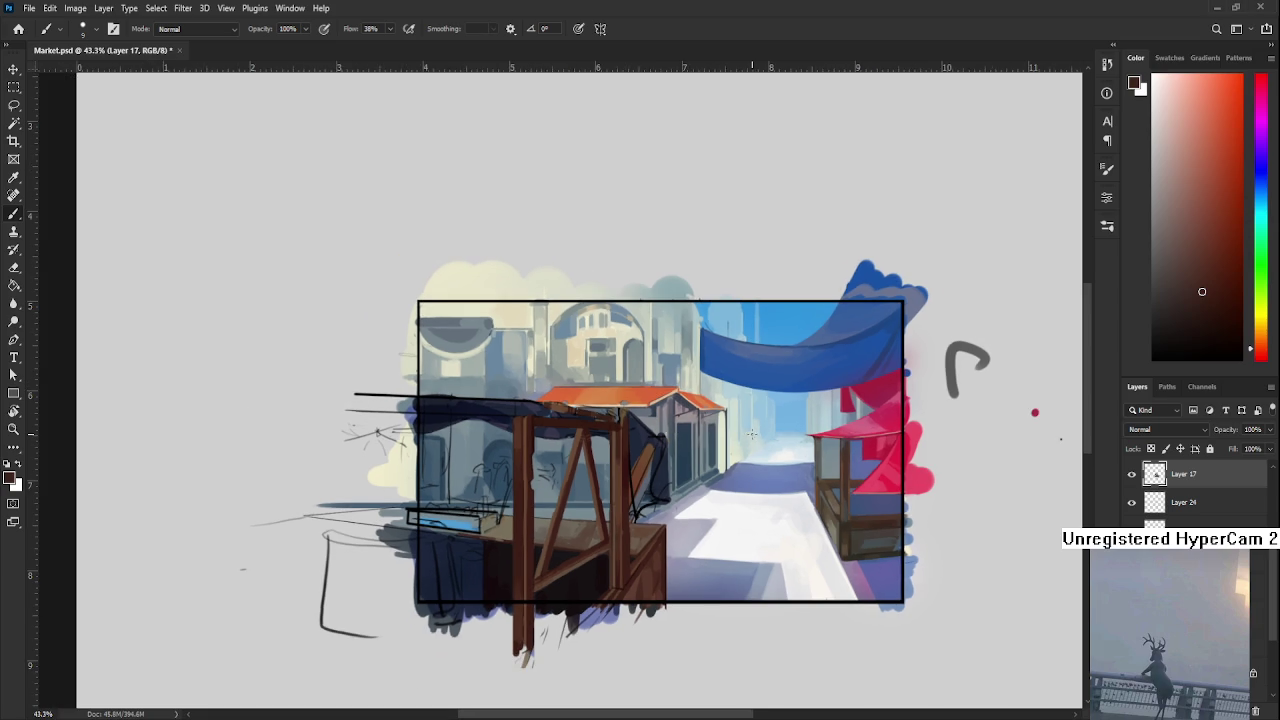
key("ctrl+shift+h")
scroll(760, 445, "up", 3)
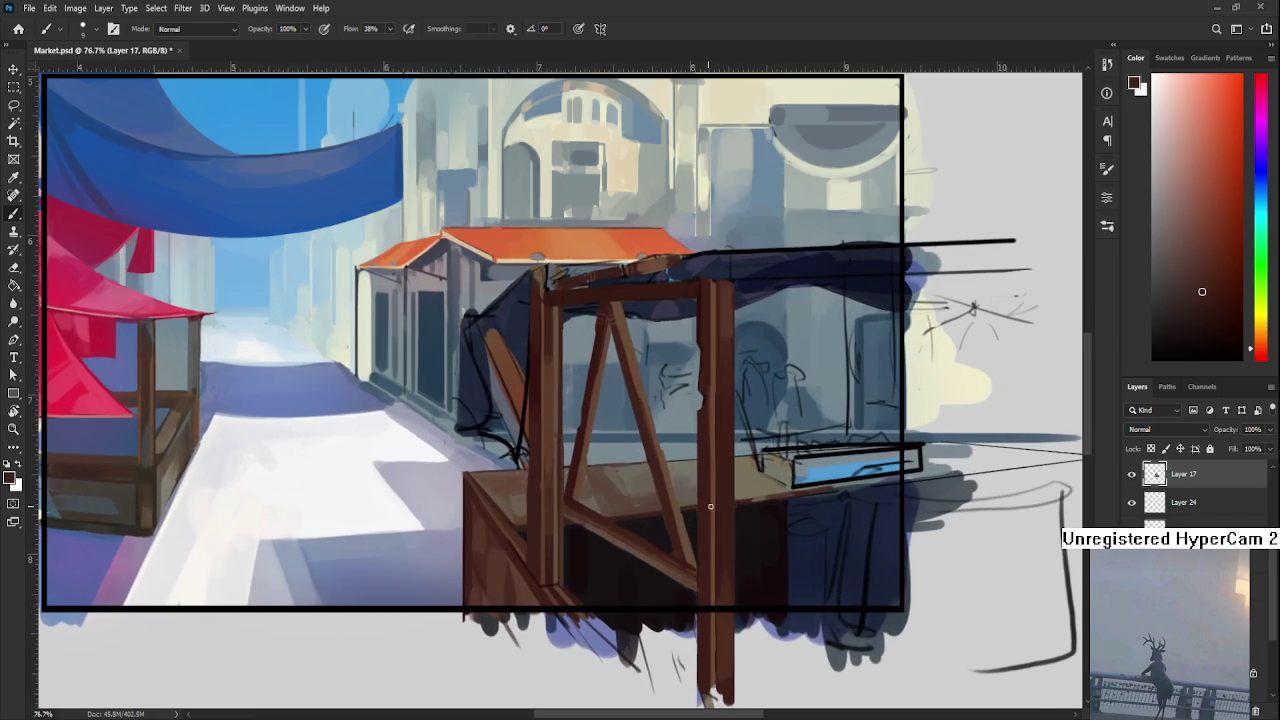
scroll(1190, 490, "up", 2)
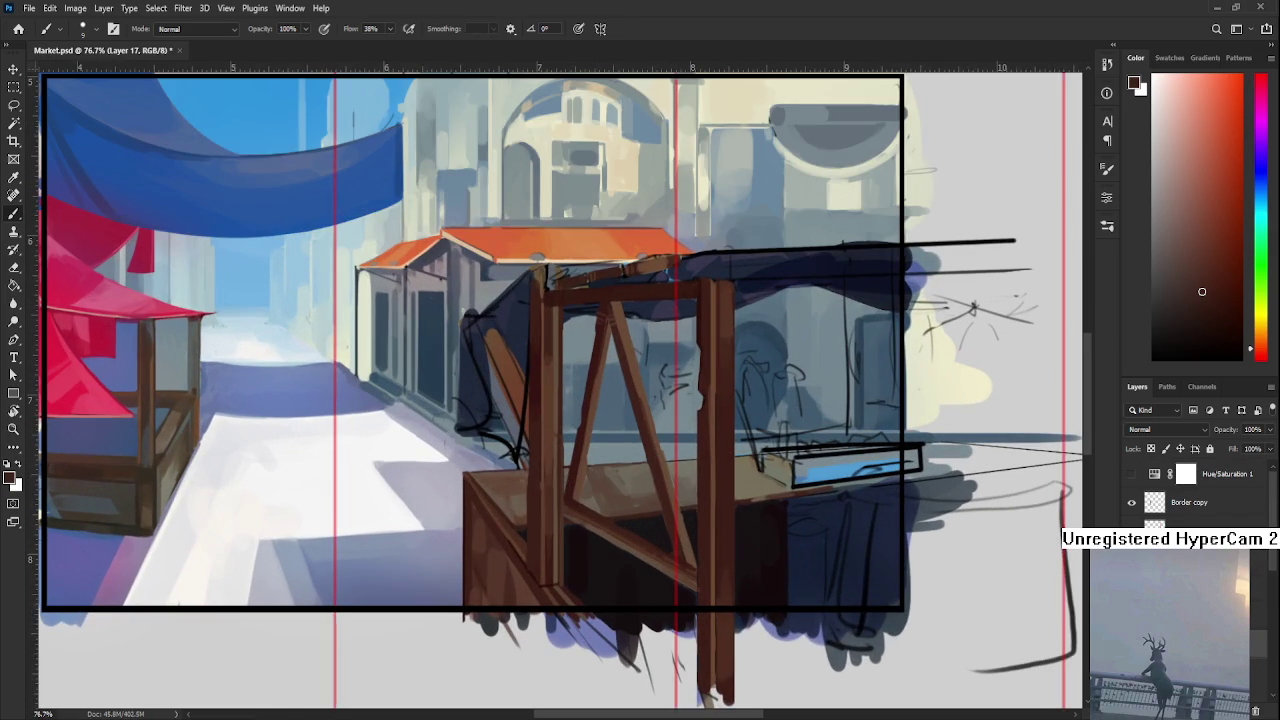
Show the red perspective-grid lines and zoom in and out to inspect them from the vanishing point
key("ctrl+comma")
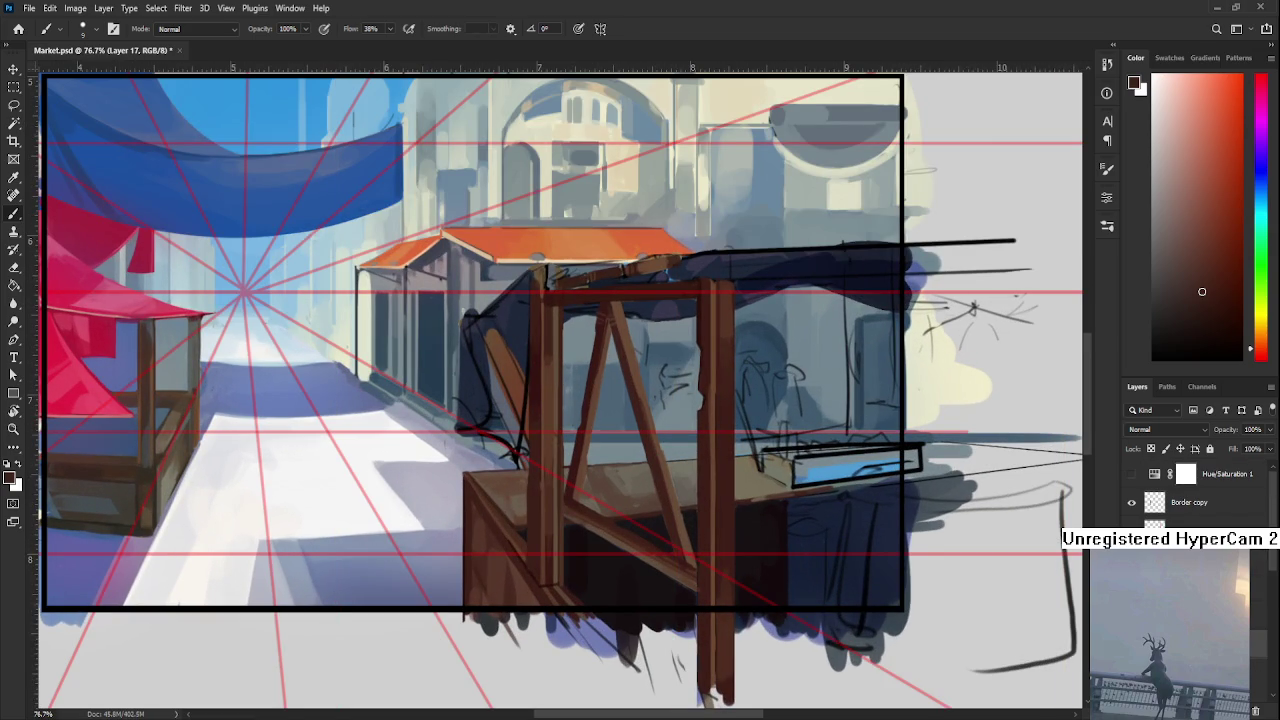
scroll(857, 500, "down", 1)
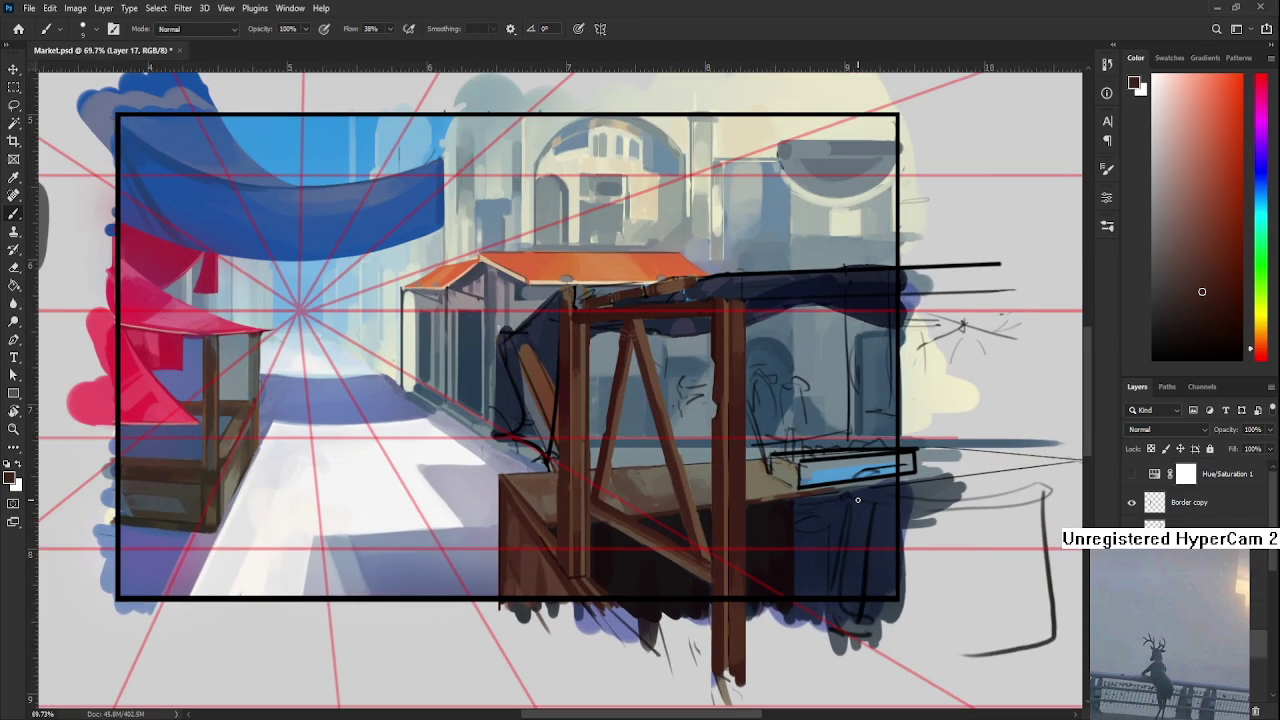
scroll(857, 499, "down", 3)
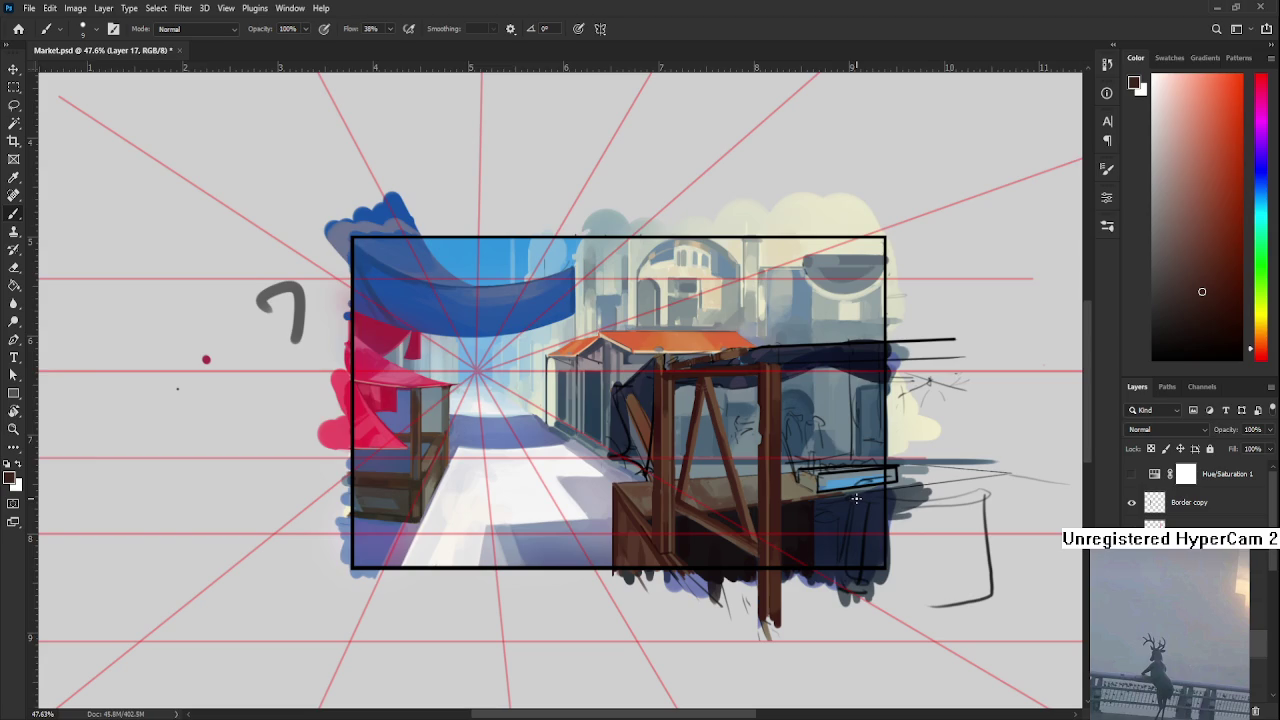
scroll(856, 498, "up", 2)
scroll(856, 498, "up", 1)
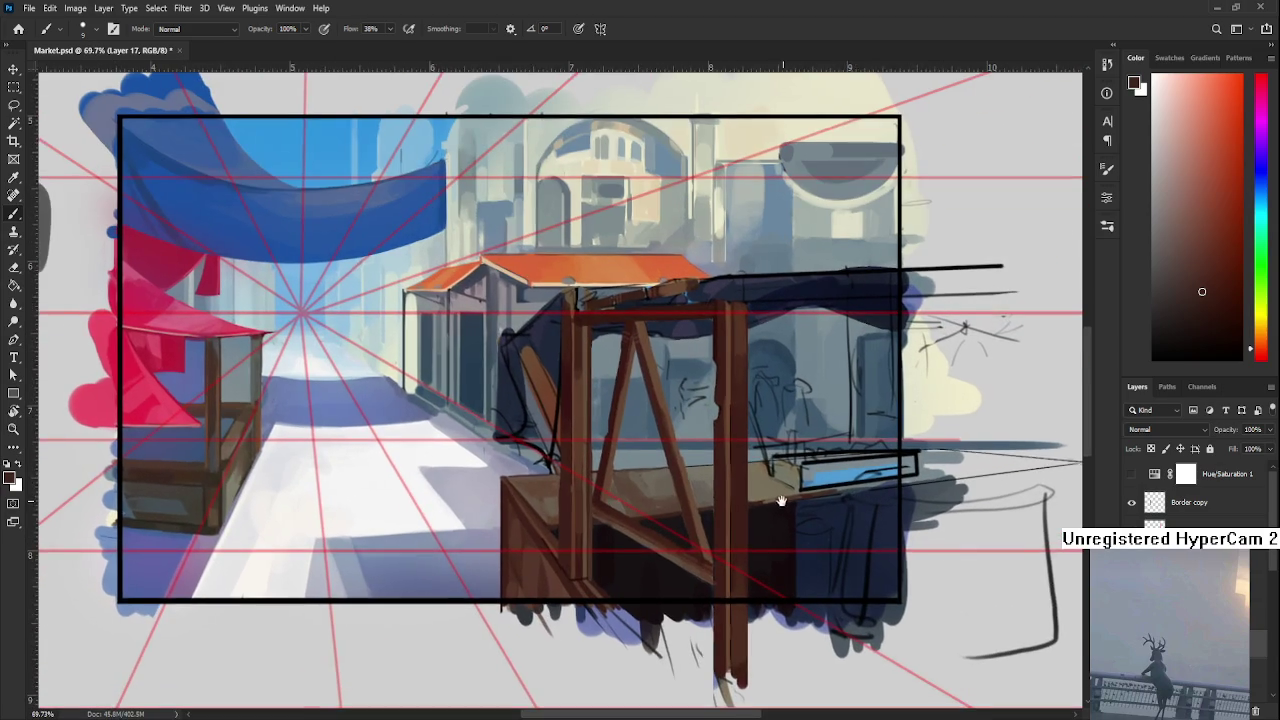
scroll(802, 508, "down", 1)
scroll(802, 511, "up", 1)
scroll(798, 509, "down", 1)
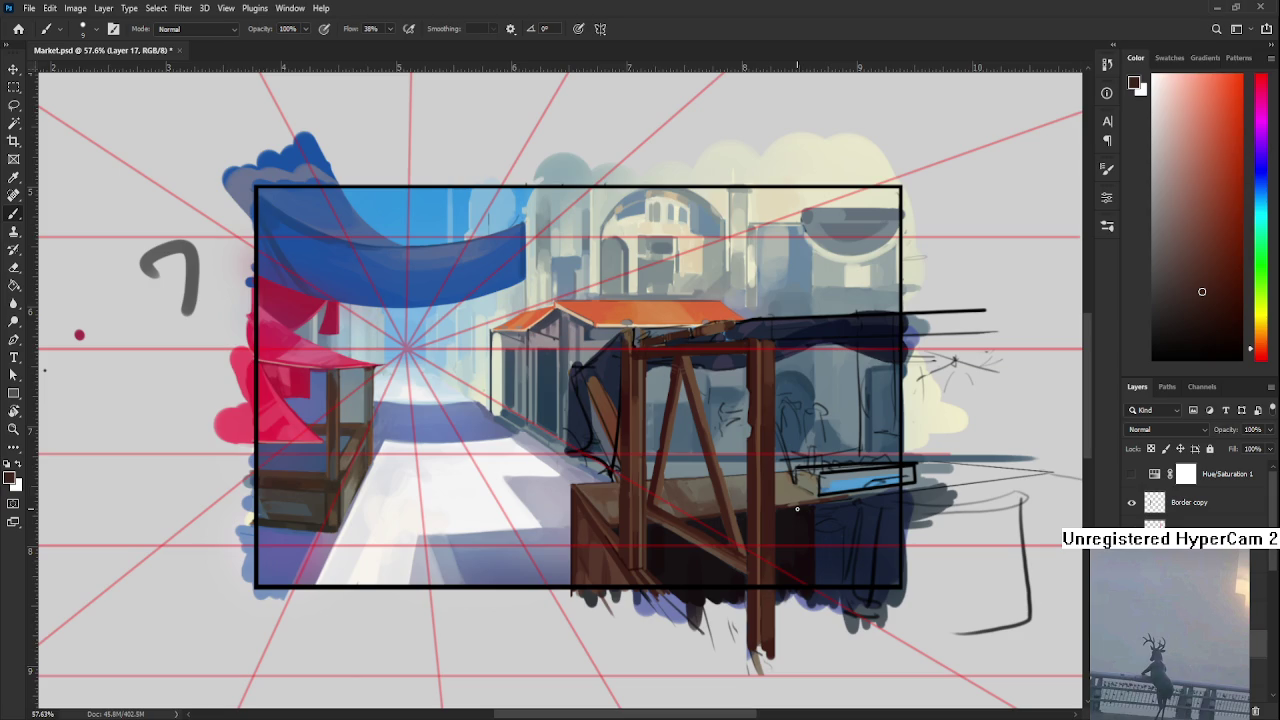
scroll(797, 509, "down", 1)
scroll(797, 509, "down", 1)
scroll(797, 509, "up", 1)
scroll(797, 509, "up", 1)
scroll(797, 509, "up", 1)
scroll(797, 509, "down", 1)
scroll(797, 509, "down", 1)
scroll(797, 509, "down", 1)
scroll(797, 509, "down", 1)
scroll(796, 510, "up", 3)
scroll(795, 510, "up", 2)
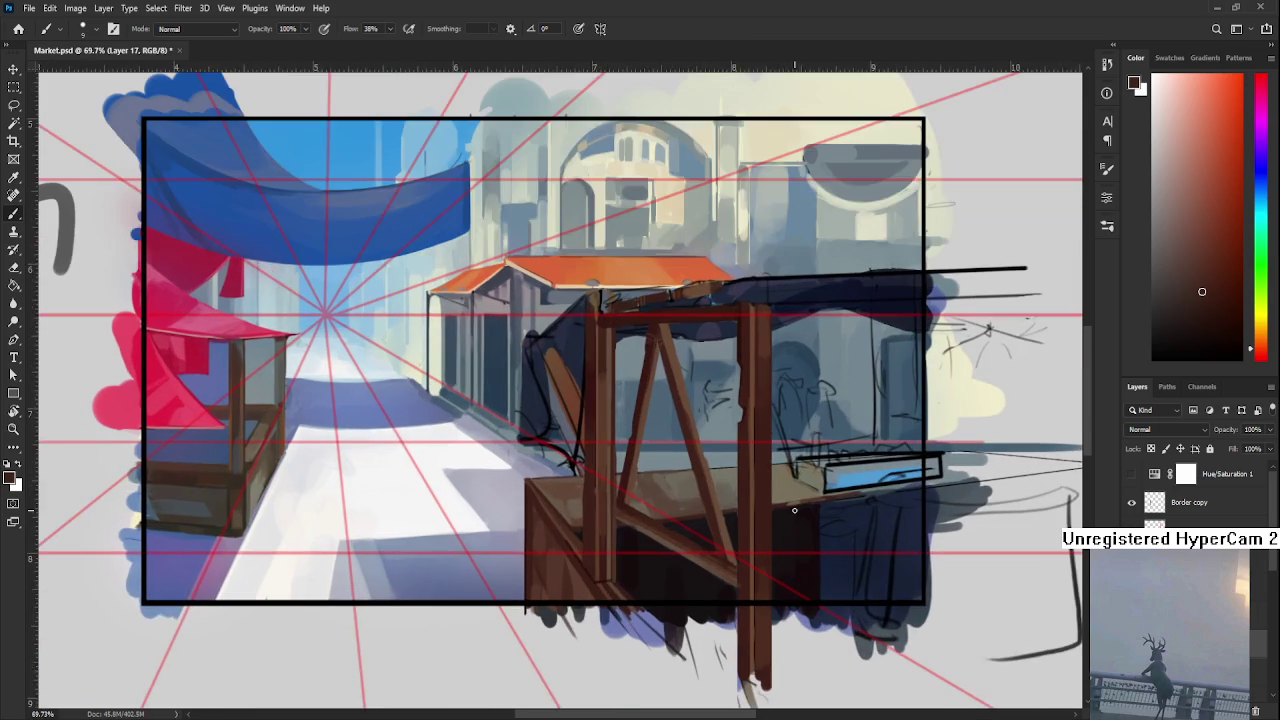
scroll(795, 510, "down", 1)
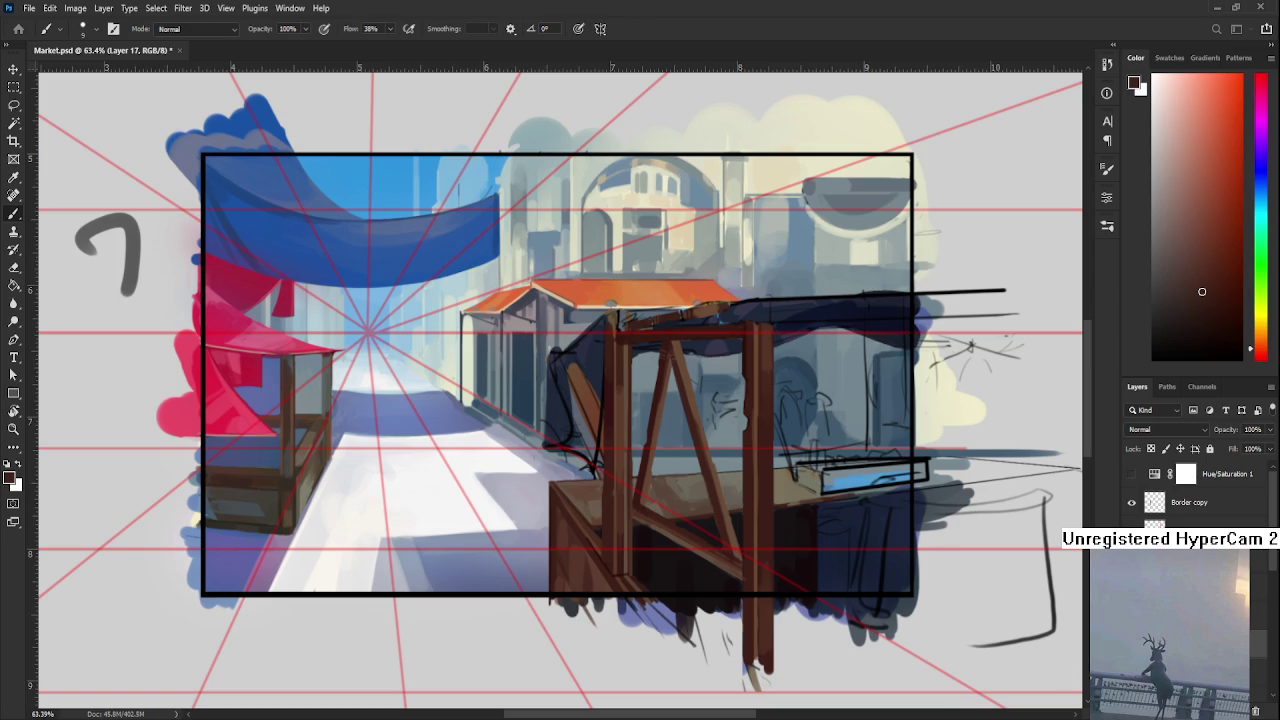
Run and apply a first free transform on the Layer 17 stall
scroll(843, 528, "up", 2)
key("y")
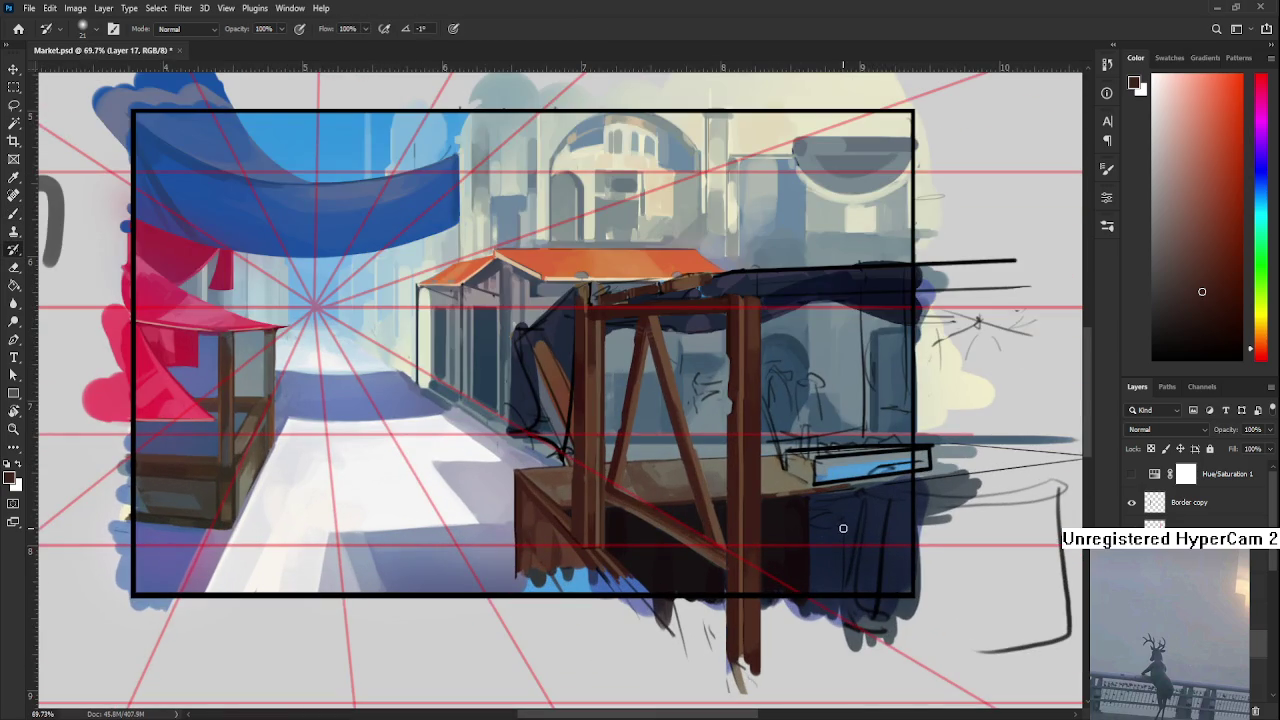
scroll(843, 545, "down", 3)
key("ctrl+t")
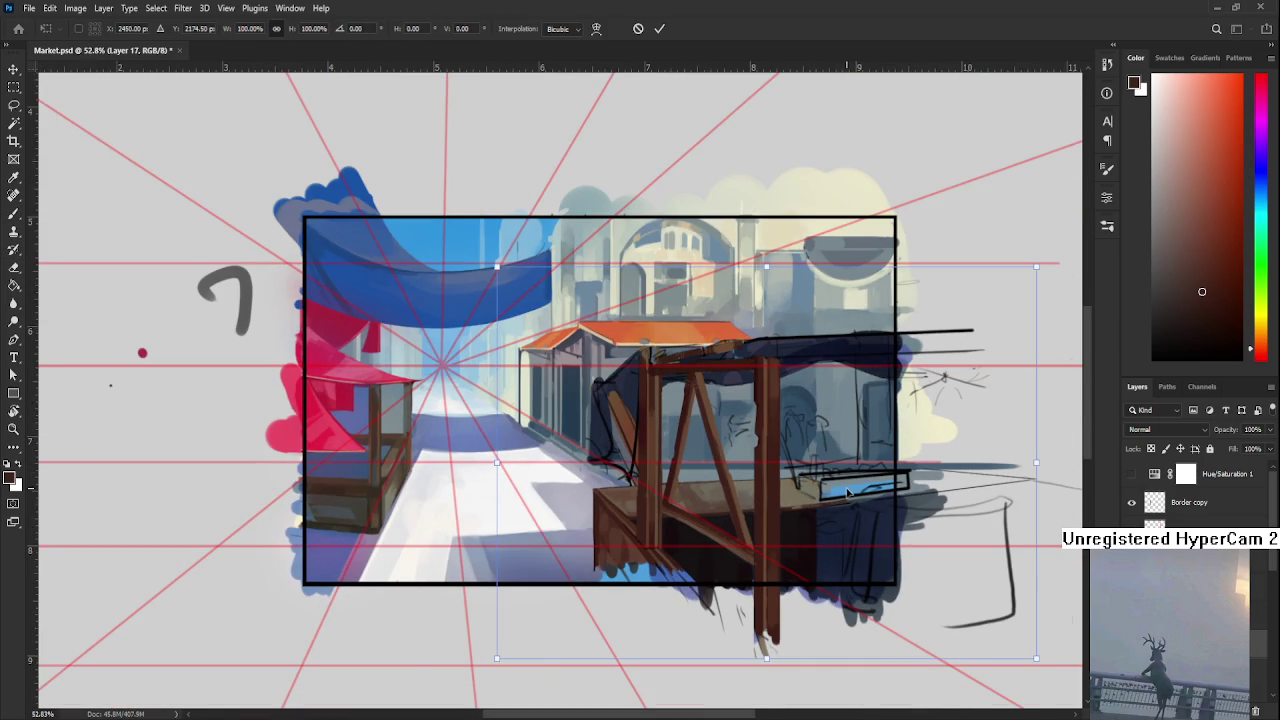
scroll(845, 495, "down", 2)
scroll(845, 495, "up", 2)
scroll(970, 591, "down", 3)
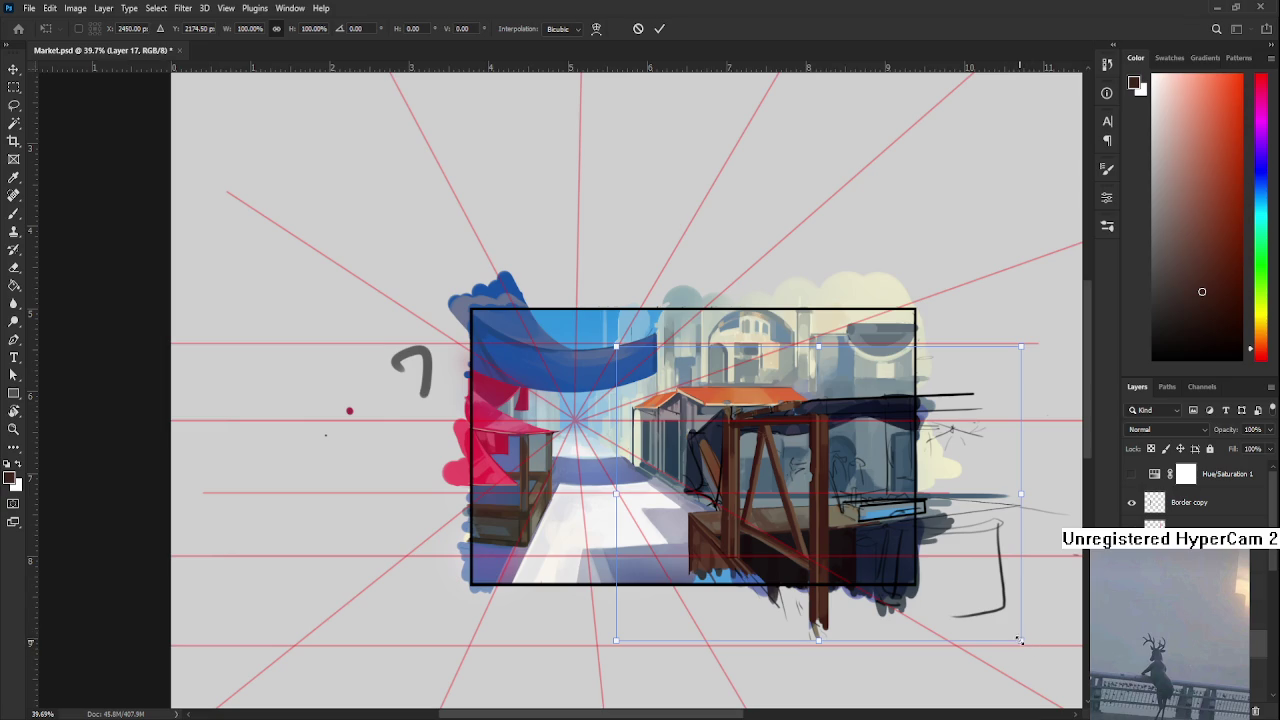
scroll(915, 582, "down", 1)
scroll(910, 581, "up", 1)
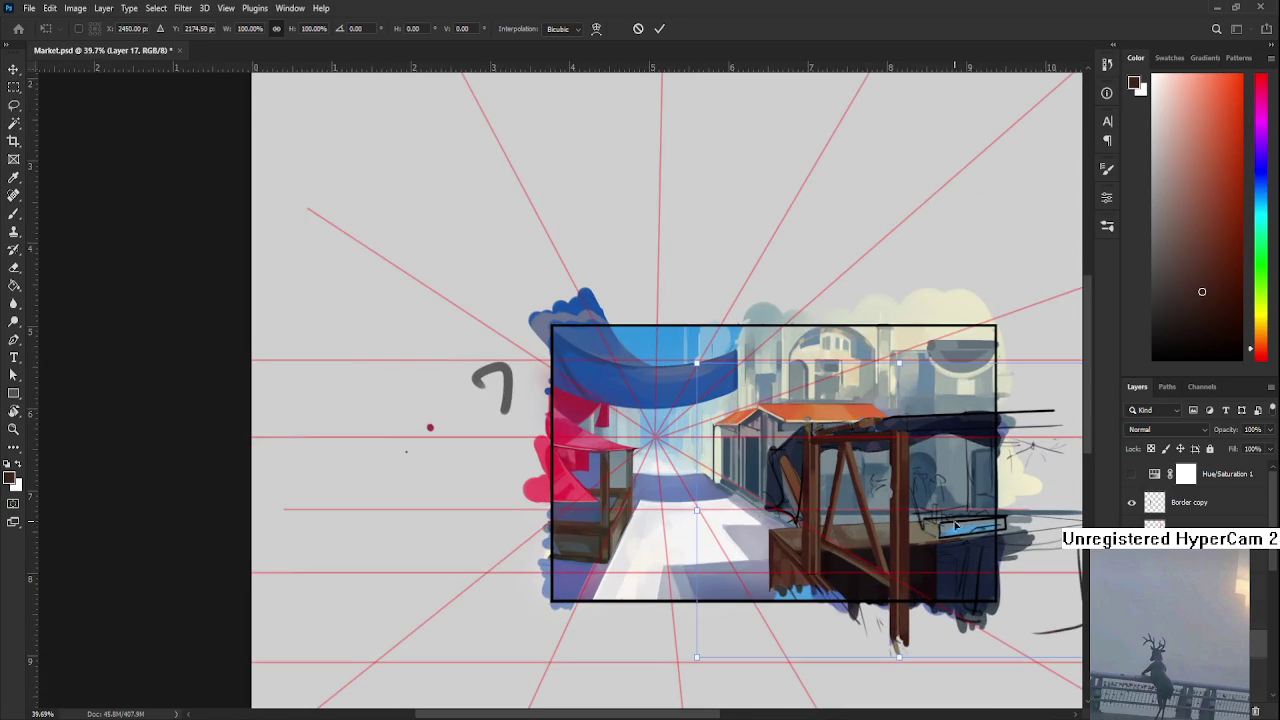
key("Return")
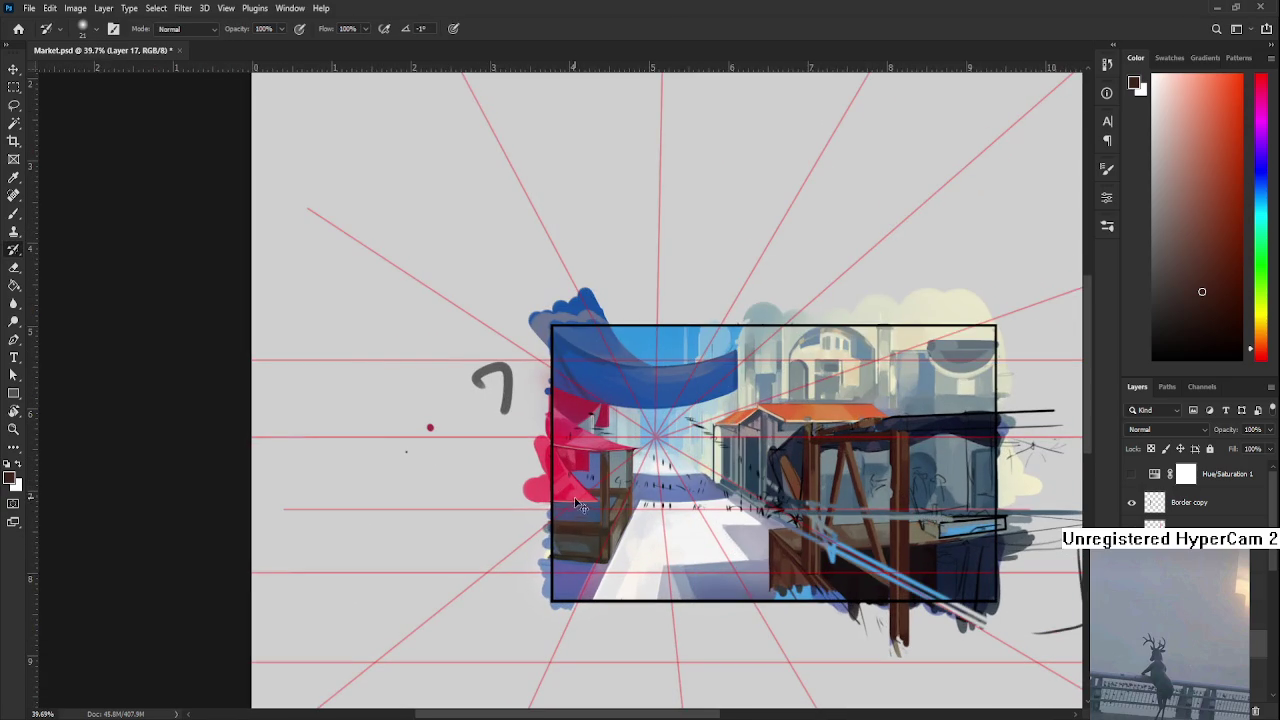
Enlarge the stall to about 107.75% and nudge it slightly up-left
left_click_drag(860, 555, 550, 405)
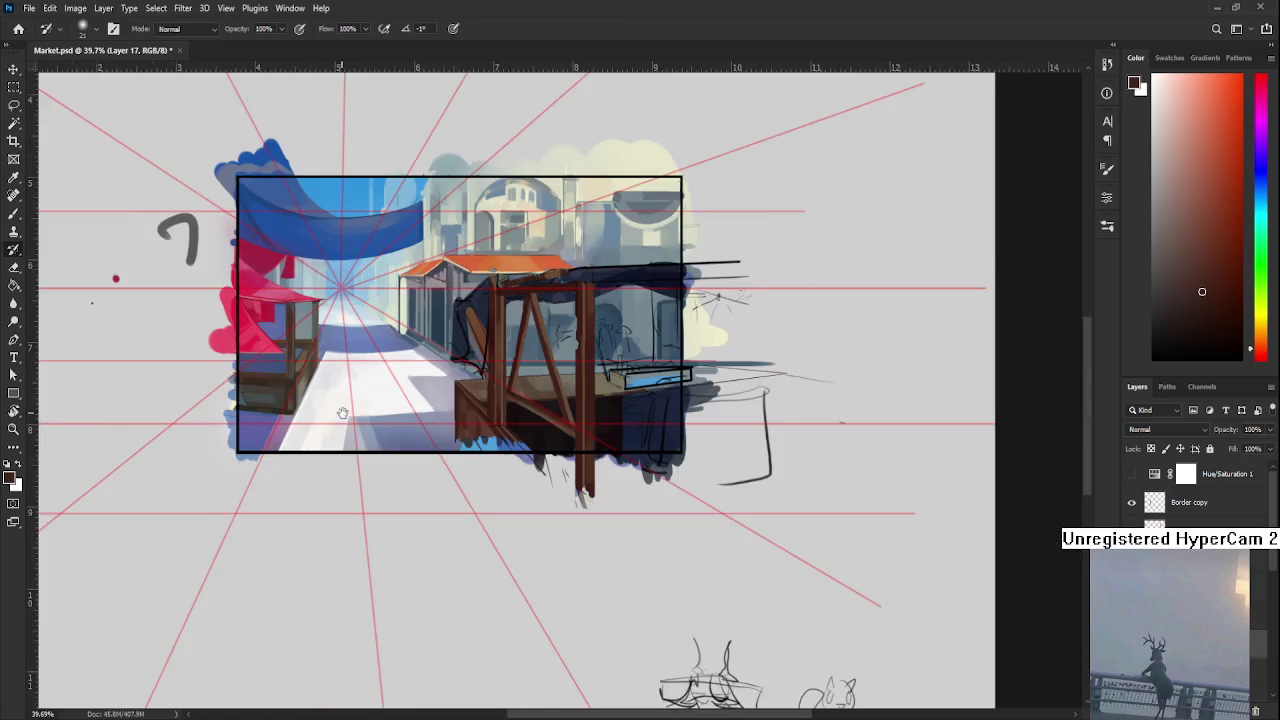
scroll(544, 403, "up", 2)
key("ctrl+t")
left_click_drag(903, 549, 941, 580)
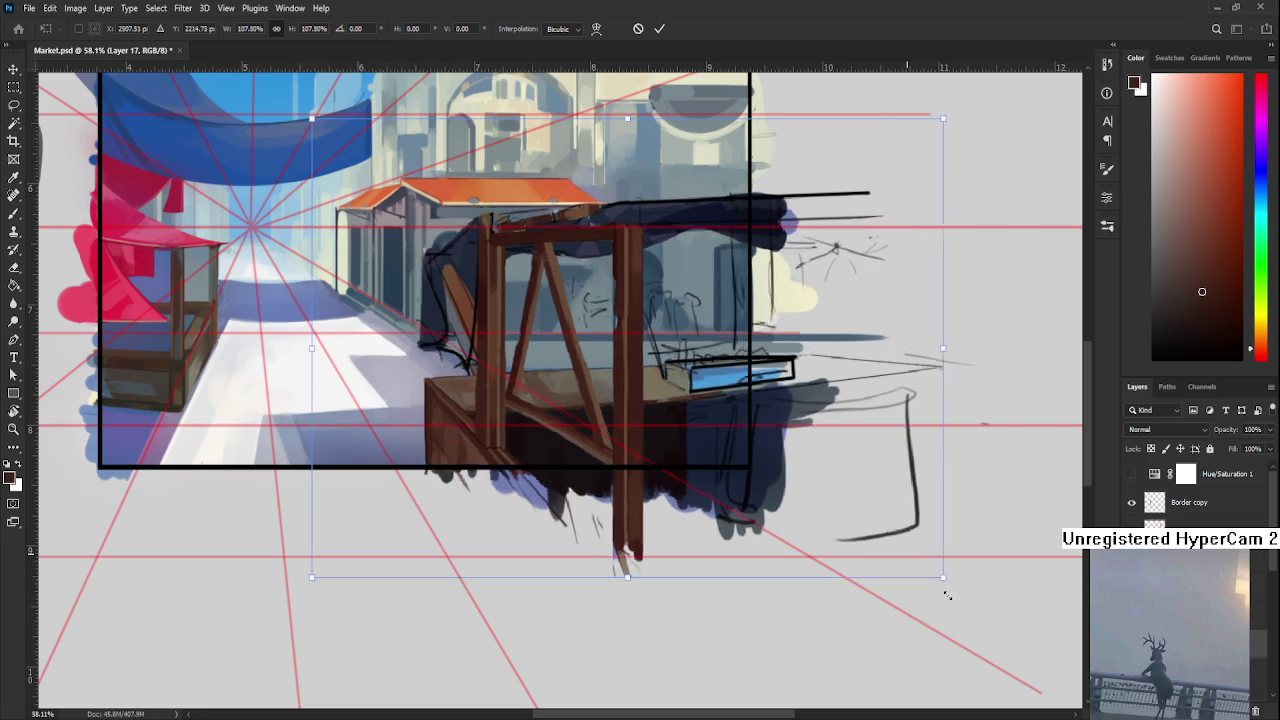
mouse_move(787, 456)
left_mouse_down()
mouse_move(770, 451)
mouse_move(782, 455)
left_mouse_up()
key("Return")
Flip the view back to its normal orientation and recentre on the stall
scroll(525, 415, "up", 1)
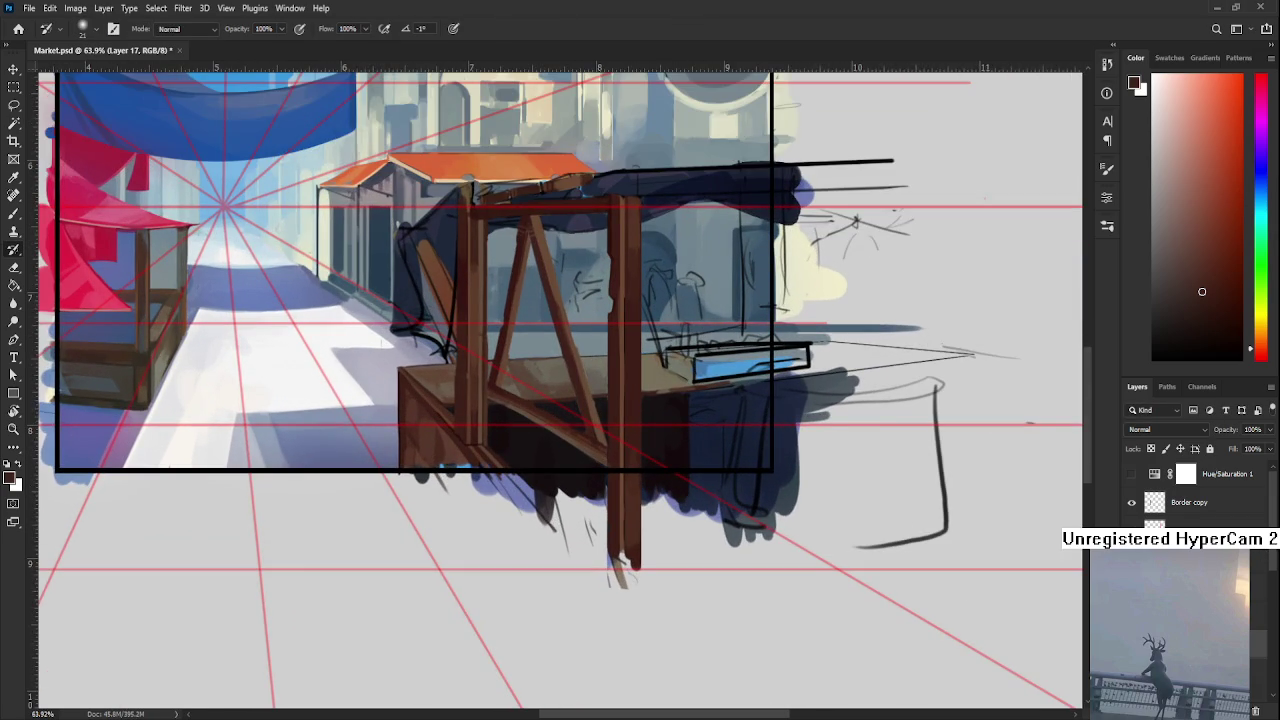
left_click_drag(506, 477, 684, 537)
scroll(706, 540, "down", 3)
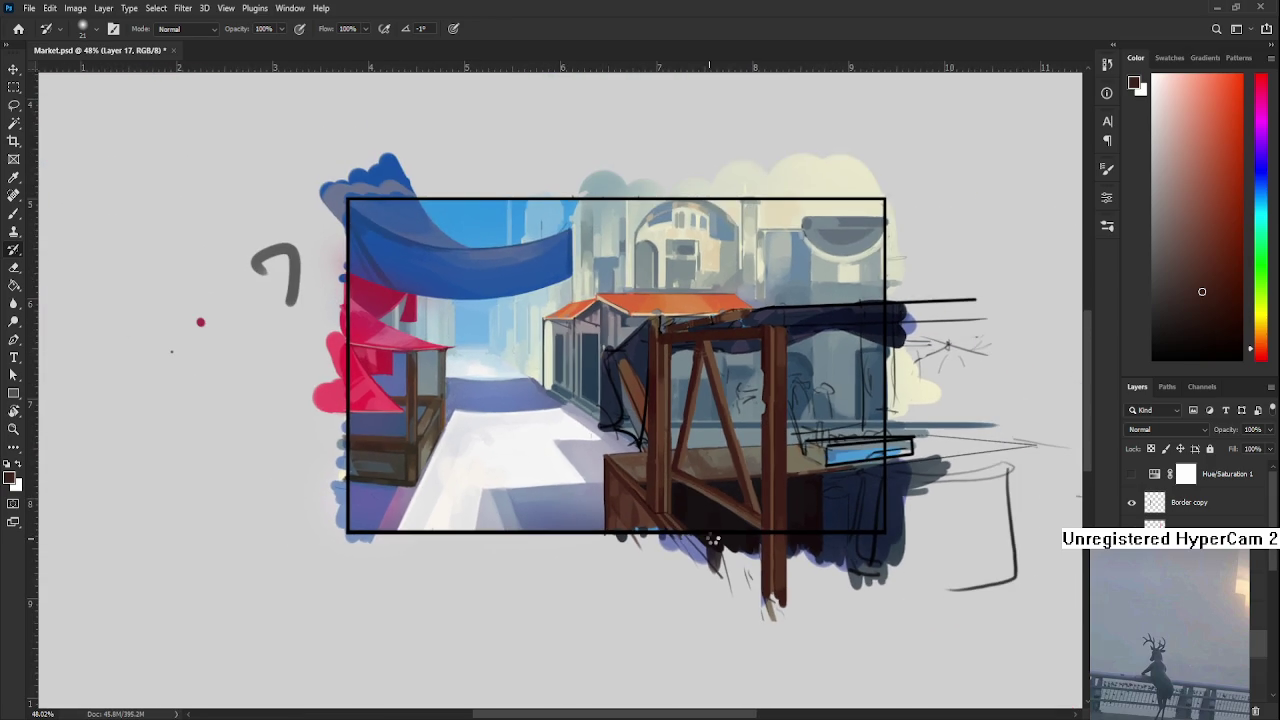
key("h")
scroll(541, 547, "up", 3)
scroll(541, 547, "up", 3)
scroll(540, 546, "up", 2)
scroll(537, 543, "up", 2)
scroll(537, 543, "down", 1)
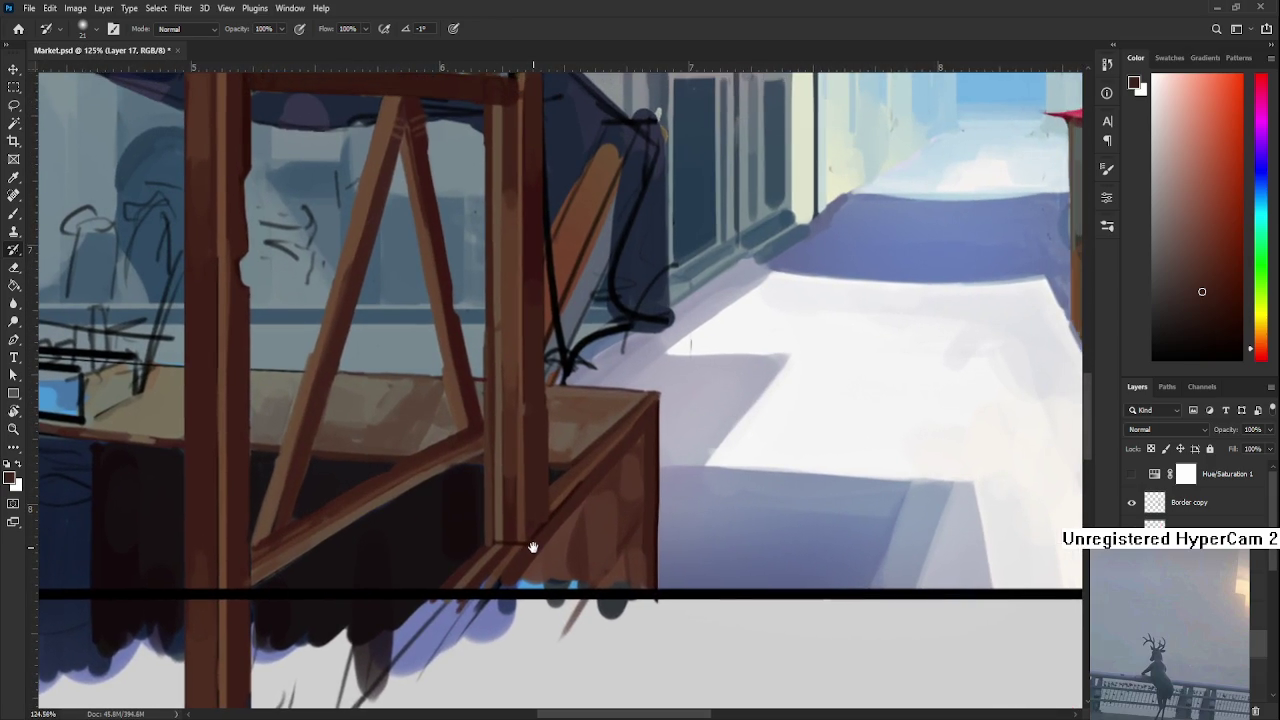
scroll(580, 543, "down", 2)
left_click_drag(618, 541, 564, 553)
key("b")
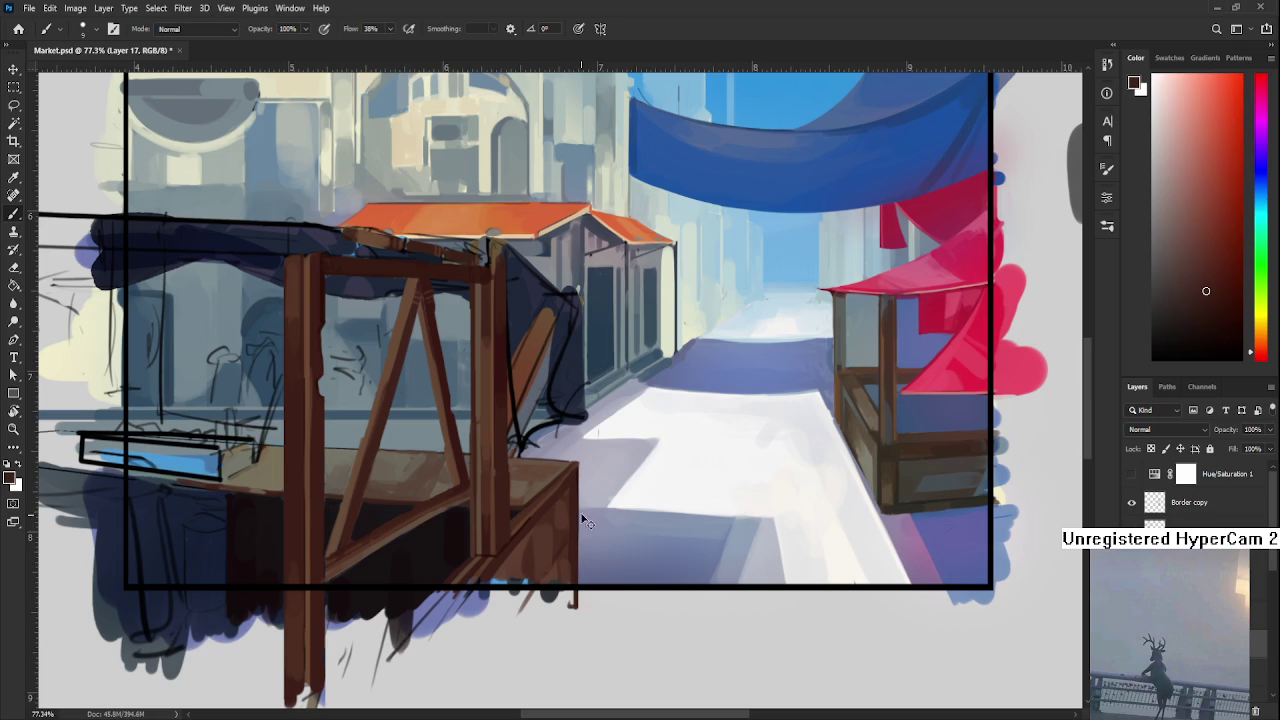
Sample stall wood browns and extend the post downward with a brown stroke
left_click(578, 493, "alt")
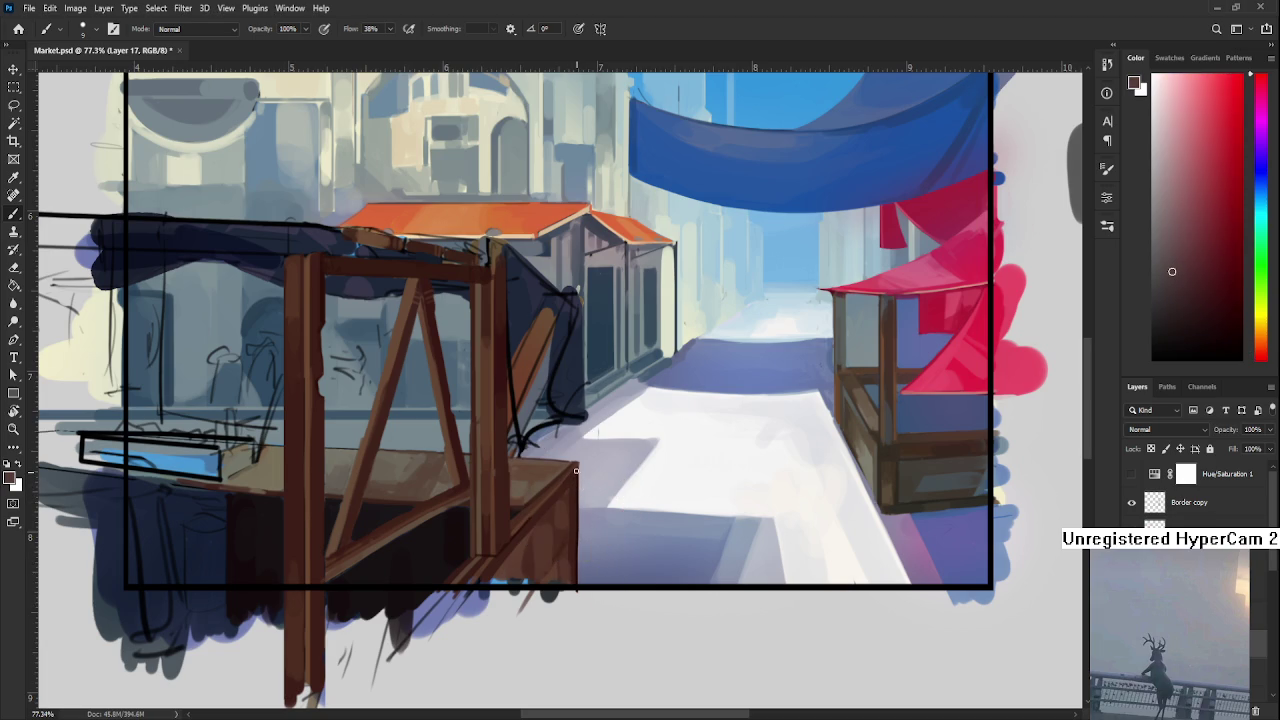
left_click(577, 479, "alt")
left_click_drag(577, 479, 576, 640)
left_click(560, 517, "alt")
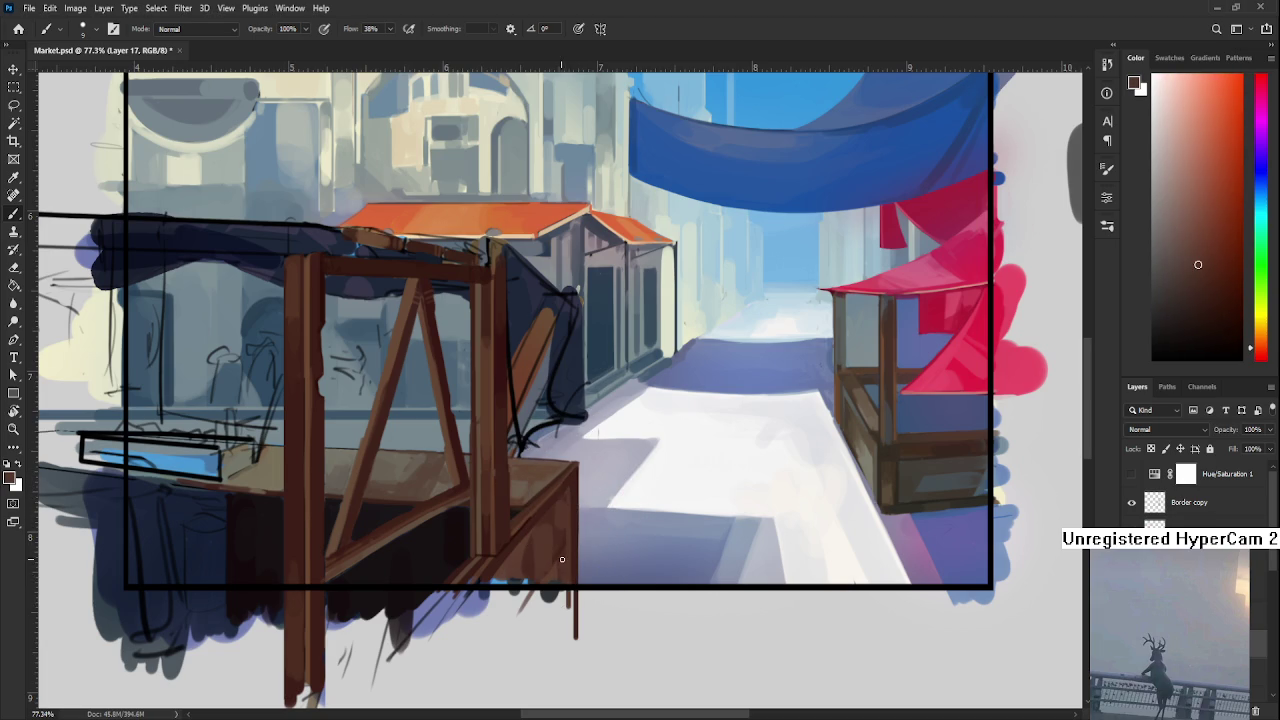
left_click(535, 514, "alt")
left_click(520, 514, "alt")
left_click(530, 496, "alt")
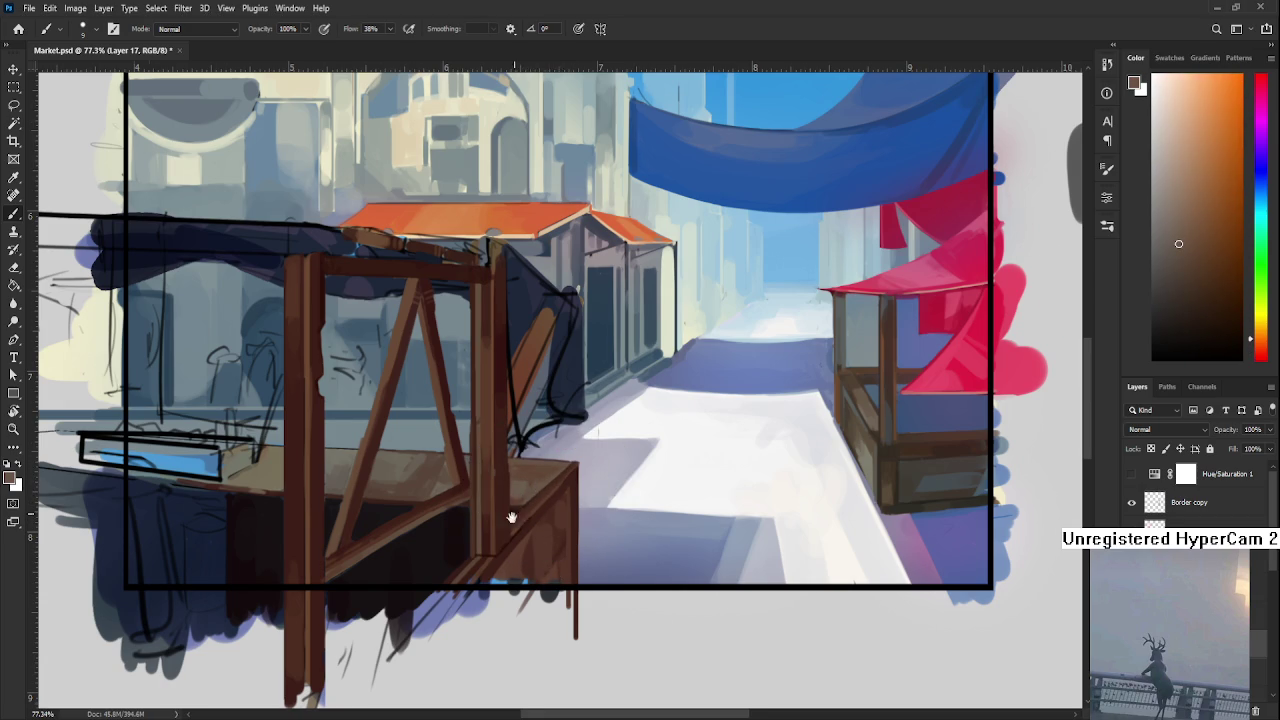
left_click_drag(528, 498, 538, 385)
Build up dark red-brown shading on the upper stall frame
left_click(532, 374, "alt")
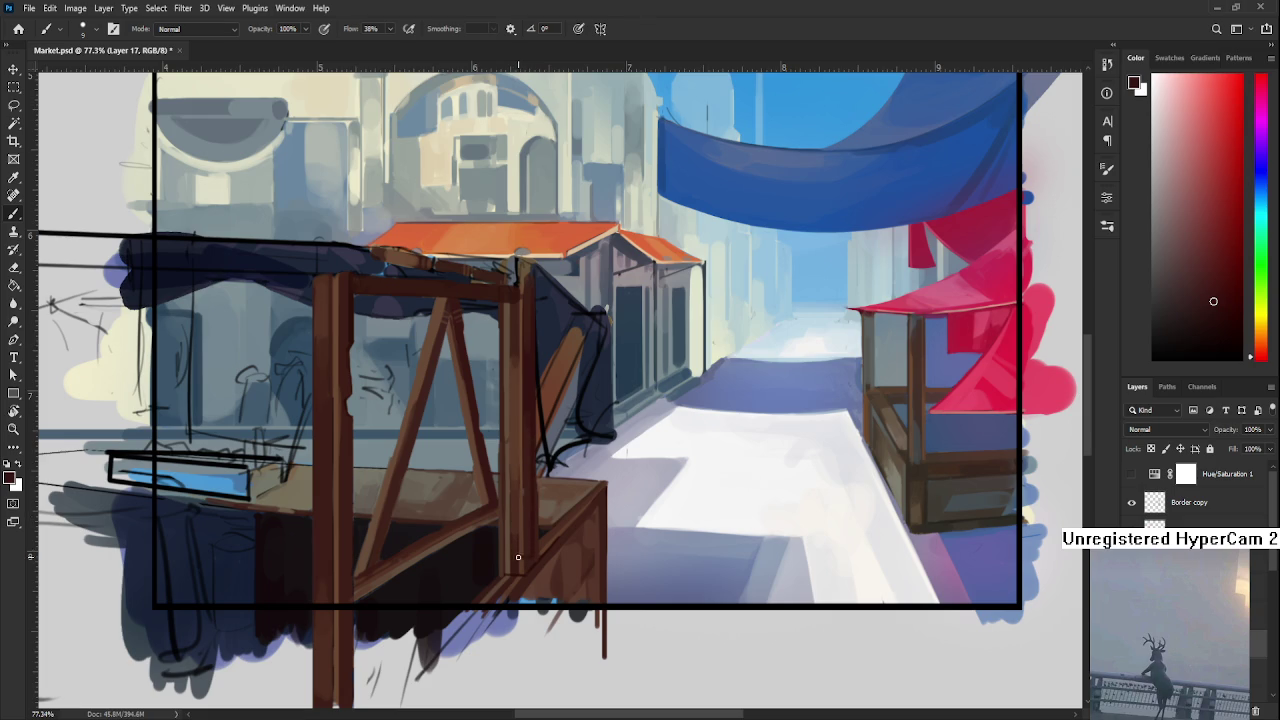
left_click_drag(516, 524, 658, 387)
left_click(504, 457, "alt")
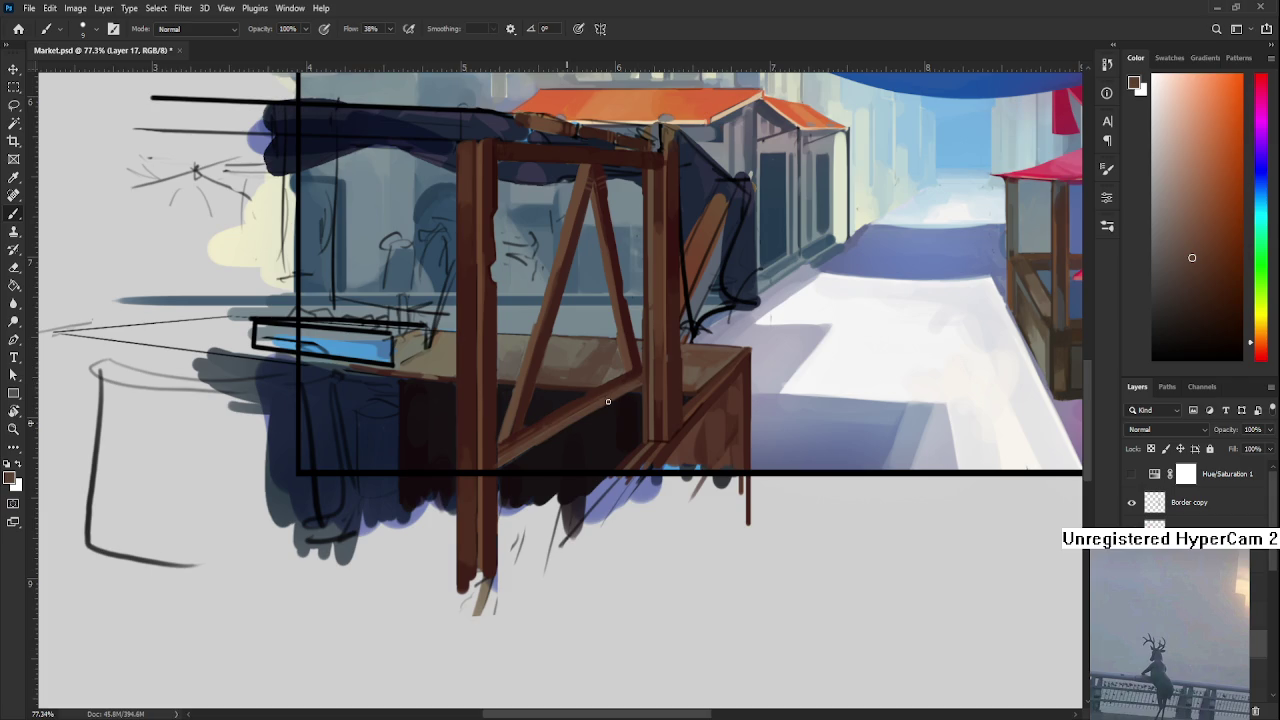
left_click(600, 412, "alt")
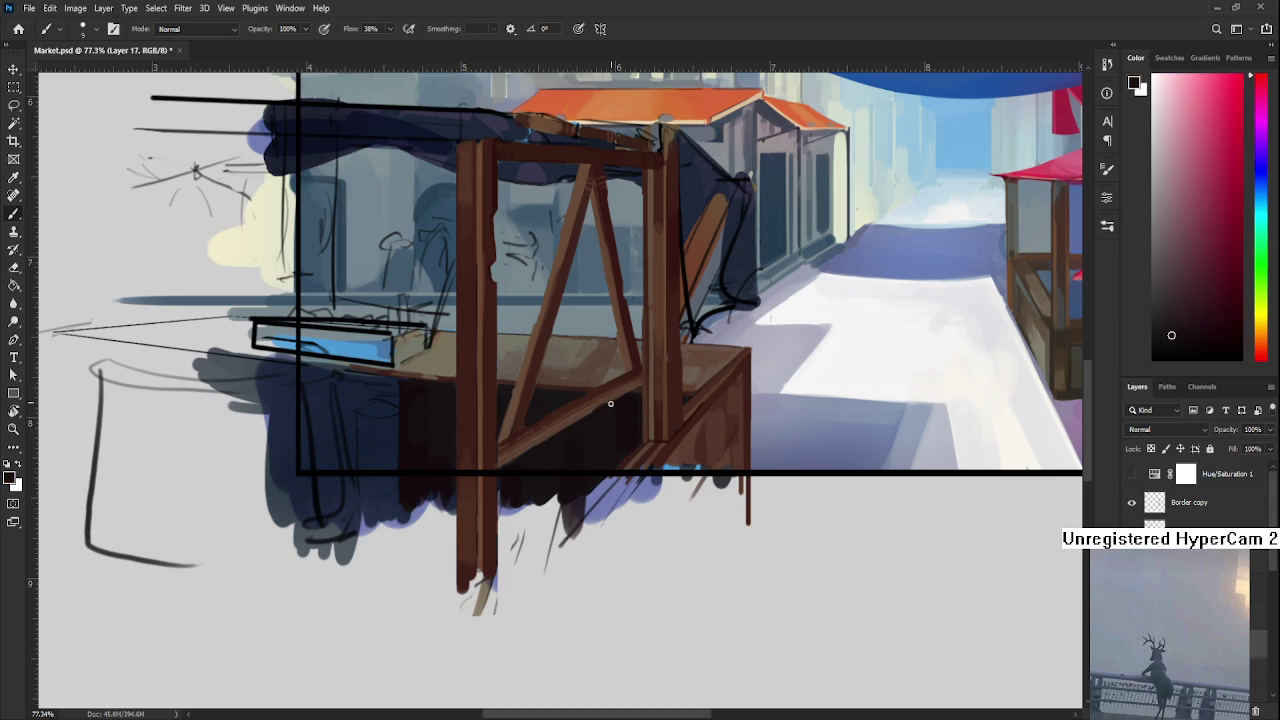
left_click(544, 415, "alt")
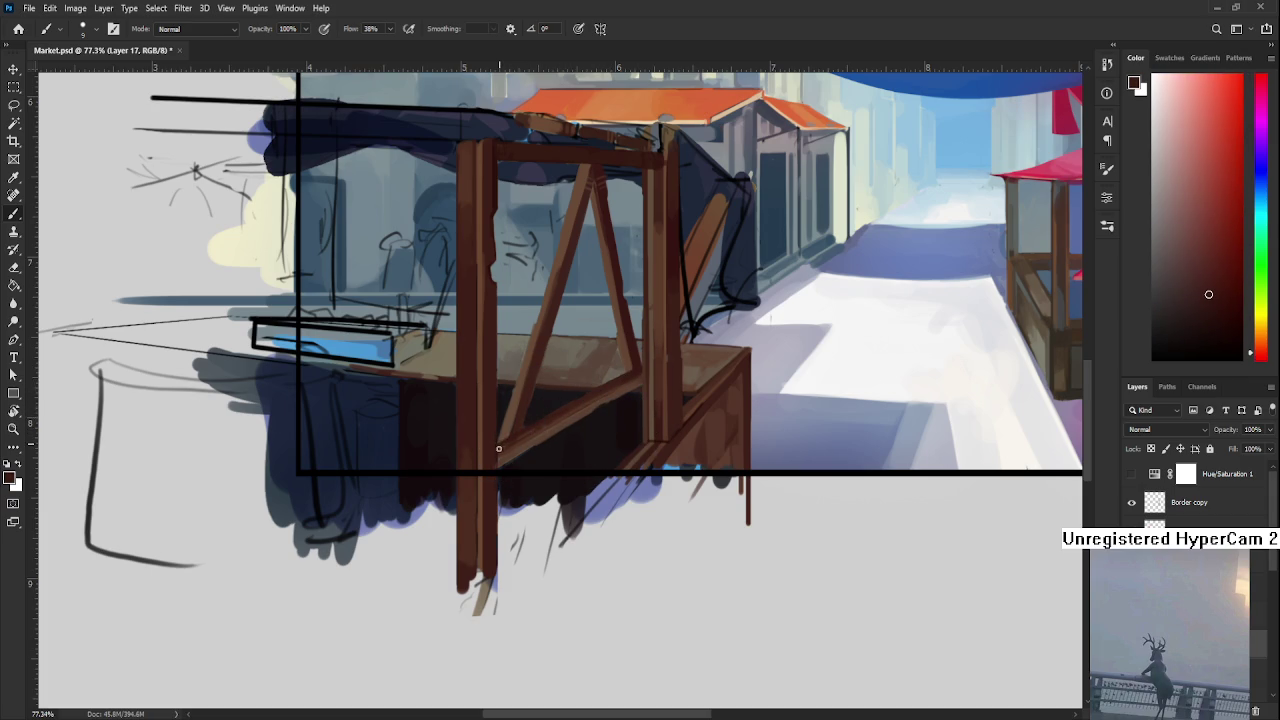
left_click_drag(598, 385, 630, 370)
Sample warm and darker red-browns across the stall and table for shading
left_click(582, 395, "alt")
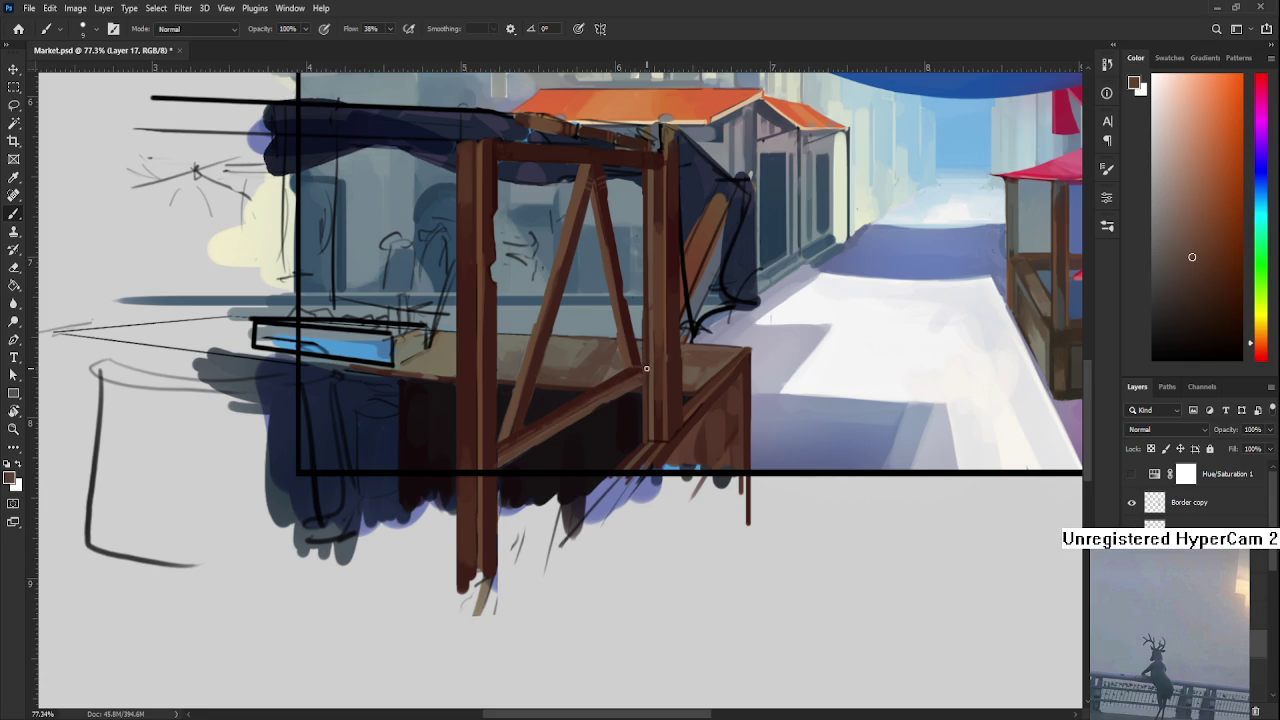
left_click_drag(580, 385, 550, 427)
left_click(488, 470, "alt")
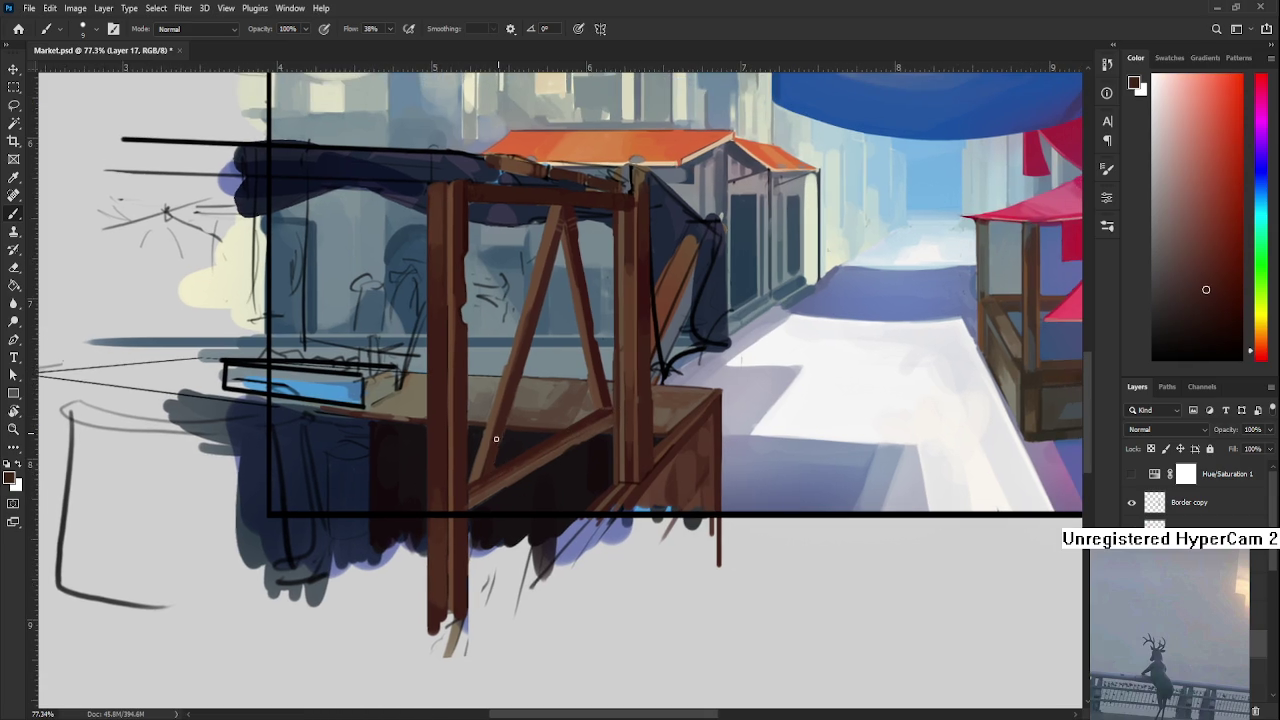
left_click(484, 466, "alt")
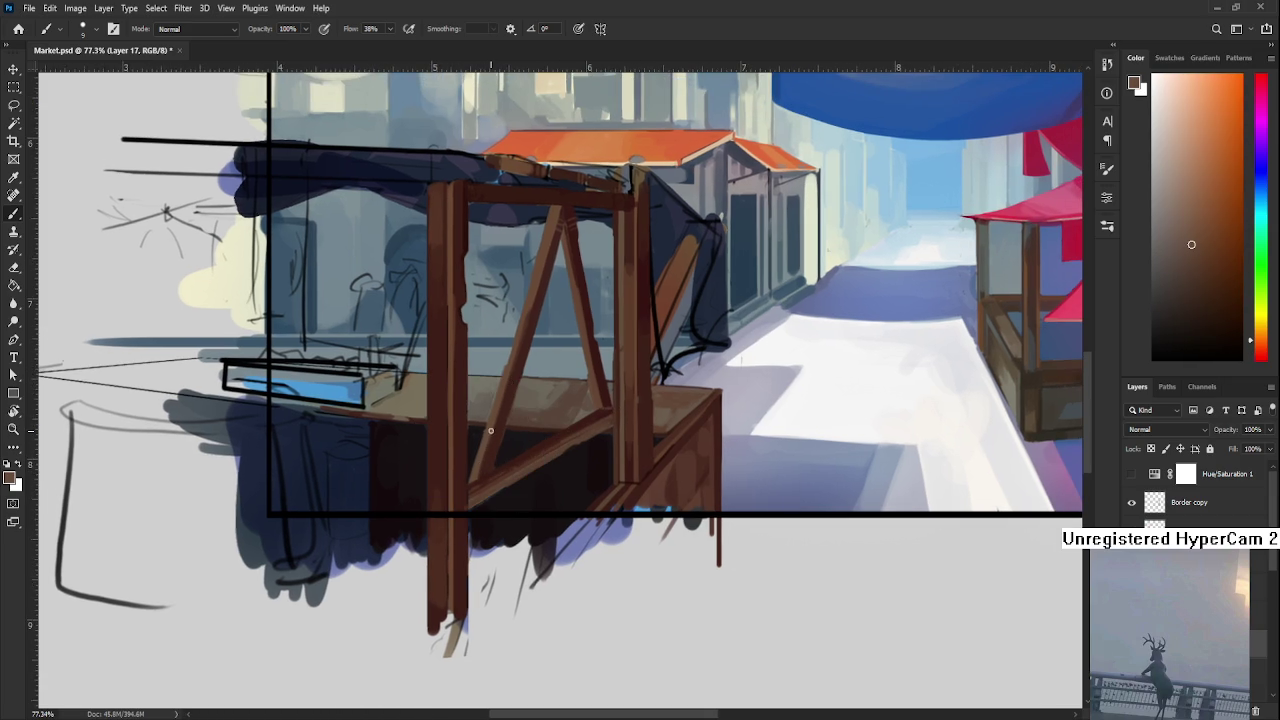
left_click_drag(481, 463, 479, 483)
left_click(467, 494, "alt")
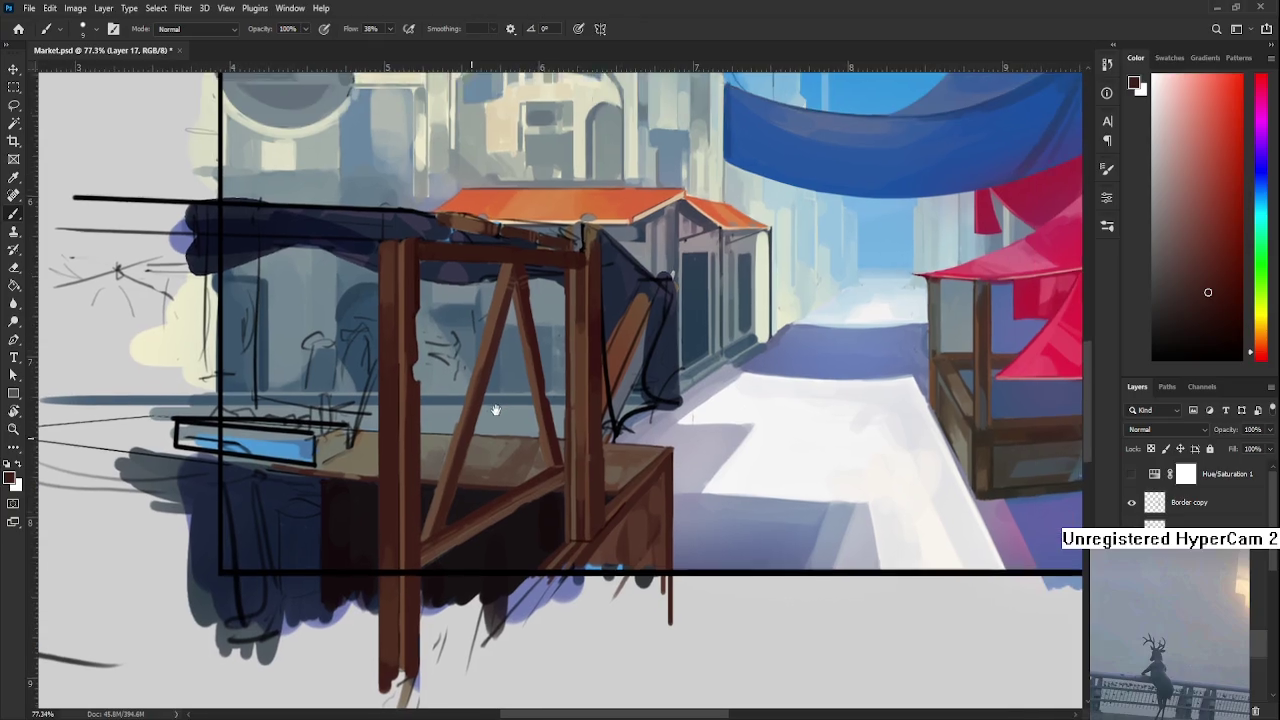
left_click_drag(570, 397, 517, 429)
left_click(440, 500, "alt")
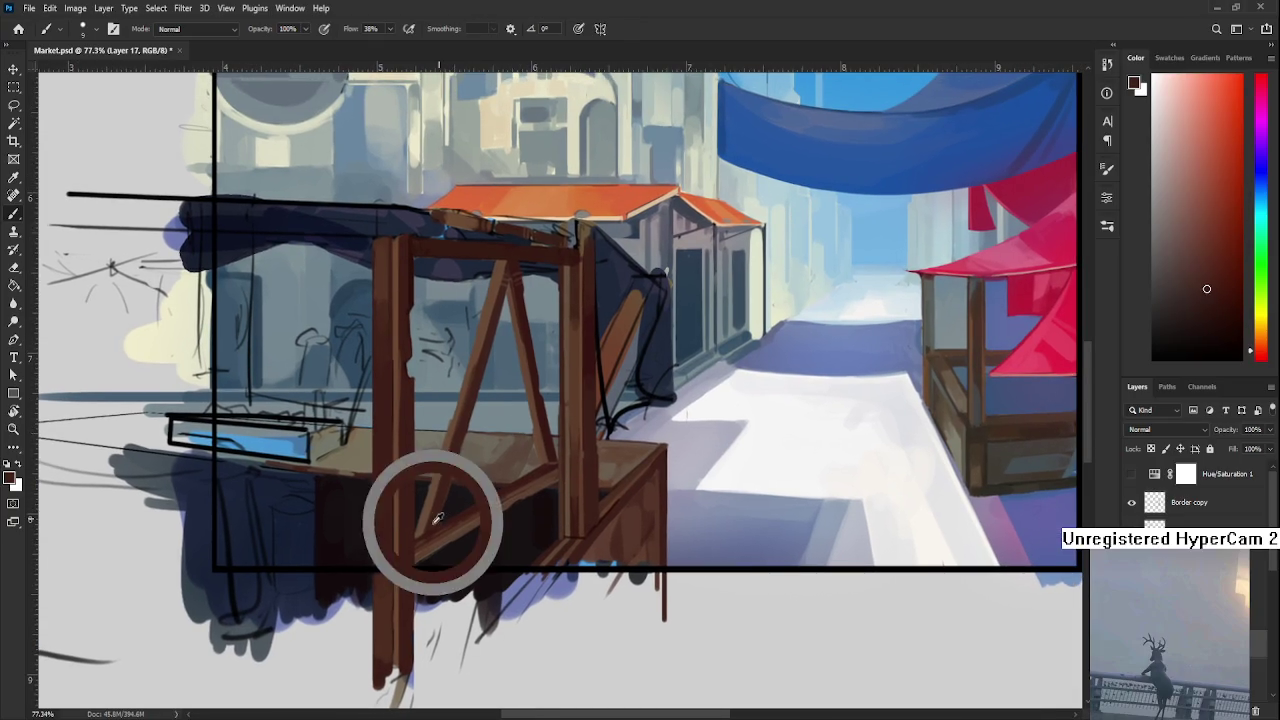
left_click(449, 488, "alt")
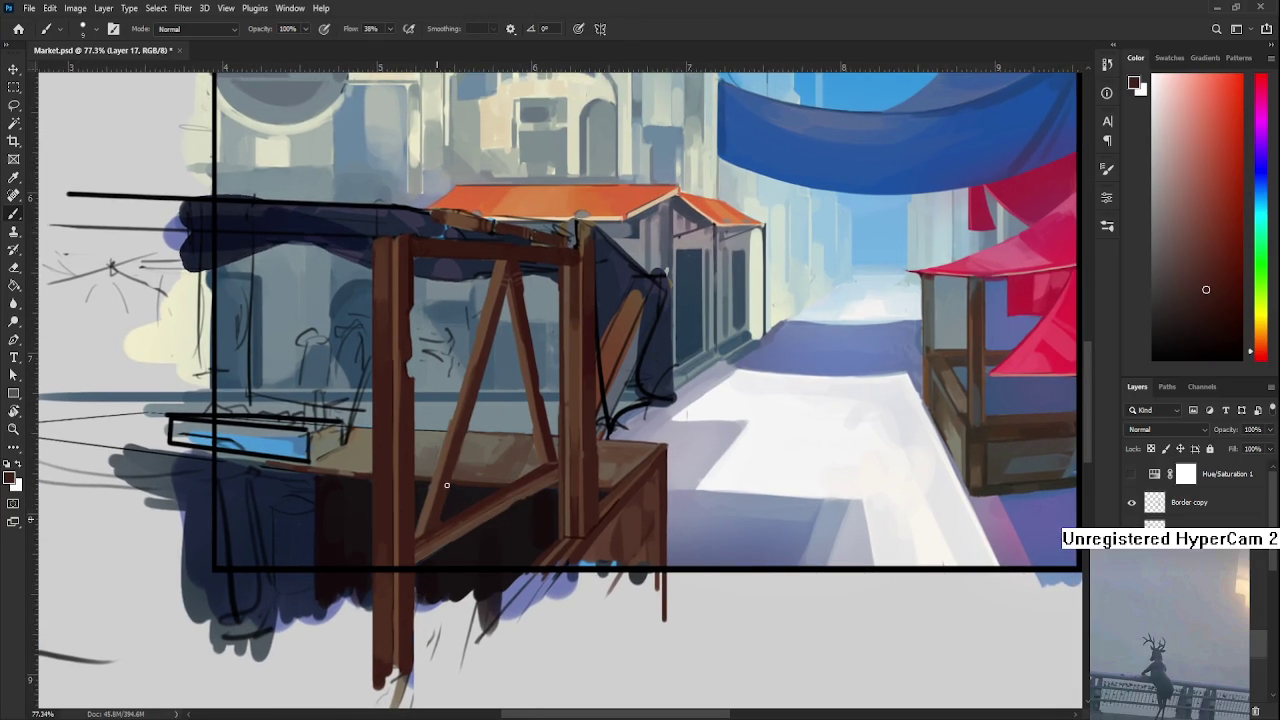
left_click(443, 486, "alt")
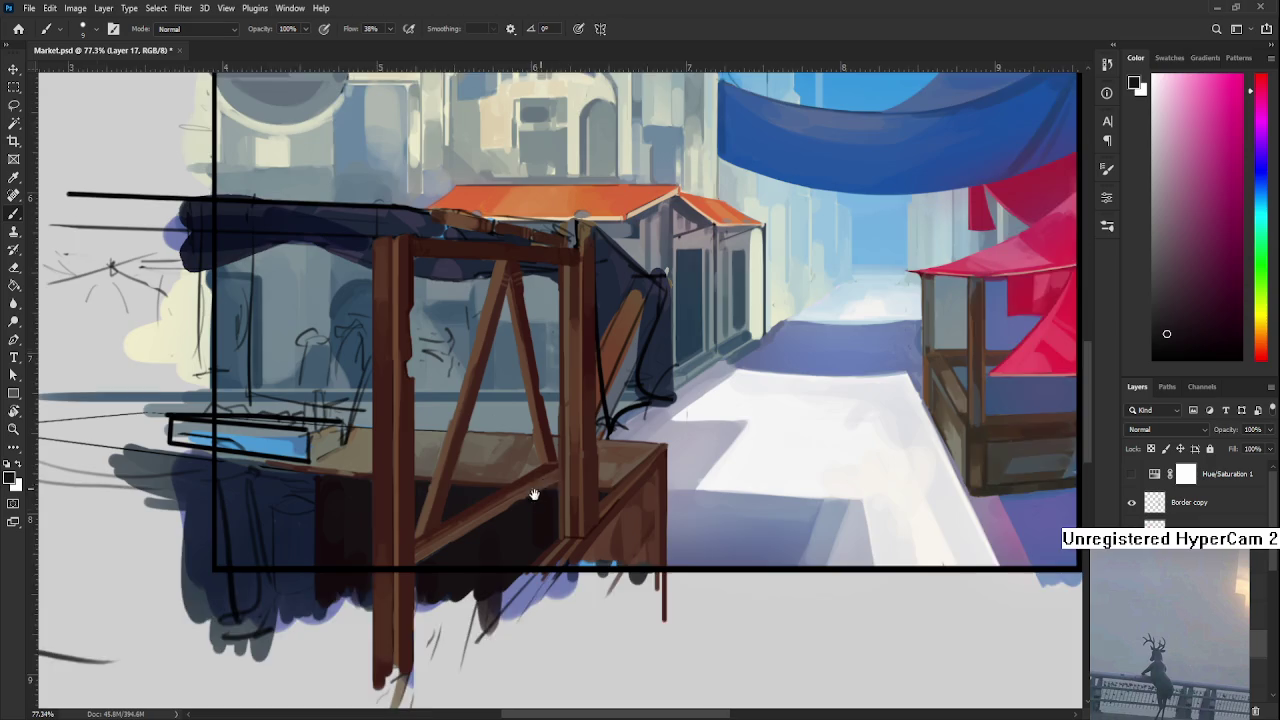
left_click_drag(543, 486, 616, 473)
Give the table's top-right corner a darker brown edge, then fit the painting on screen
scroll(601, 470, "down", 3)
scroll(601, 470, "down", 2)
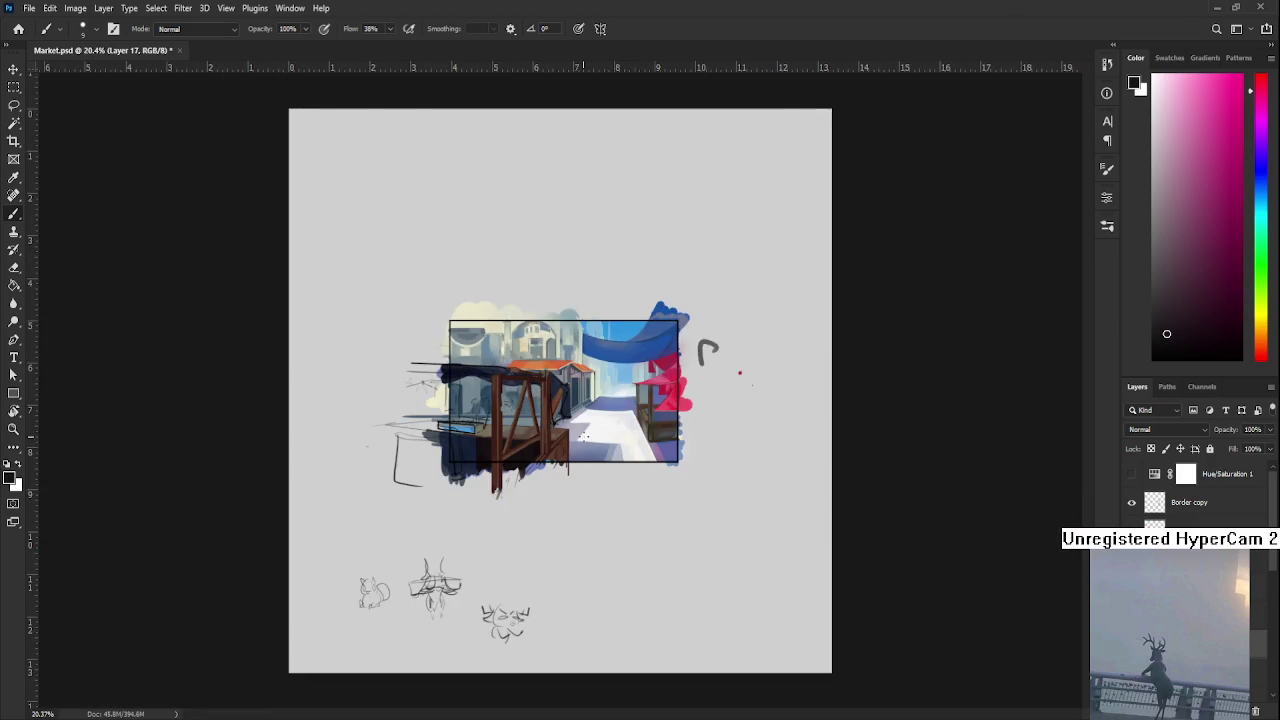
scroll(560, 470, "up", 3)
scroll(527, 470, "up", 3)
scroll(540, 472, "down", 2)
scroll(560, 475, "up", 2)
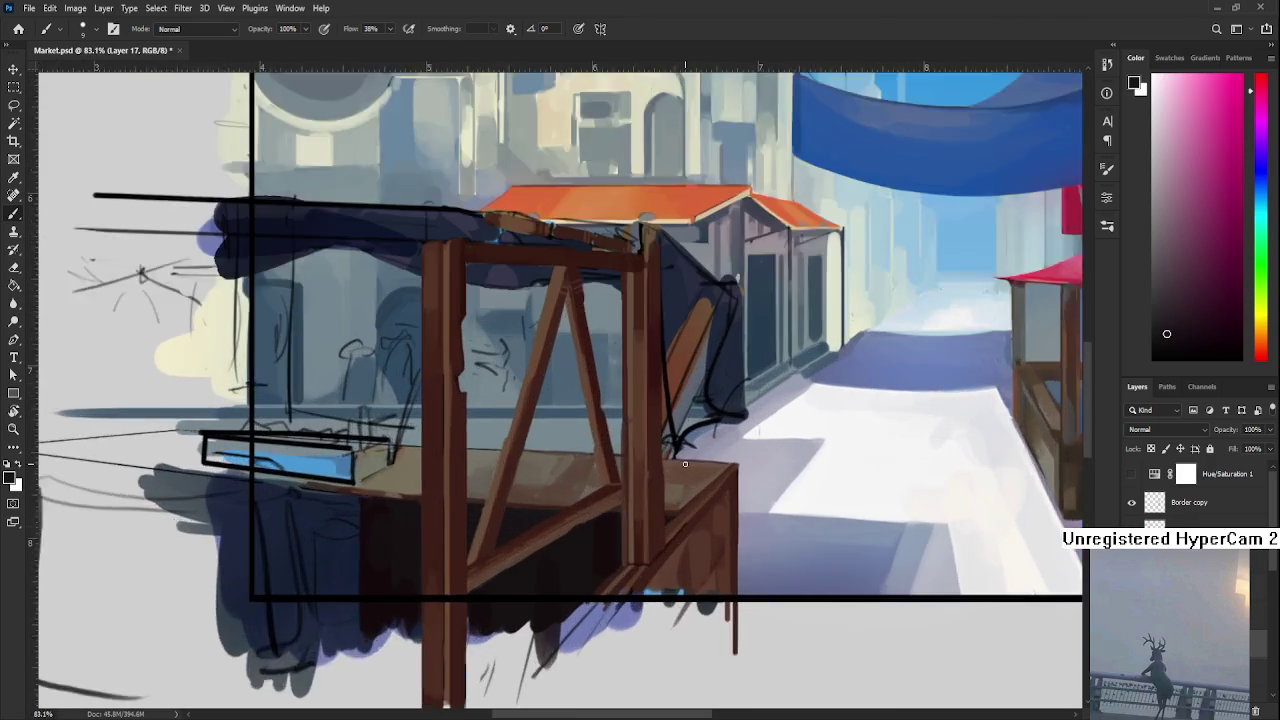
scroll(590, 480, "up", 2)
scroll(611, 487, "up", 1)
left_click(543, 465, "alt")
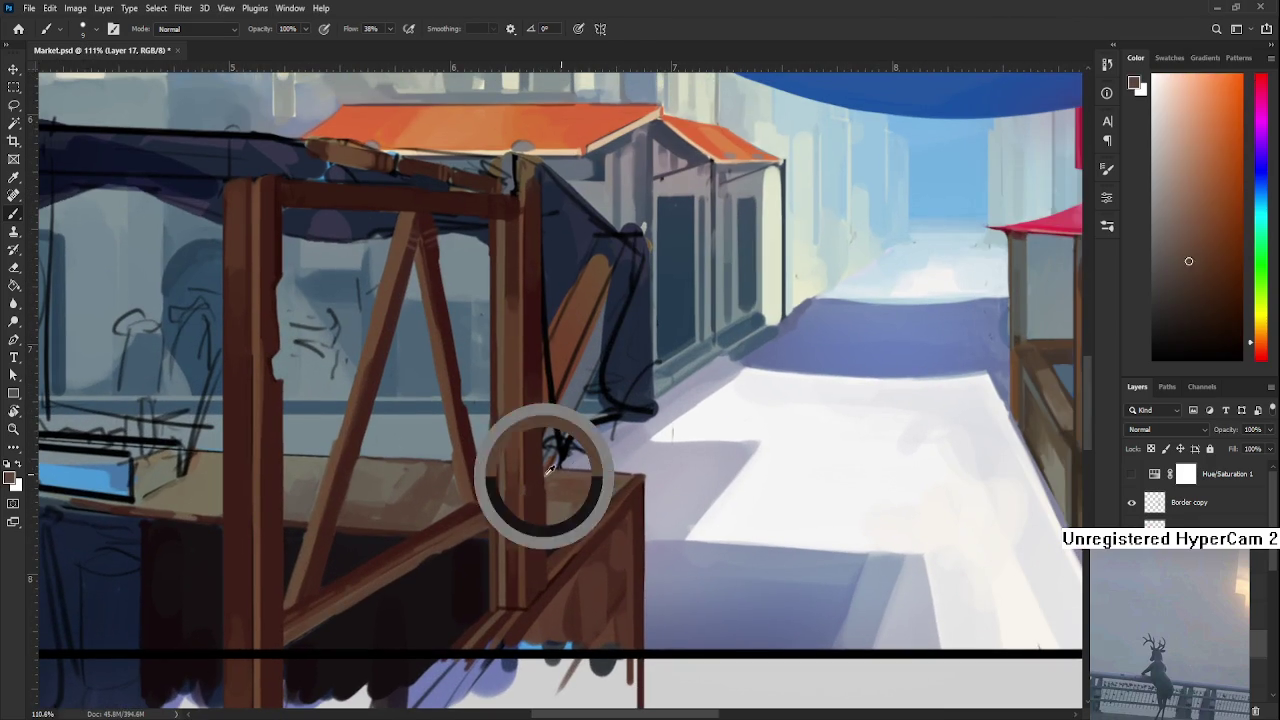
left_click(628, 487, "alt")
left_click_drag(628, 487, 644, 477)
key("ctrl+0")
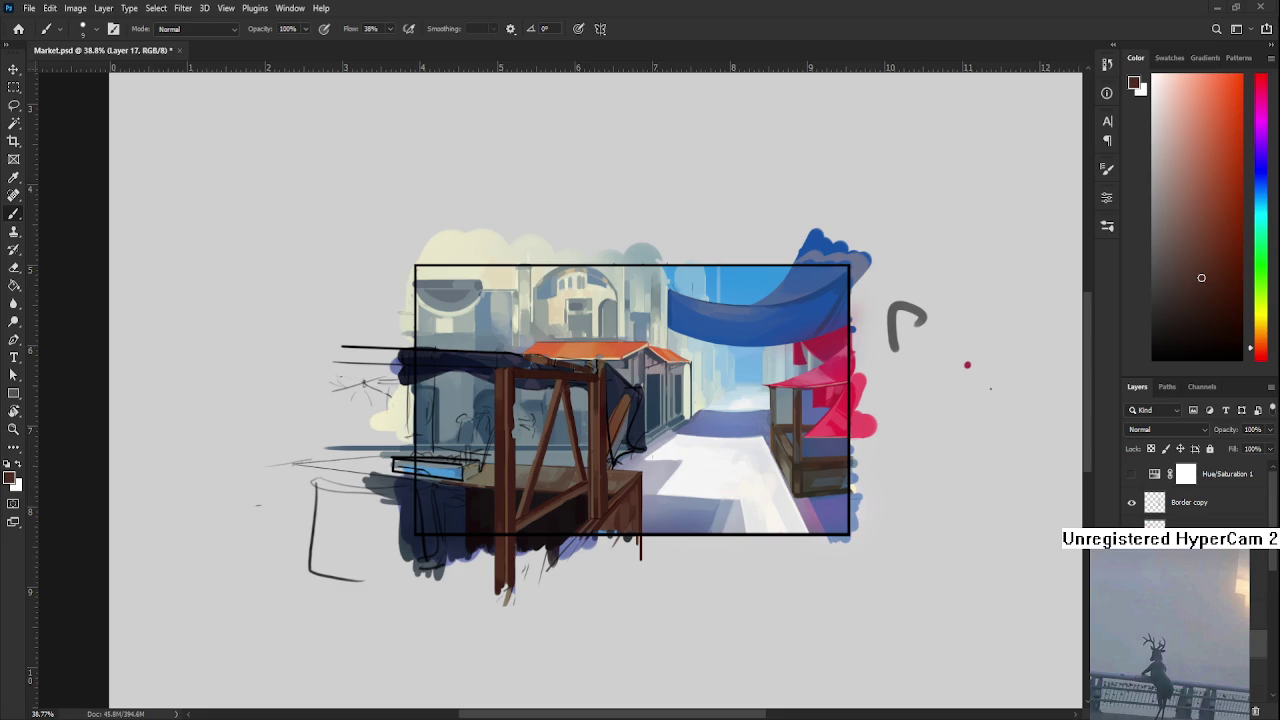
Rotate the view toward the beams, sample a dark shadow colour, then reset the rotation upright
scroll(579, 467, "up", 2)
scroll(579, 467, "up", 2)
scroll(579, 467, "up", 2)
scroll(579, 467, "down", 1)
scroll(579, 467, "up", 2)
scroll(579, 467, "up", 1)
key("r")
mouse_move(574, 497)
left_mouse_down()
mouse_move(457, 620)
mouse_move(424, 590)
mouse_move(394, 526)
left_mouse_up()
key("b")
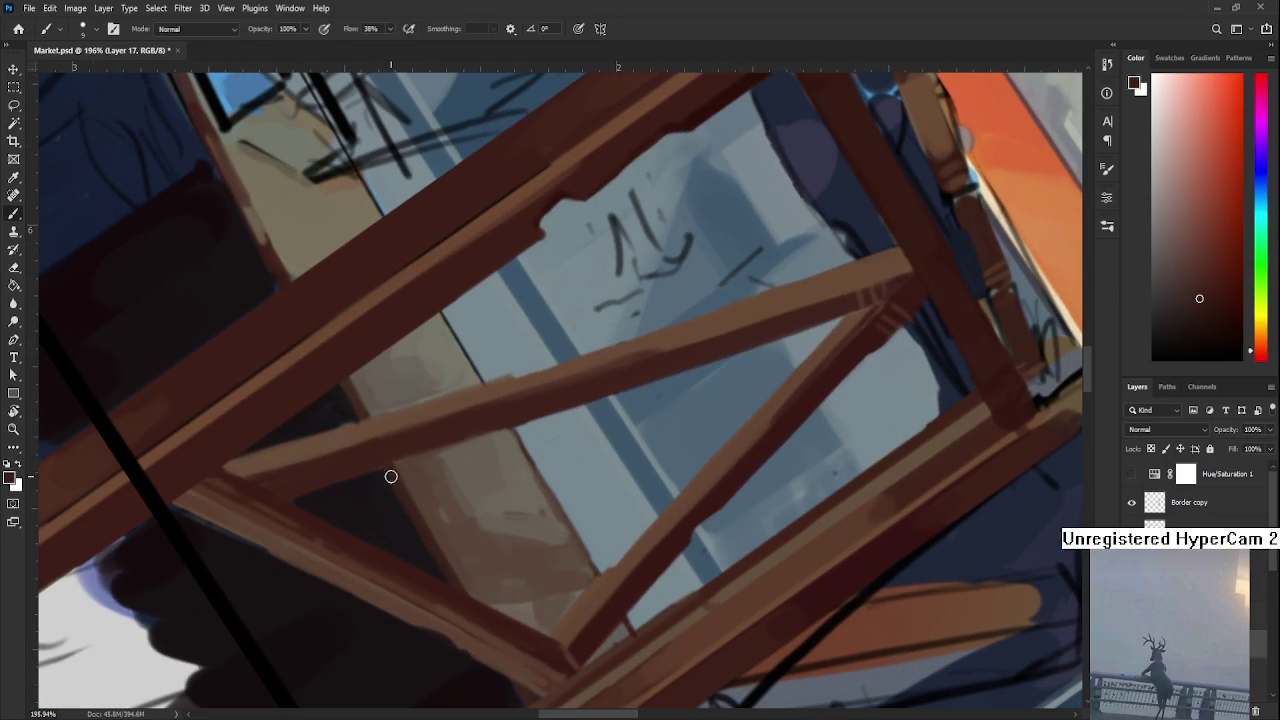
left_click(395, 491, "alt")
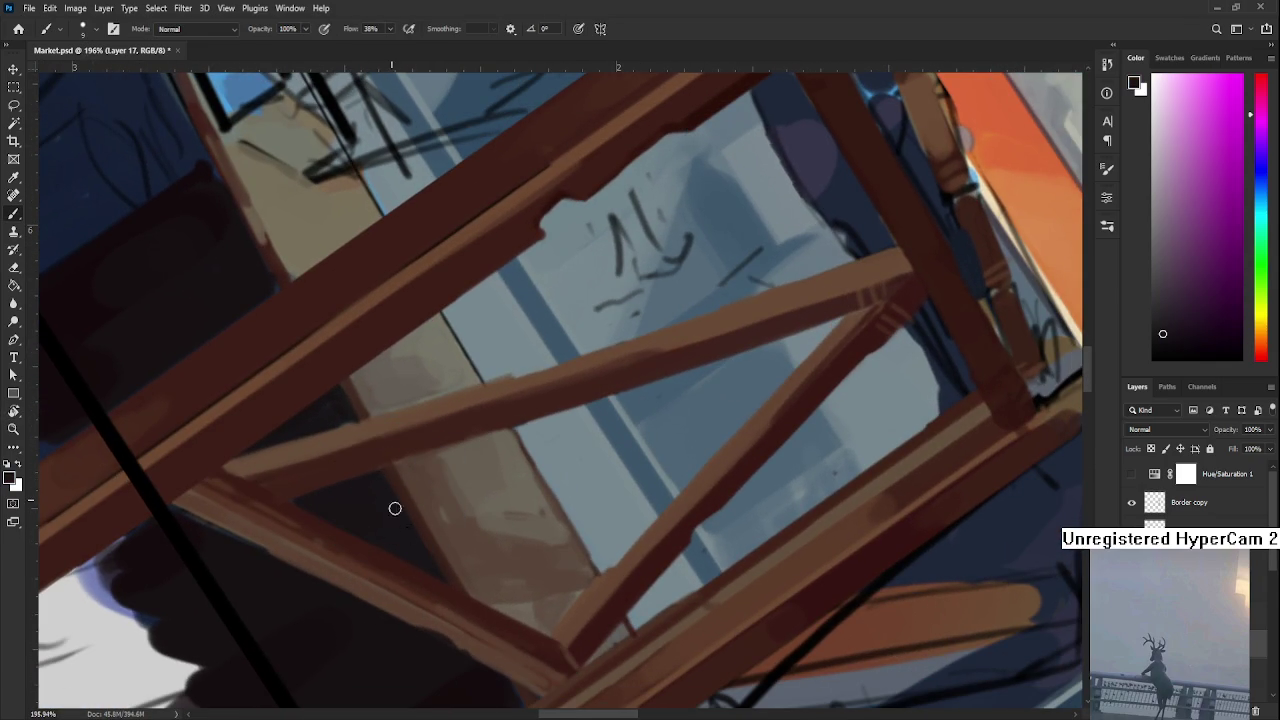
key("r")
key("Escape")
scroll(640, 543, "down", 3)
scroll(714, 534, "down", 3)
key("b")
left_click_drag(795, 538, 707, 526)
Cover the blue counter box with greyish tan, undoing a reddish-brown stroke
left_click_drag(537, 543, 503, 485)
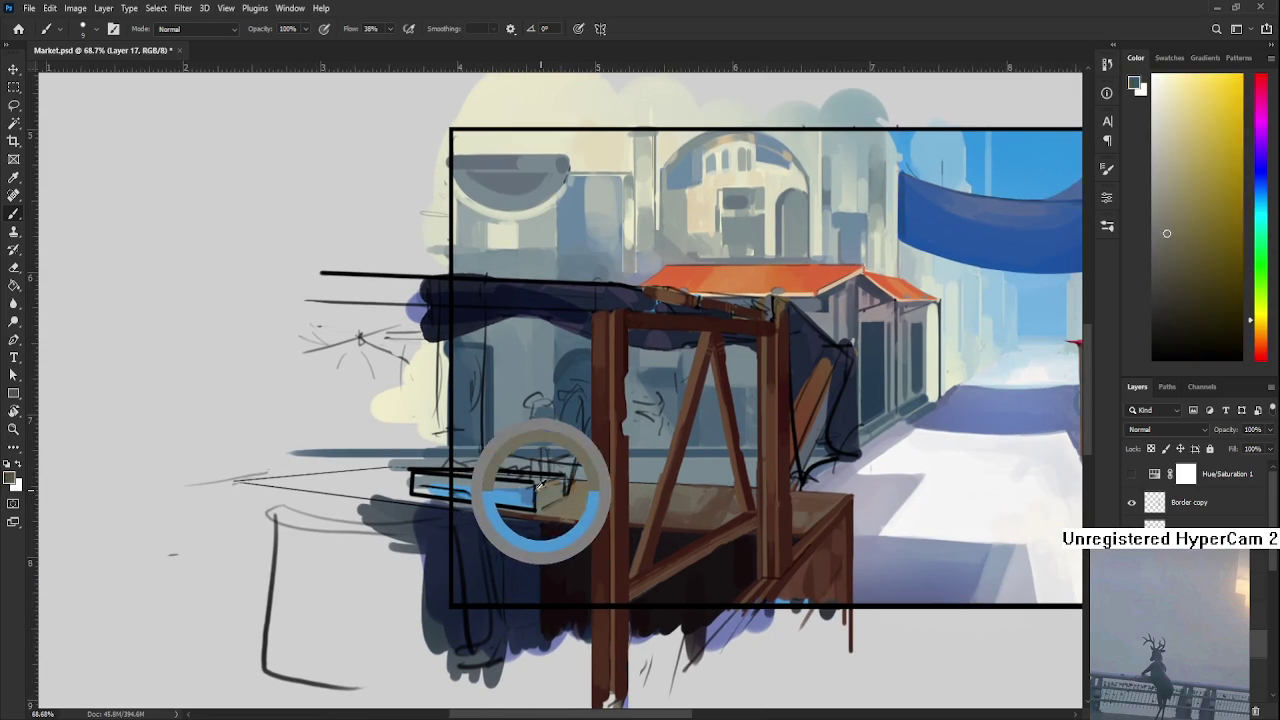
scroll(507, 480, "up", 2)
scroll(600, 510, "up", 2)
left_click(708, 545, "alt")
left_click_drag(466, 463, 539, 502)
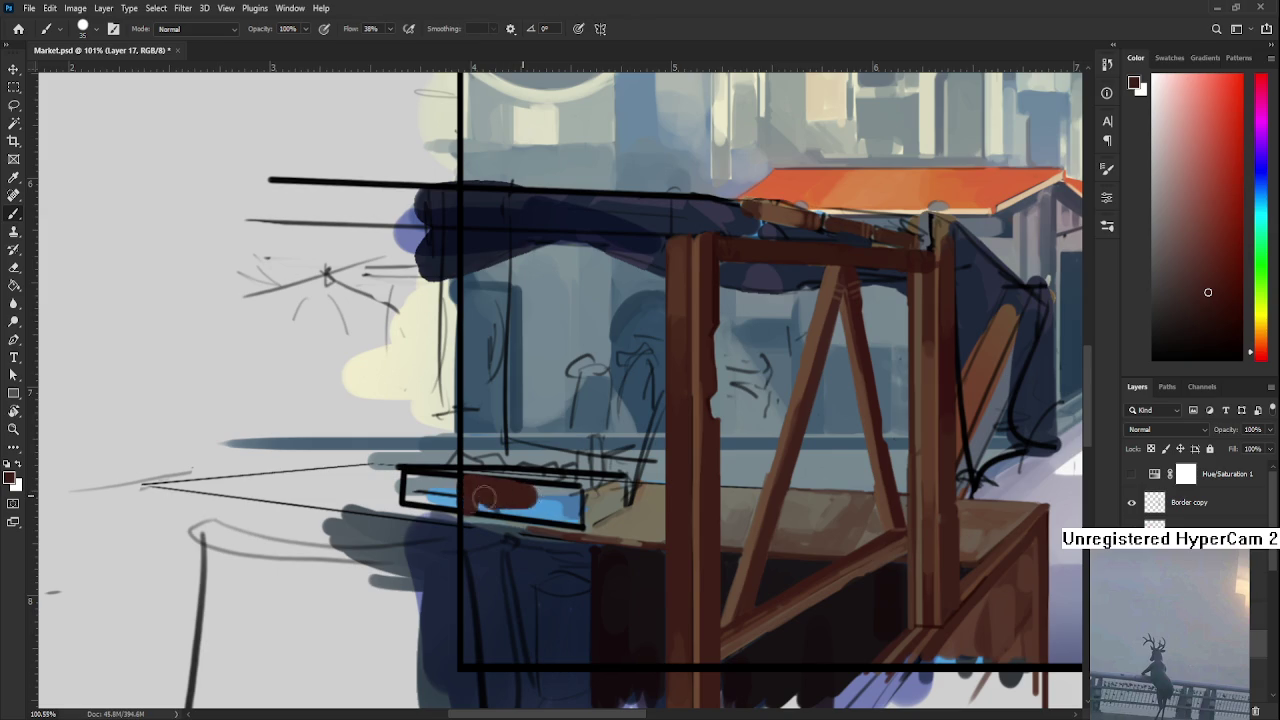
left_click_drag(545, 503, 585, 505)
left_click(614, 514, "alt")
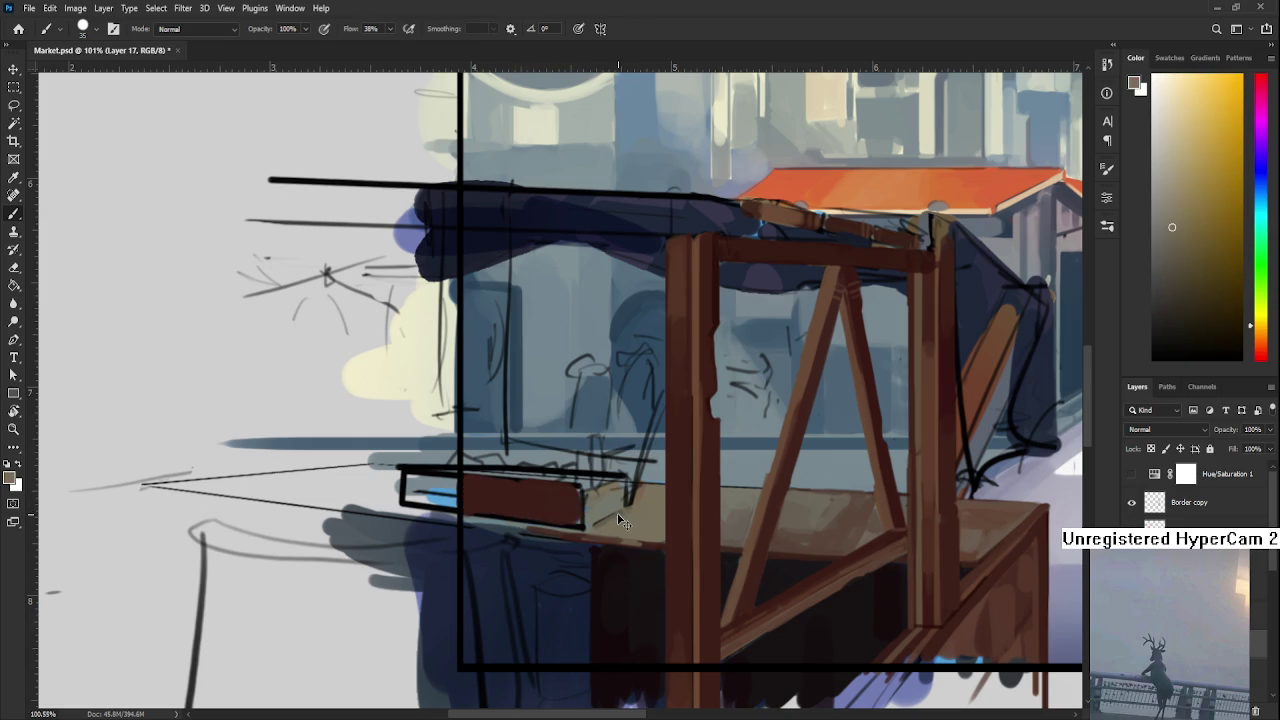
key("ctrl+z")
mouse_move(626, 512)
left_mouse_down()
mouse_move(530, 516)
mouse_move(468, 498)
mouse_move(590, 502)
mouse_move(580, 491)
mouse_move(594, 497)
mouse_move(534, 491)
mouse_move(577, 509)
mouse_move(457, 486)
mouse_move(514, 486)
mouse_move(448, 492)
mouse_move(566, 510)
left_mouse_up()
Paint tan over the wooden strip and streak it with darker brown
left_click(580, 531, "alt")
mouse_move(620, 569)
left_mouse_down()
mouse_move(418, 450)
mouse_move(395, 553)
mouse_move(414, 449)
mouse_move(426, 508)
mouse_move(425, 450)
left_mouse_up()
left_click(412, 470, "alt")
left_click(437, 500, "alt")
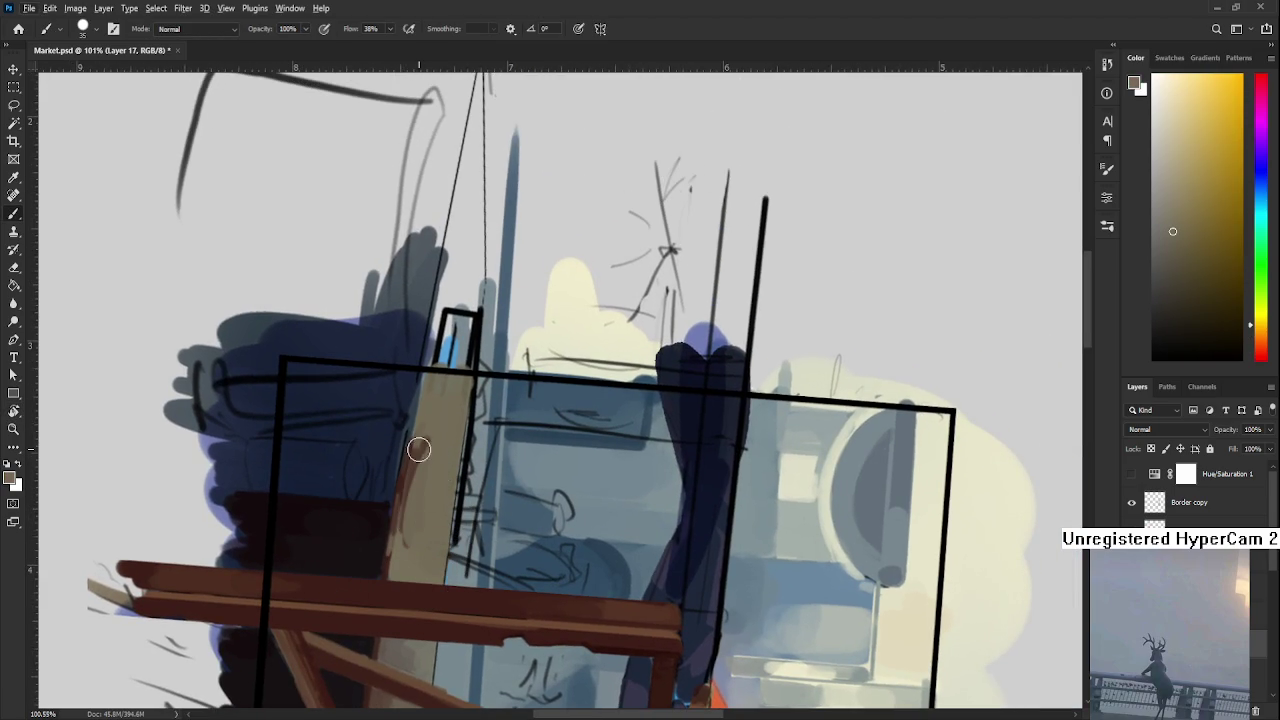
left_click(410, 460, "alt")
left_click_drag(420, 468, 415, 450)
left_click(445, 416, "alt")
left_click(427, 412, "alt")
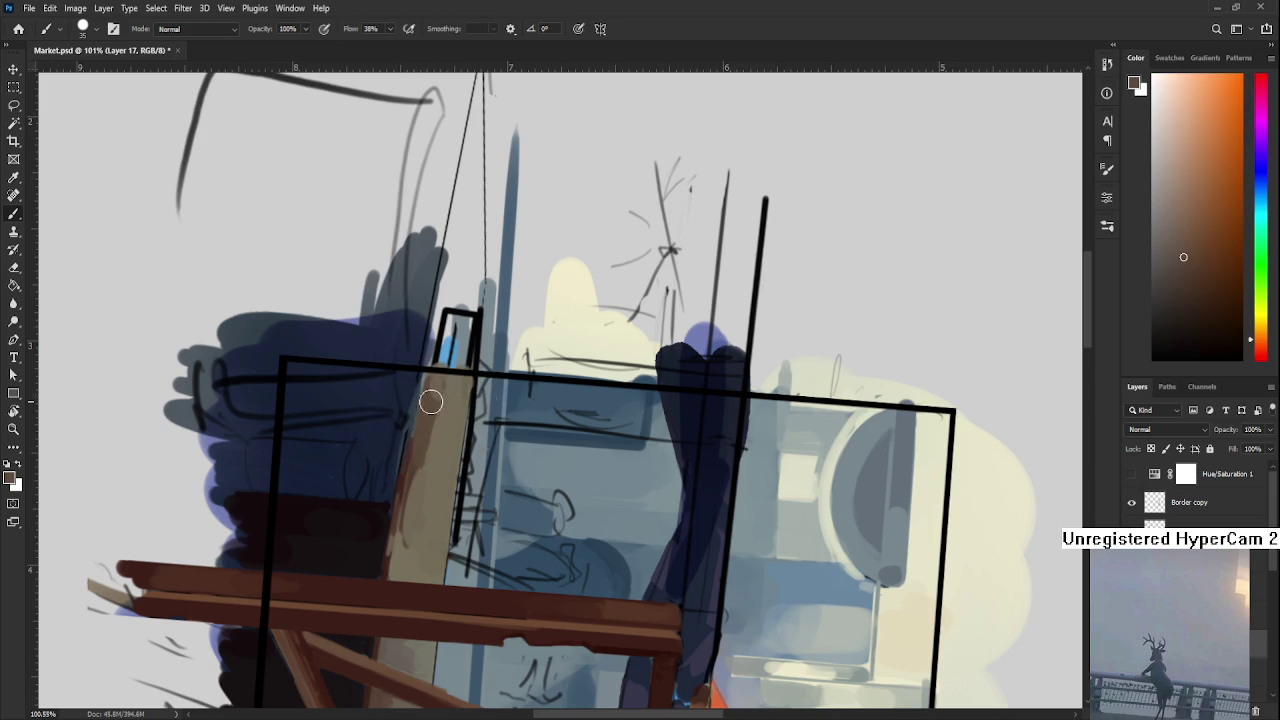
left_click(442, 392, "alt")
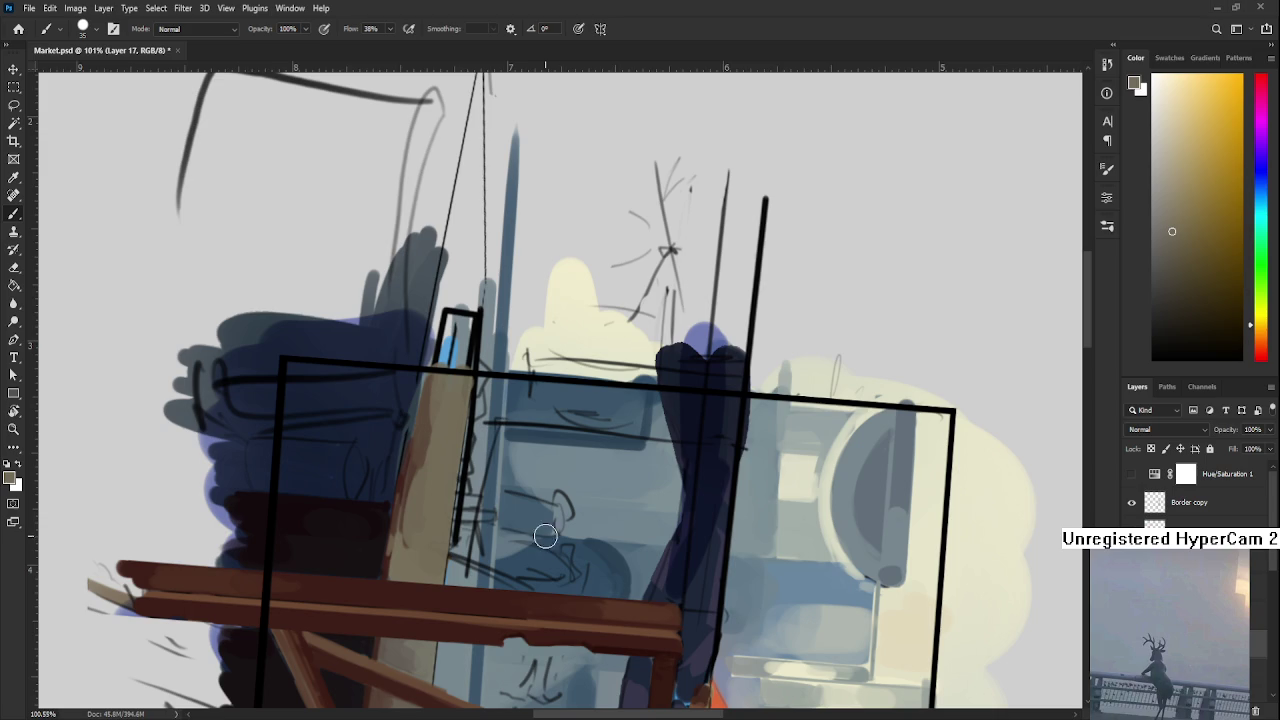
Turn the canvas view back upright and centre it on the street scene
scroll(545, 535, "down", 5)
key("r")
mouse_move(545, 535)
left_mouse_down()
mouse_move(805, 502)
mouse_move(558, 540)
left_mouse_up()
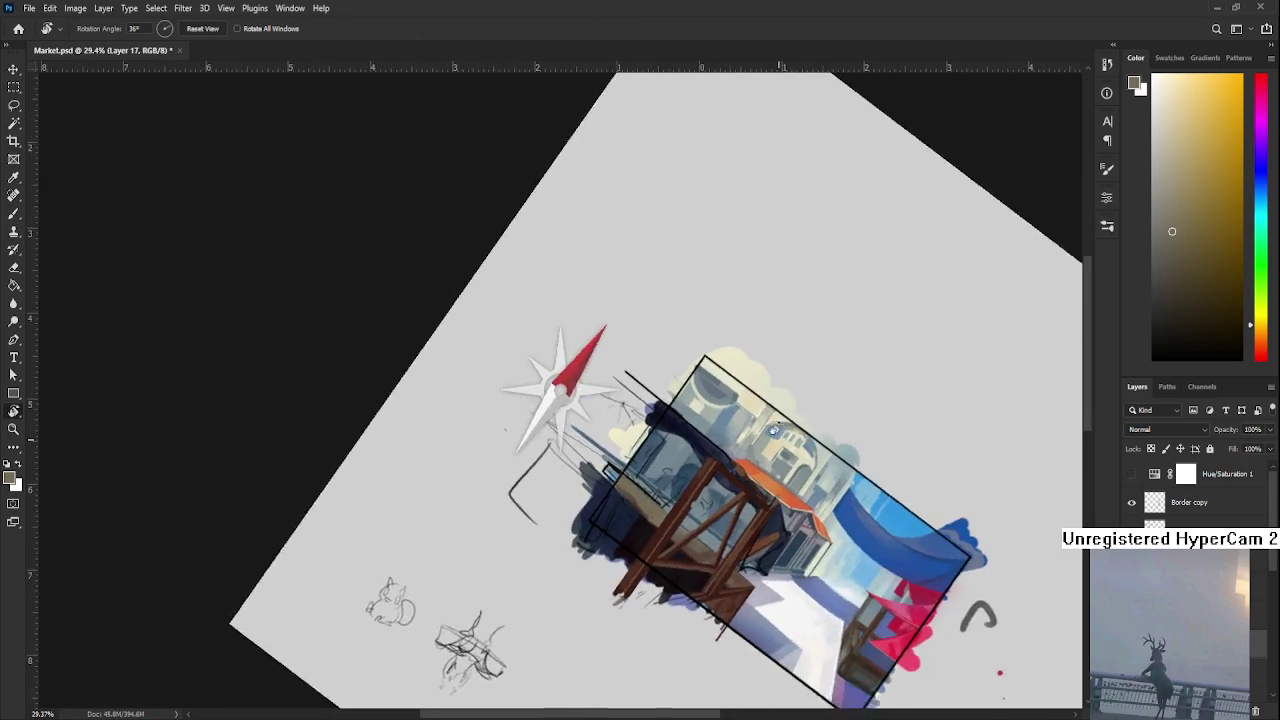
scroll(558, 540, "up", 5)
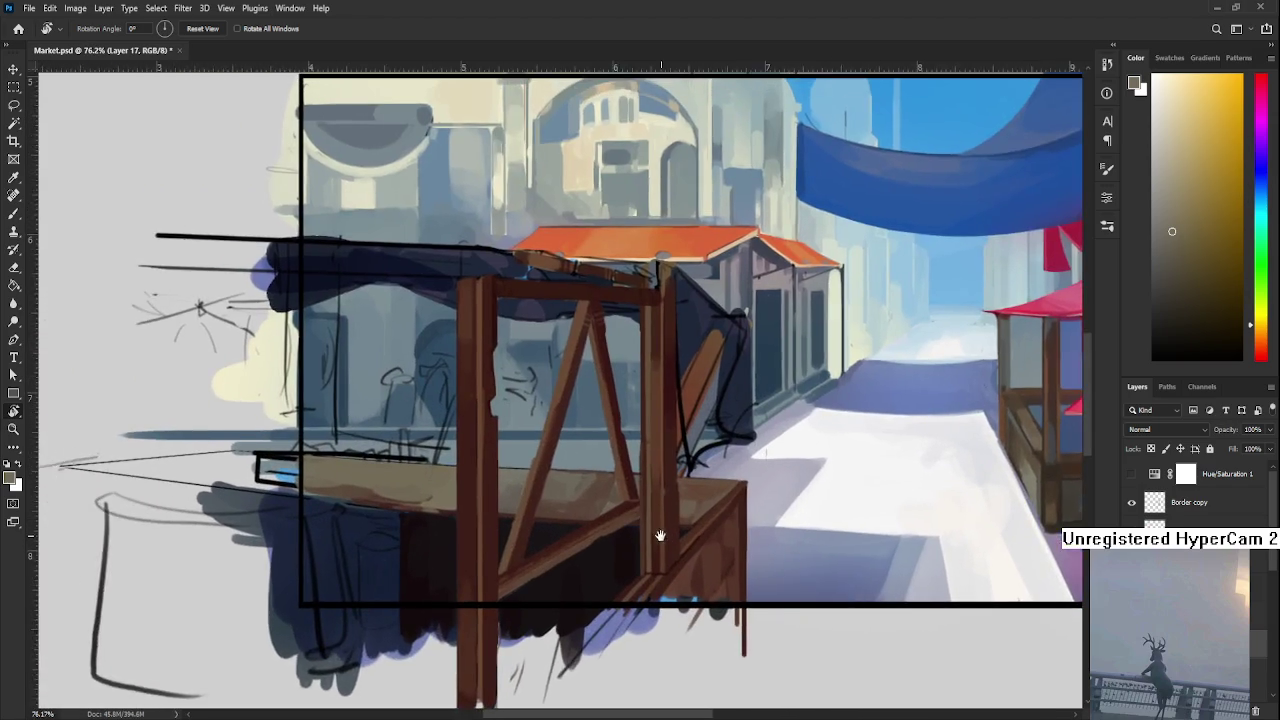
scroll(650, 537, "down", 1)
left_click_drag(610, 543, 686, 557)
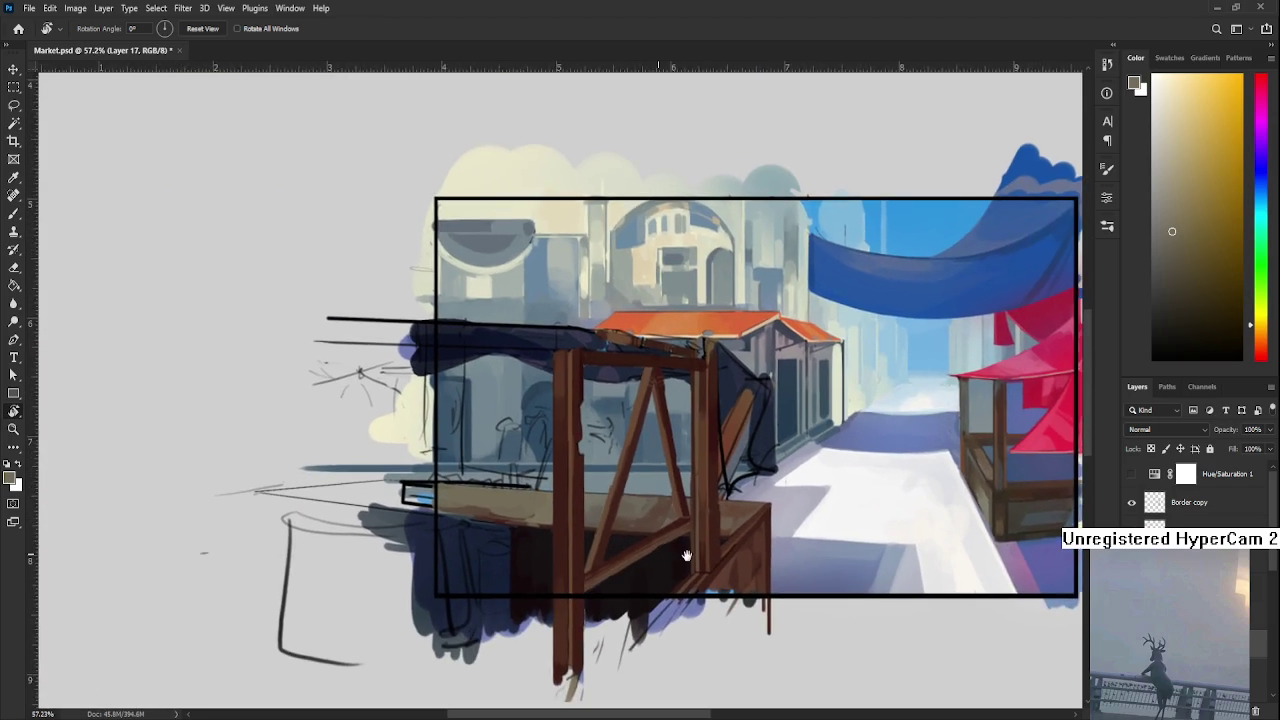
Paint a near-black shadow under the counter and a brown stroke along its front edge
key("b")
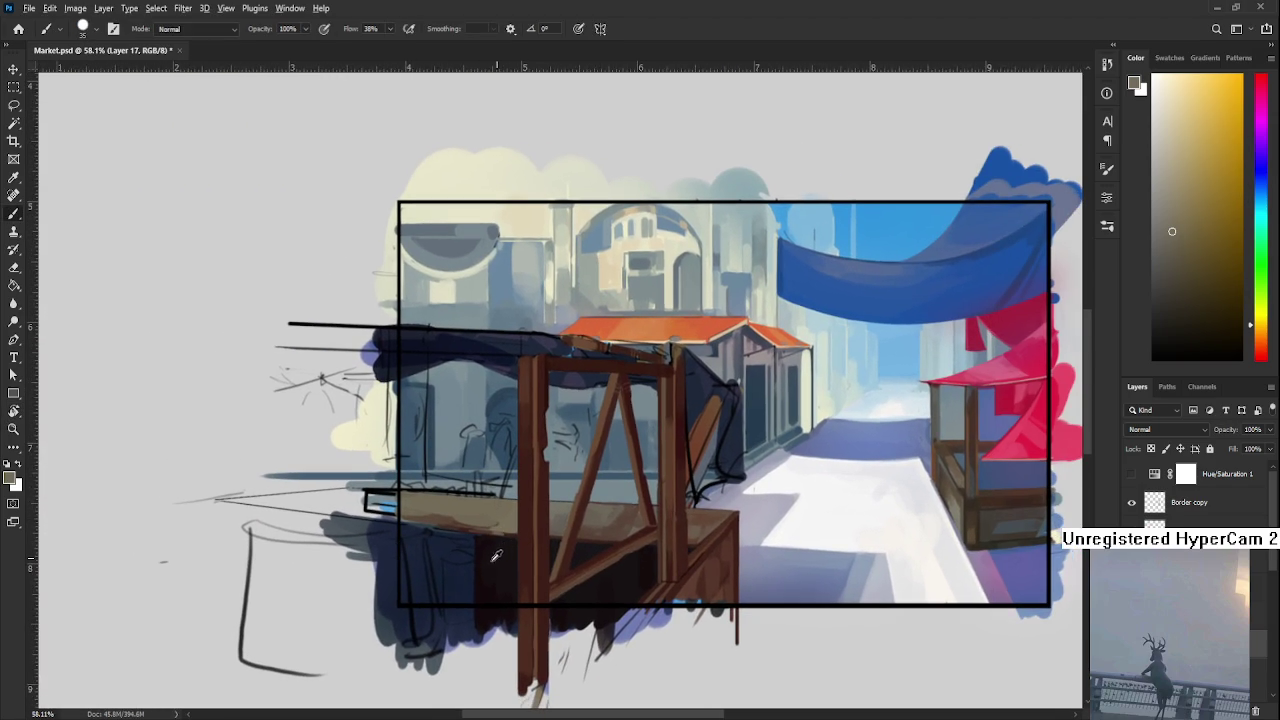
left_click(492, 548, "alt")
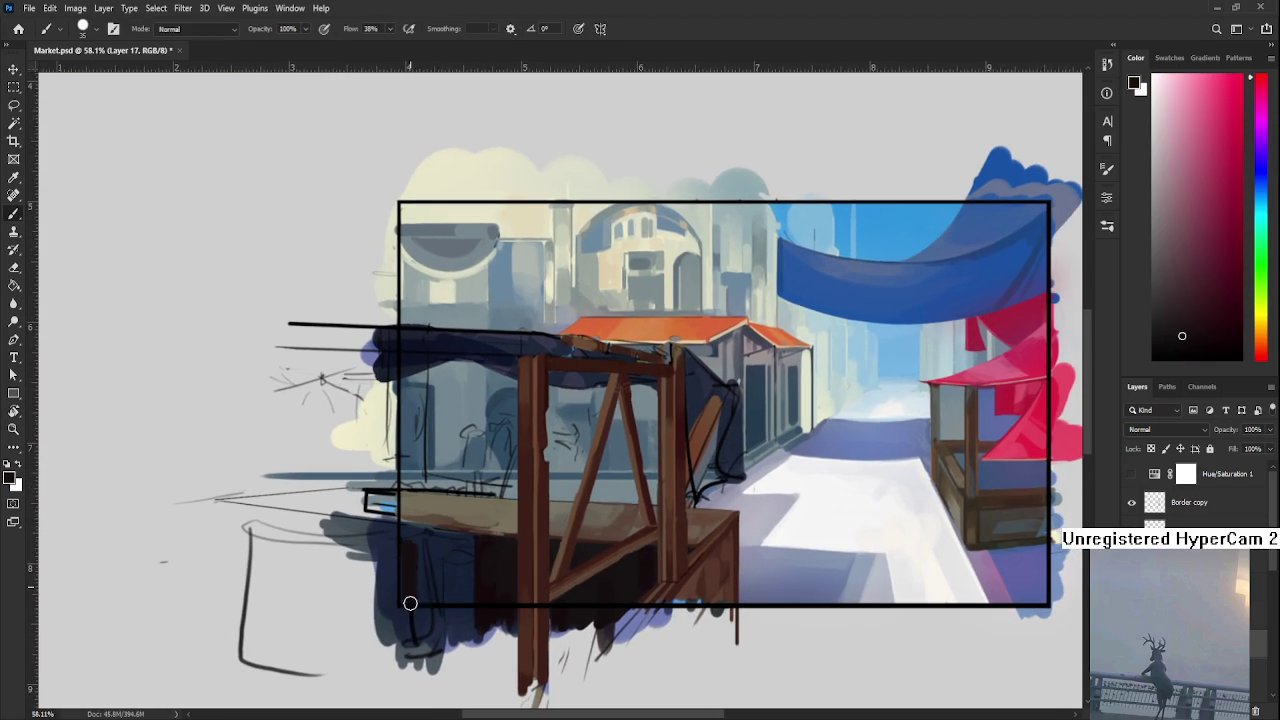
mouse_move(423, 557)
left_mouse_down()
mouse_move(440, 589)
mouse_move(462, 580)
mouse_move(451, 571)
left_mouse_up()
left_click(470, 568, "alt")
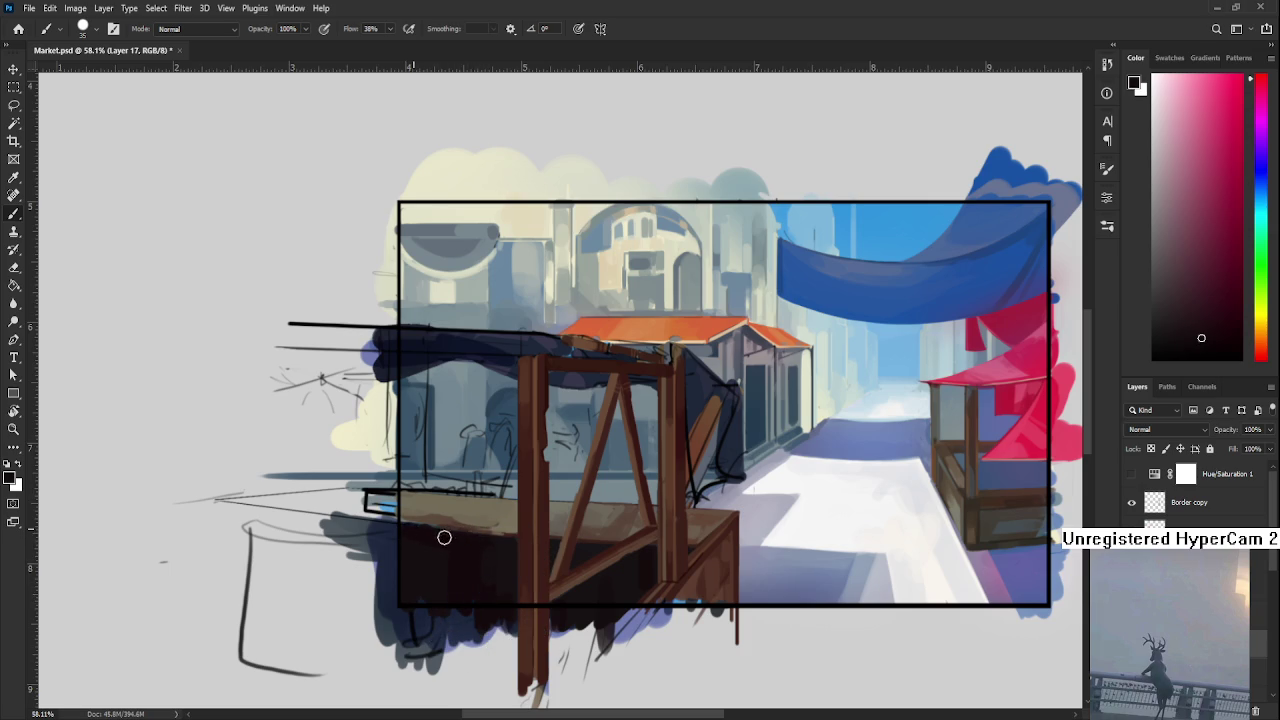
left_click(404, 521, "alt")
left_click_drag(404, 521, 447, 522)
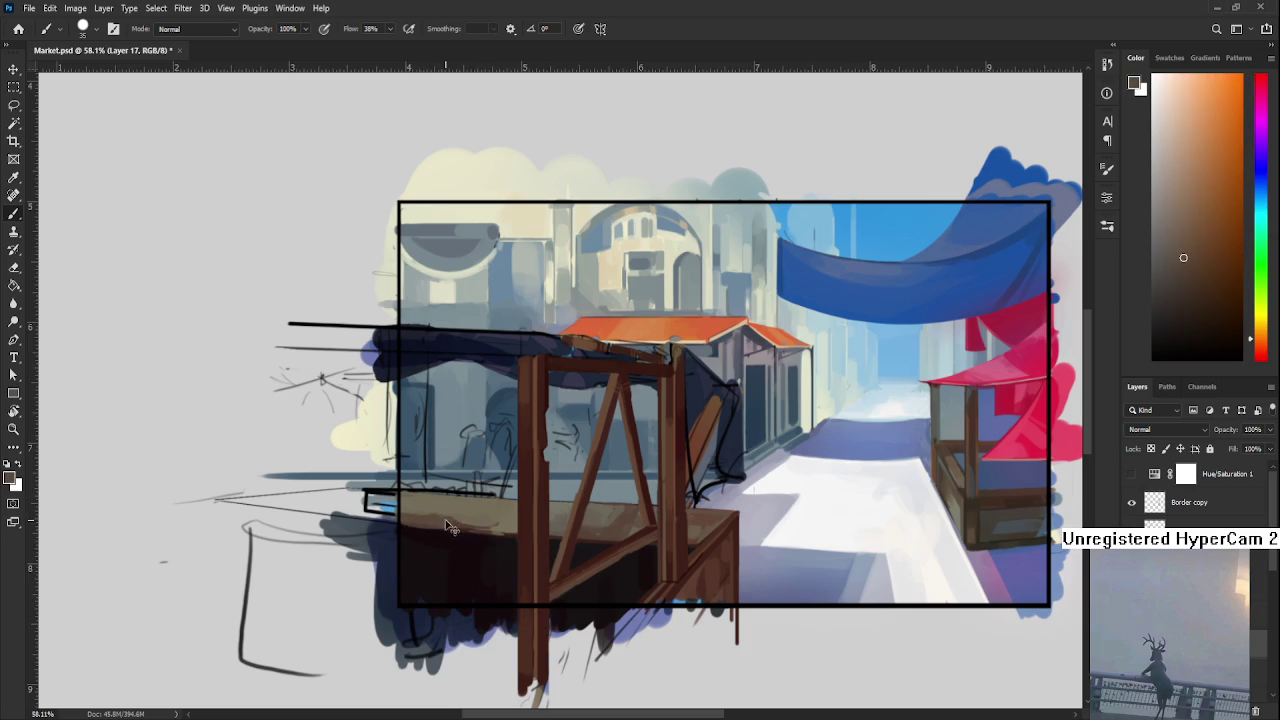
Pick a medium orange-brown and lay a soft, broader brown stroke on the counter top
left_click(453, 503, "alt")
left_click(443, 516, "alt")
left_click(481, 515, "alt")
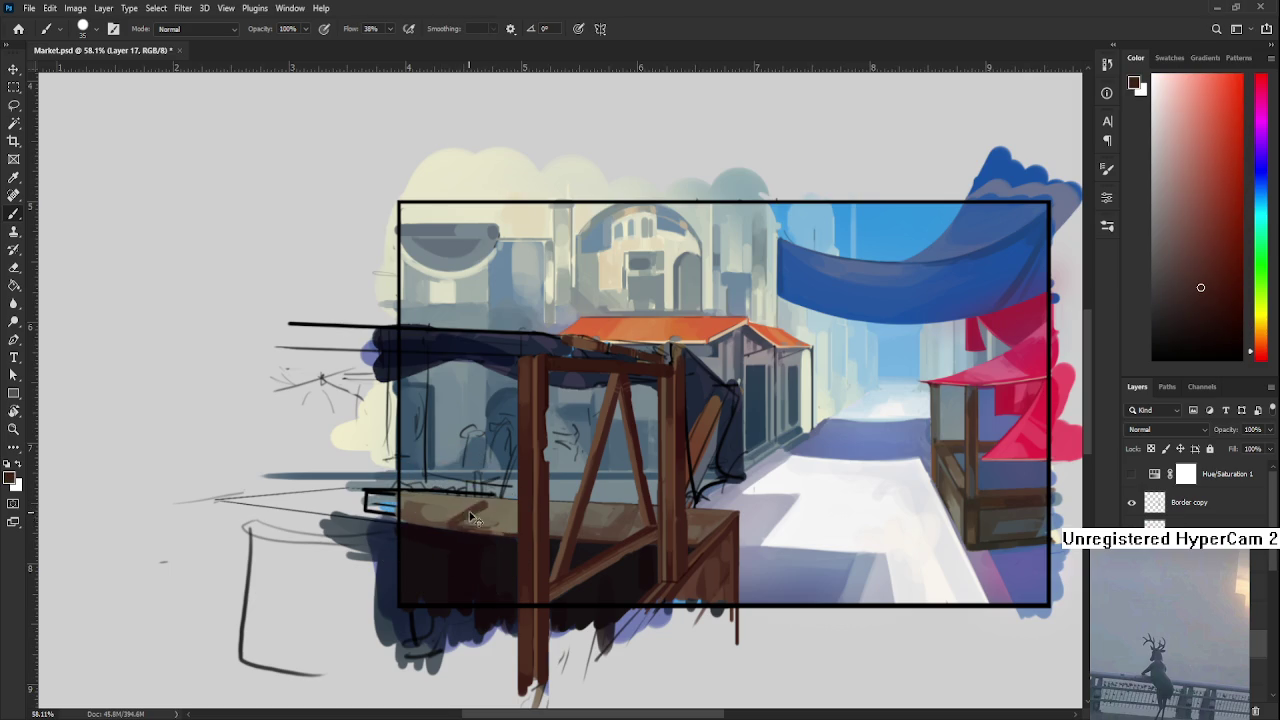
left_click(428, 513, "alt")
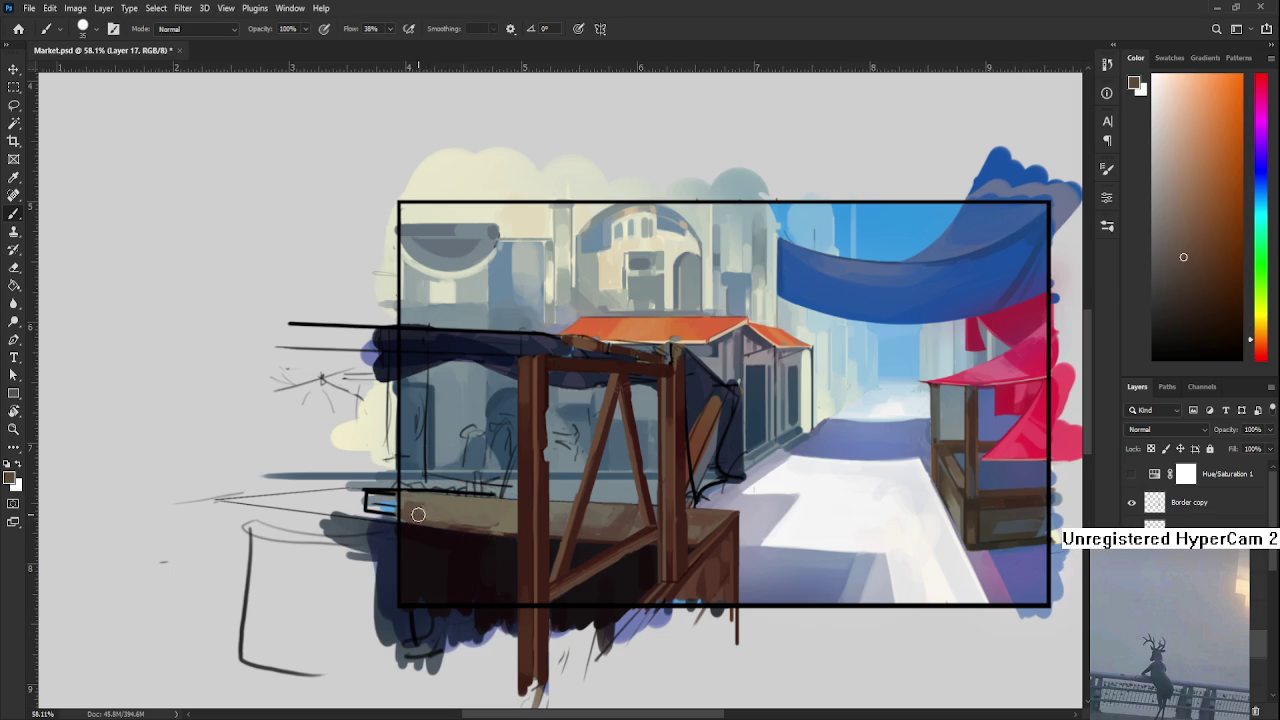
key("bracketright")
key("bracketright")
key("bracketright")
left_click_drag(427, 517, 443, 521)
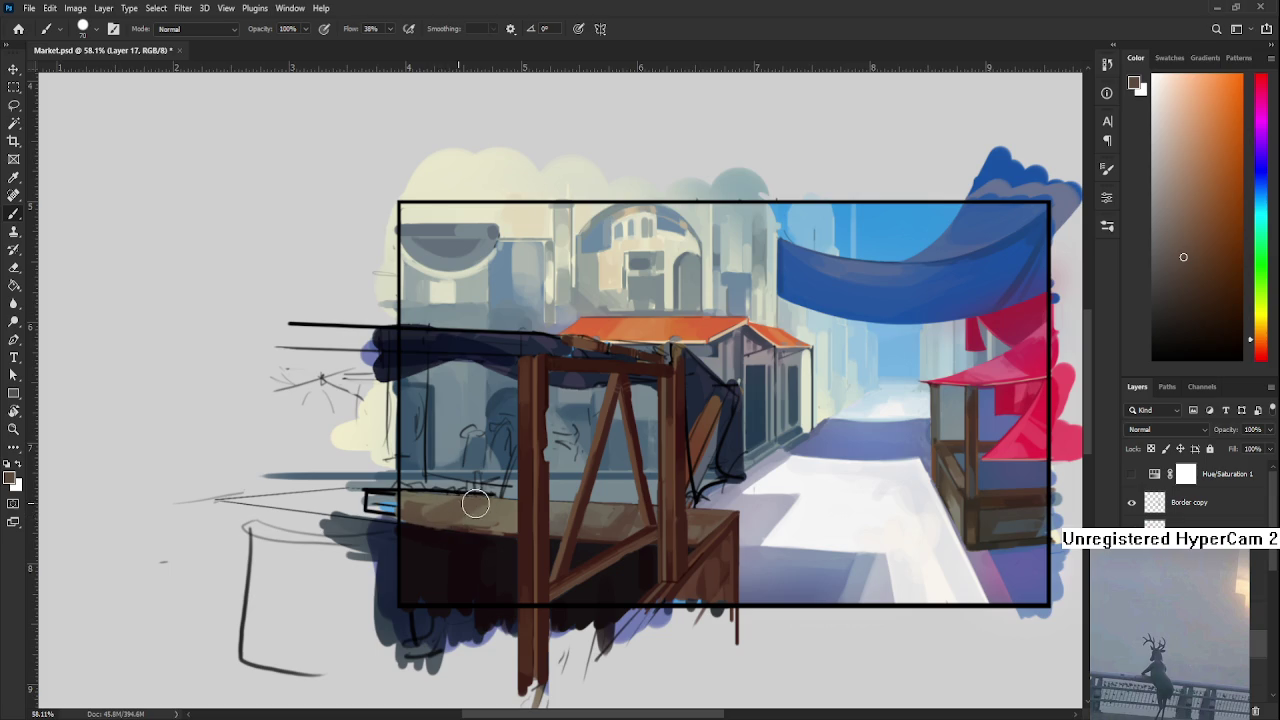
Sample a range of yellow-browns and orange-browns from the counter top
left_click(465, 520, "alt")
left_click(455, 504, "alt")
left_click(482, 513, "alt")
left_click(440, 513, "alt")
left_click(422, 504, "alt")
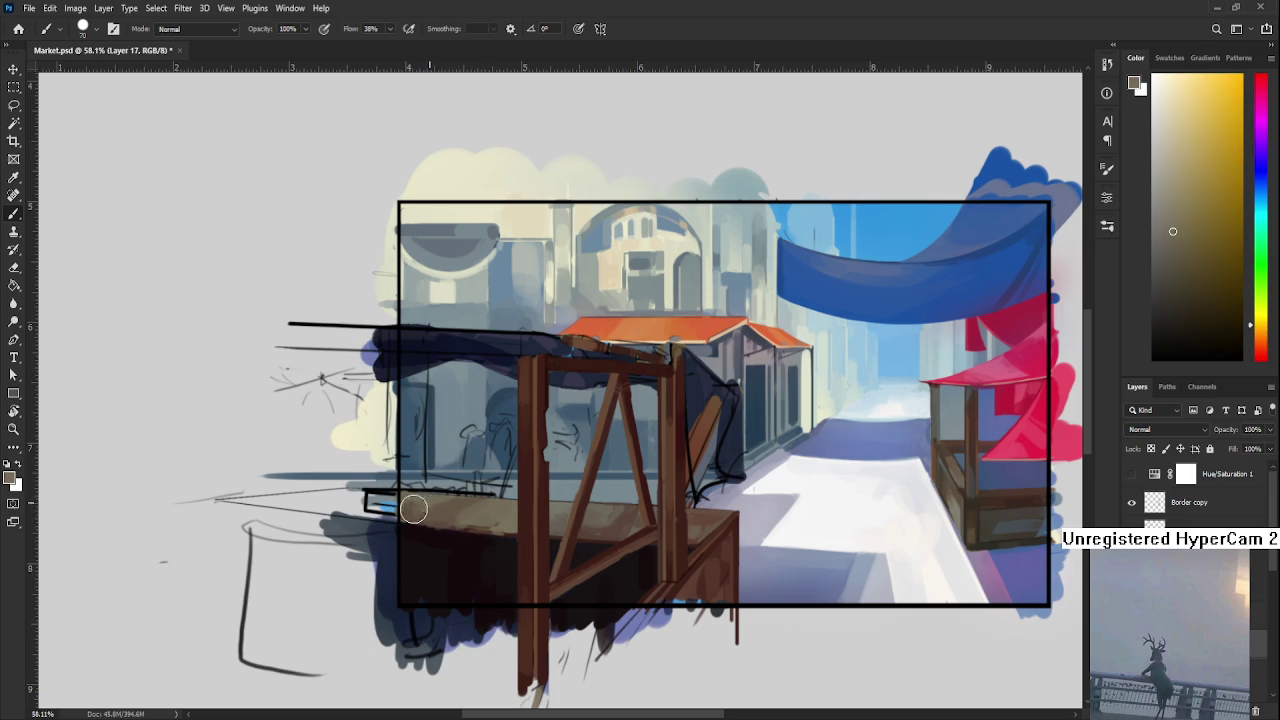
left_click(418, 508, "alt")
left_click(410, 514, "alt")
Resample the near-black red stall front and mid-counter browns, then view the whole scene
left_click(440, 523, "alt")
left_click(462, 538, "alt")
left_click(420, 531, "alt")
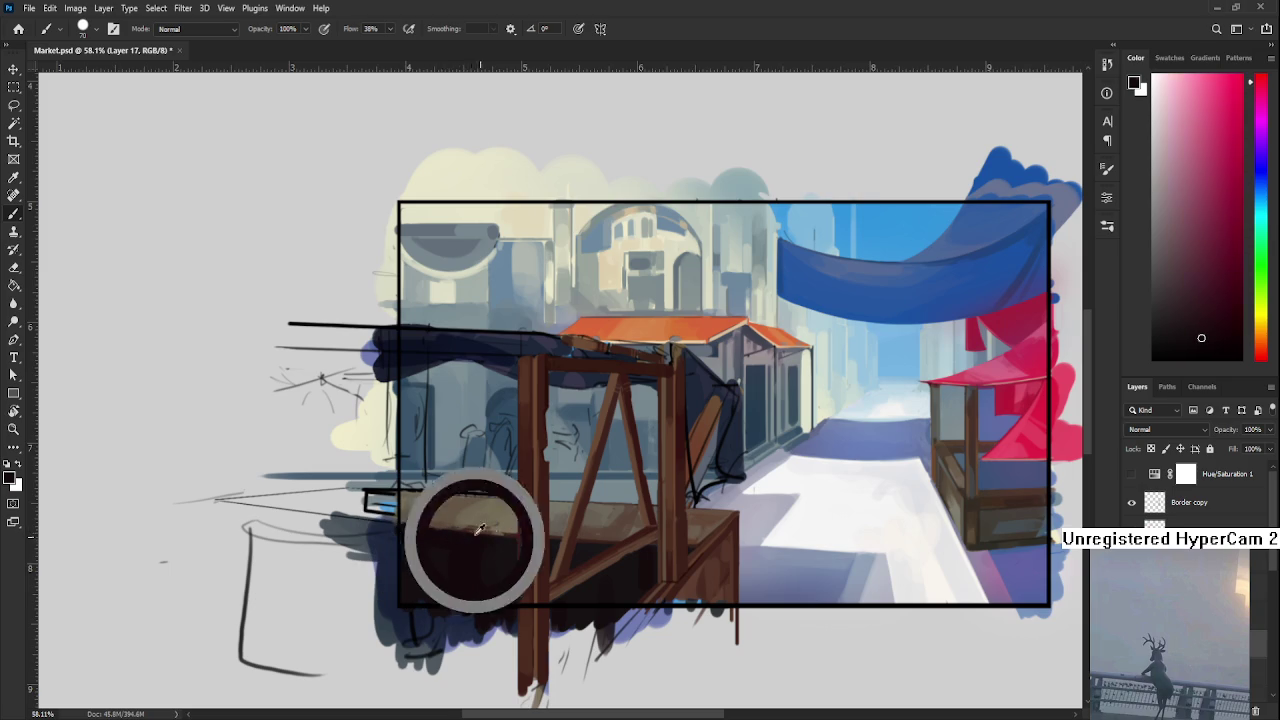
left_click(447, 521, "alt")
scroll(495, 515, "down", 1)
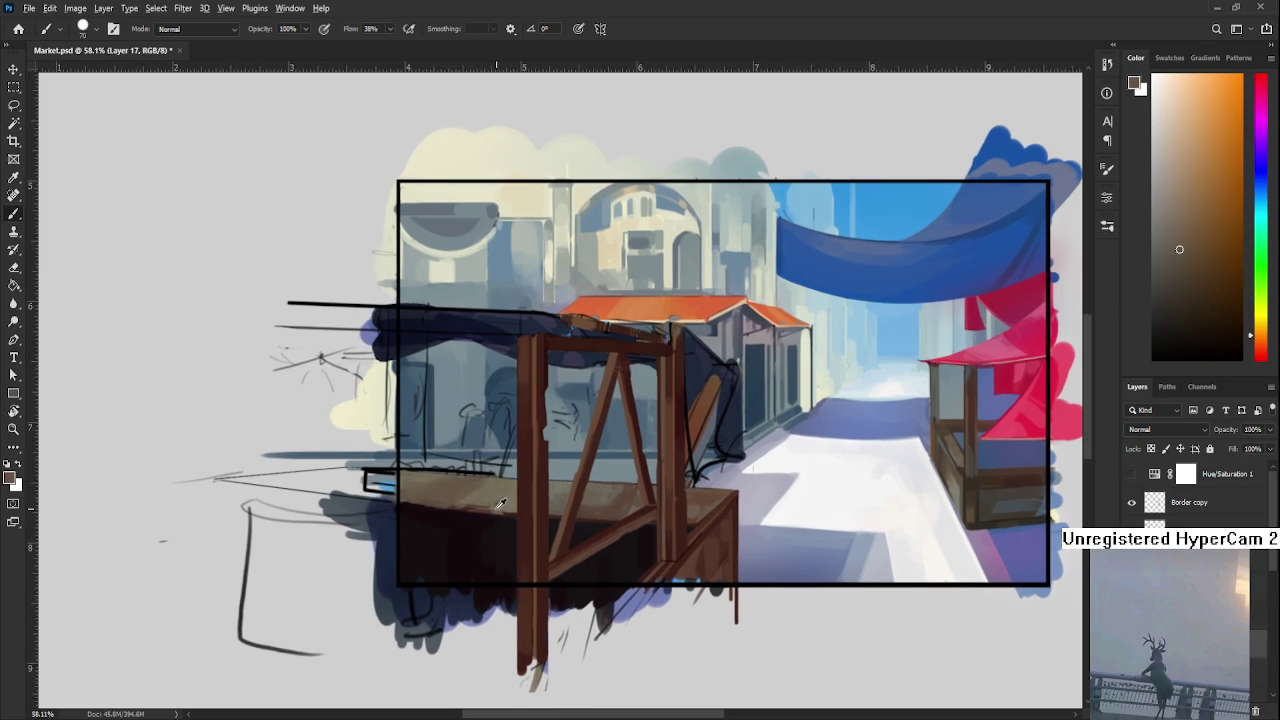
left_click(477, 517, "alt")
left_click(476, 484, "alt")
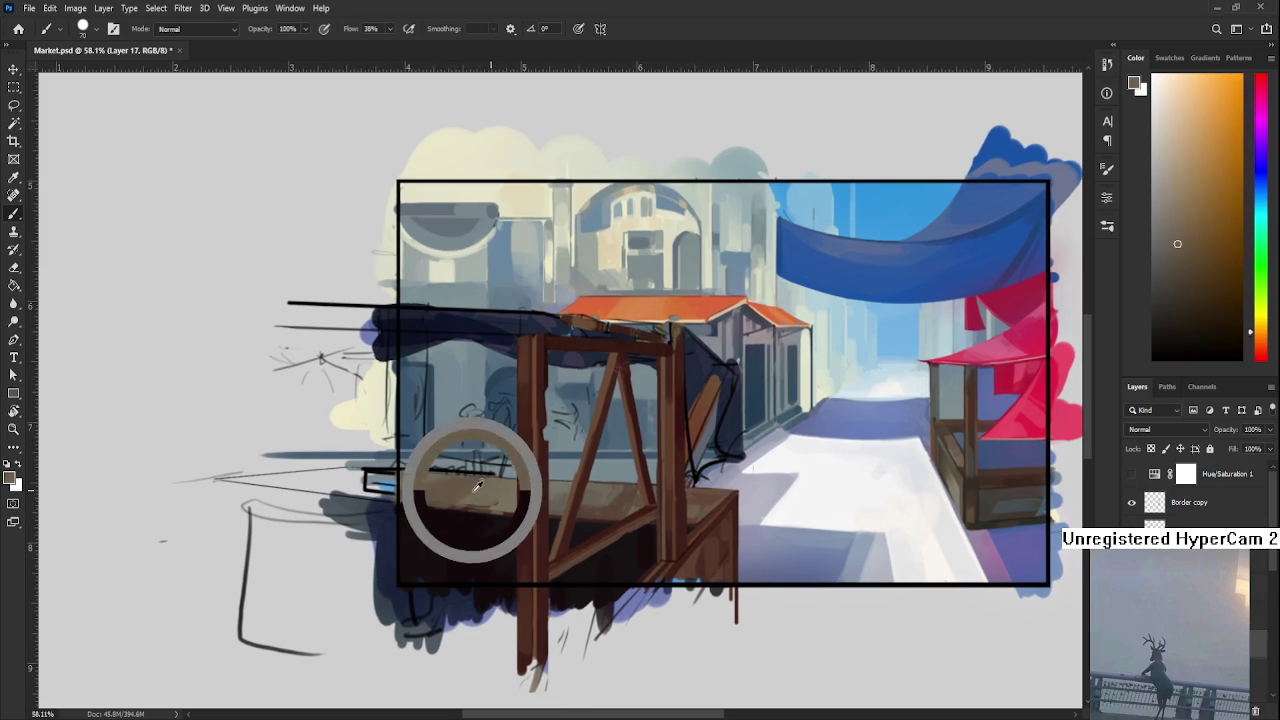
left_click(462, 478, "alt")
left_click(478, 492, "alt")
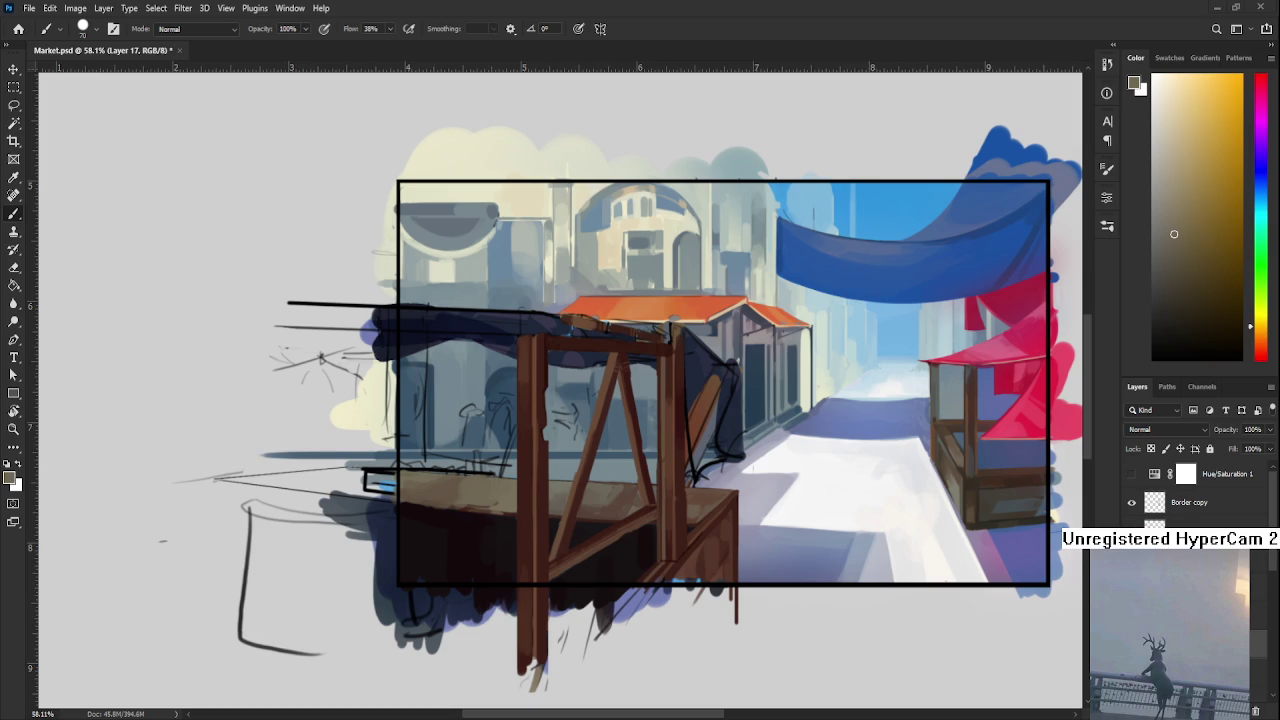
scroll(560, 390, "down", 5)
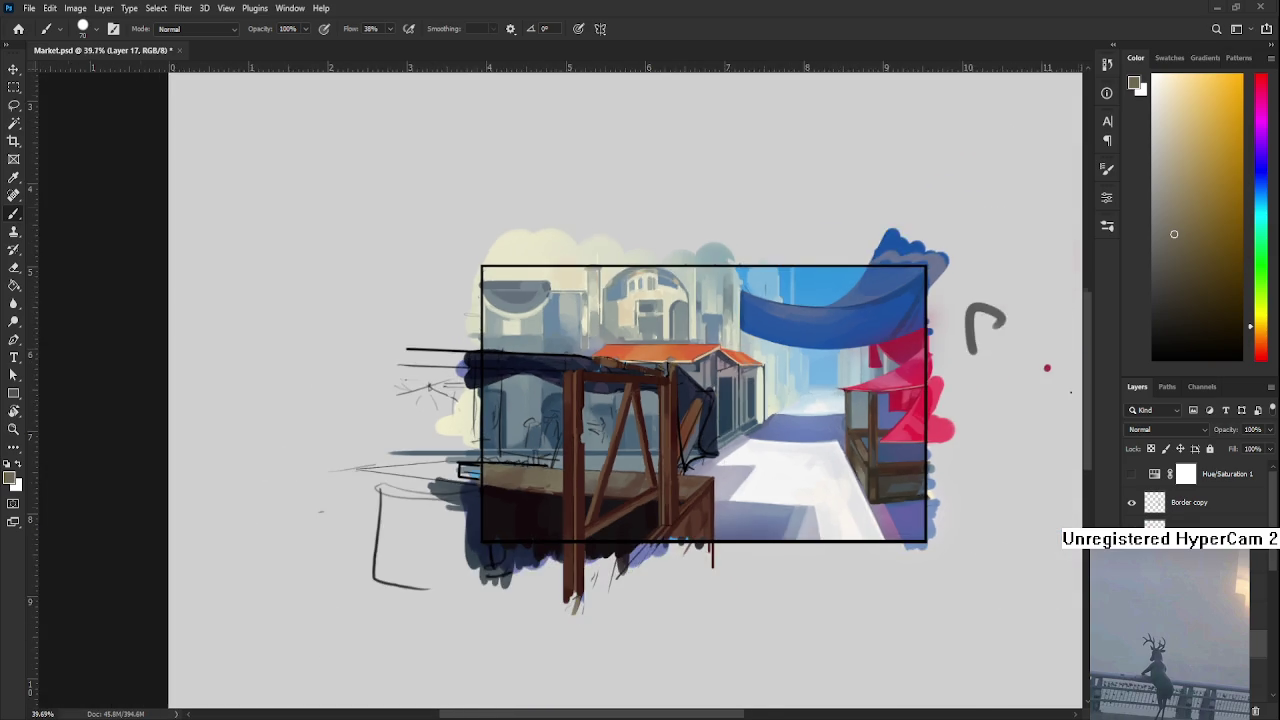
Zoom in on the counter's left end, sample the dark stall front and shrink the brush
scroll(560, 390, "up", 3)
scroll(466, 473, "up", 3)
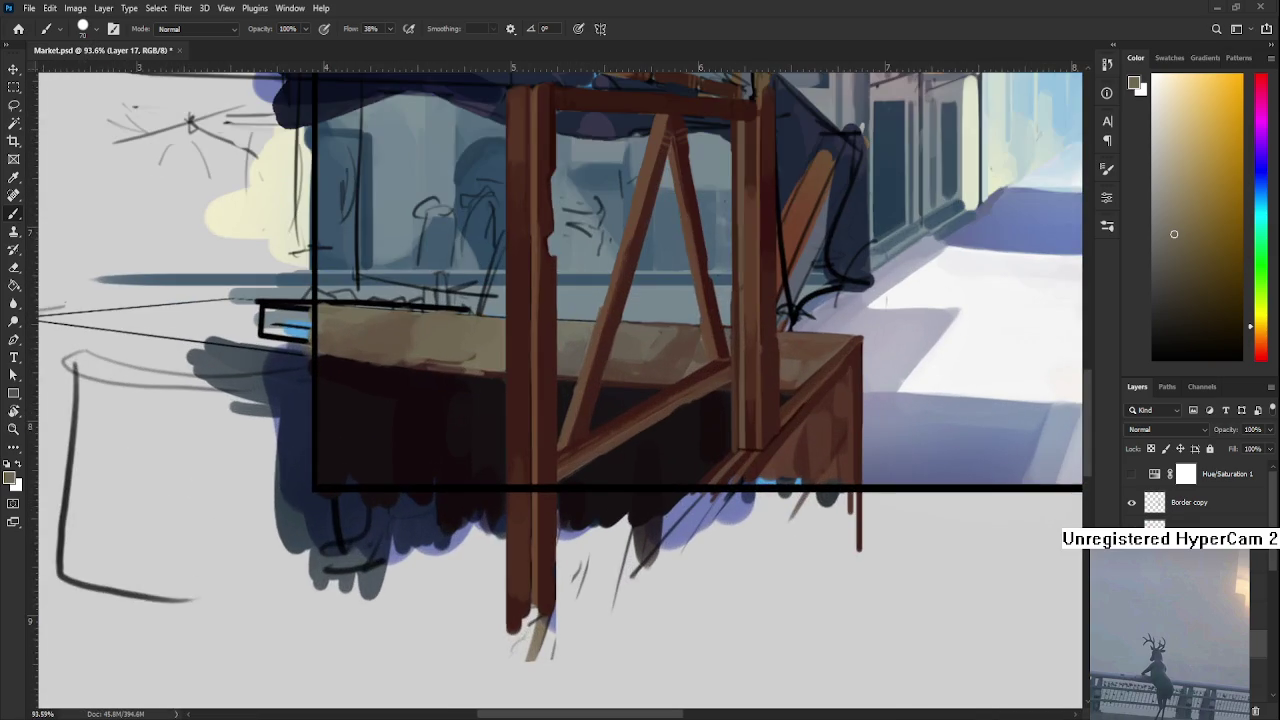
scroll(580, 500, "up", 1)
left_click(563, 516, "alt")
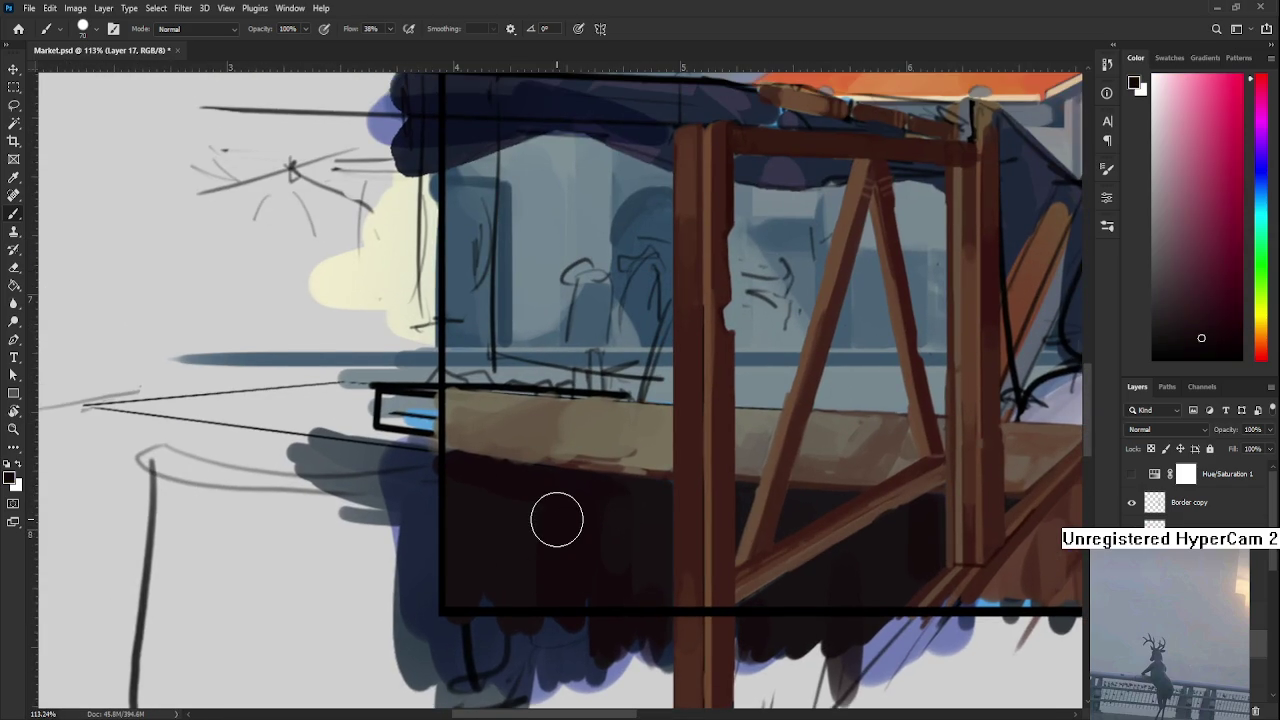
left_click(481, 478, "alt")
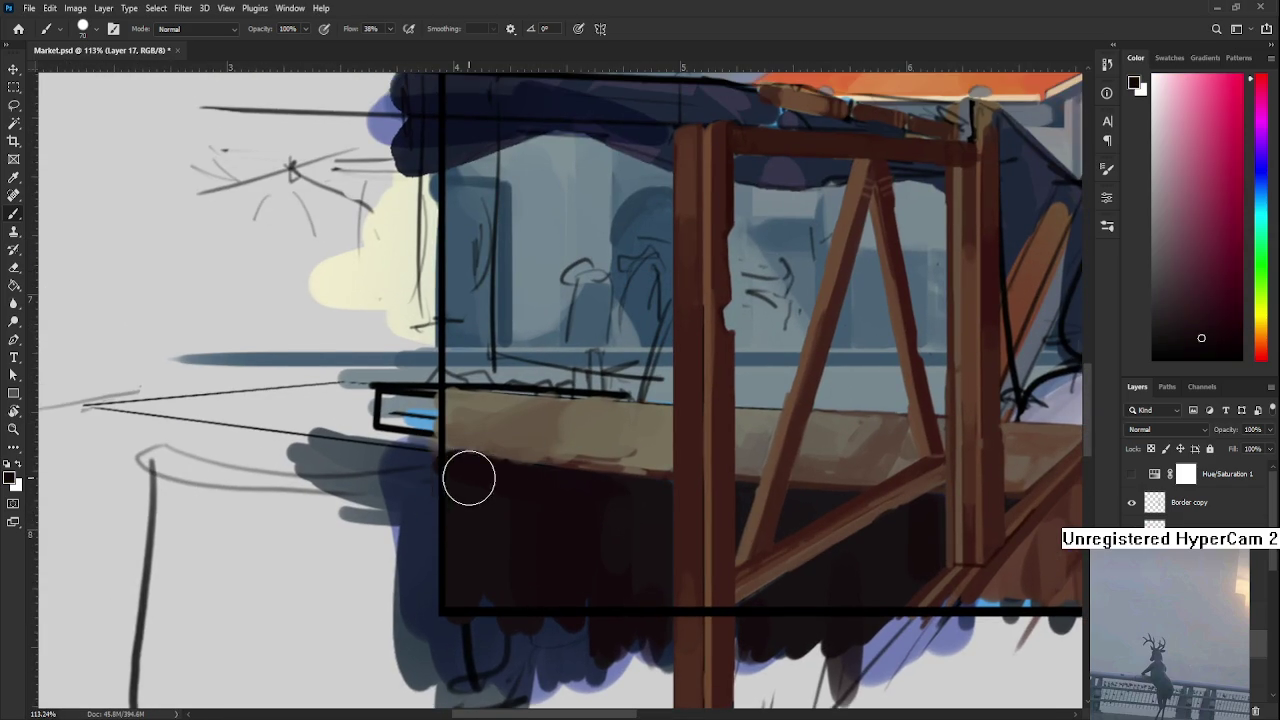
left_click_drag(594, 512, 512, 526)
key("bracketleft")
key("bracketleft")
key("bracketleft")
left_click(450, 509, "alt")
key("bracketleft")
key("bracketleft")
key("bracketleft")
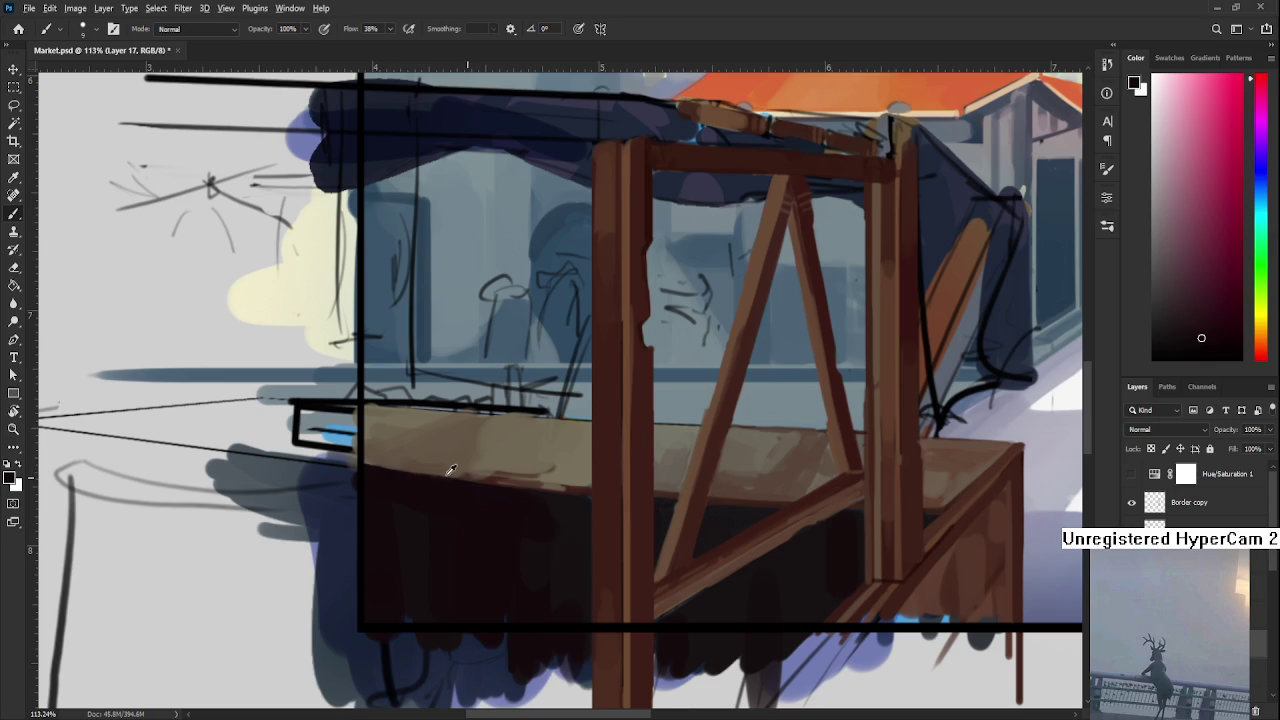
Sample counter-edge browns ending on light warm tan, turning the canvas sideways
left_click(420, 469, "alt")
left_click(492, 483, "alt")
left_click(486, 477, "alt")
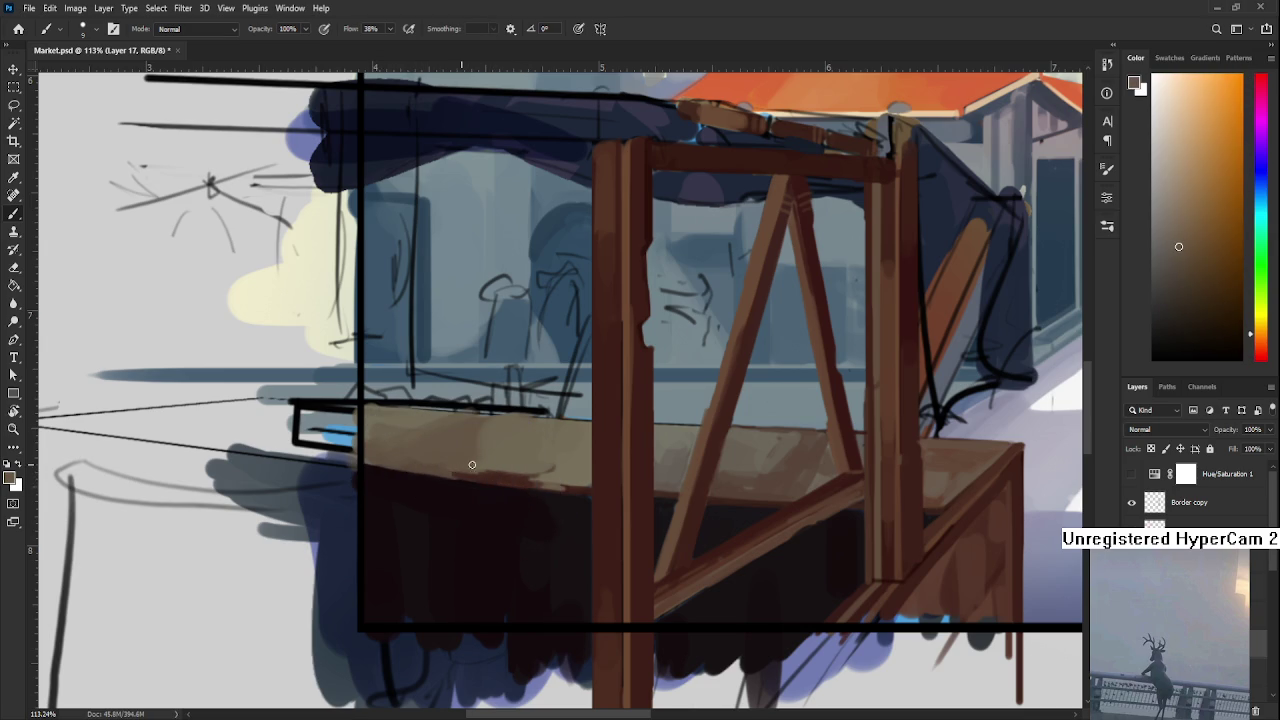
left_click(473, 481, "alt")
left_click(505, 466, "alt")
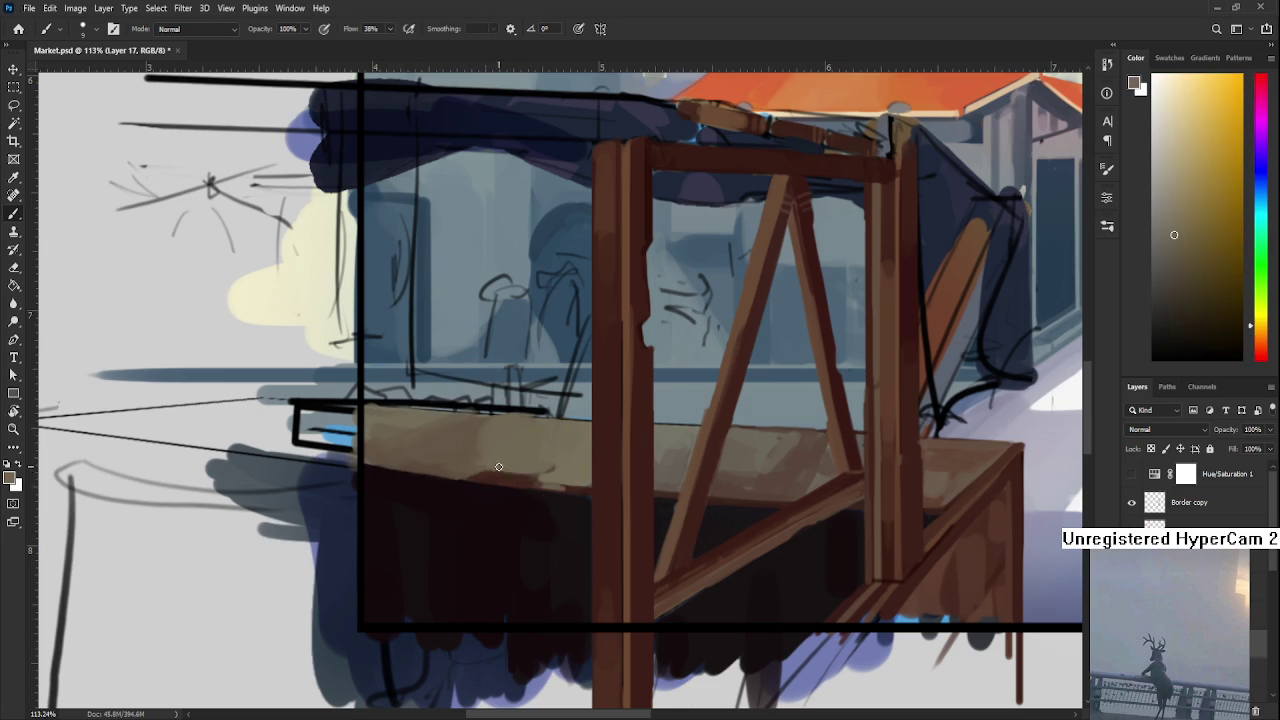
left_click(525, 482, "alt")
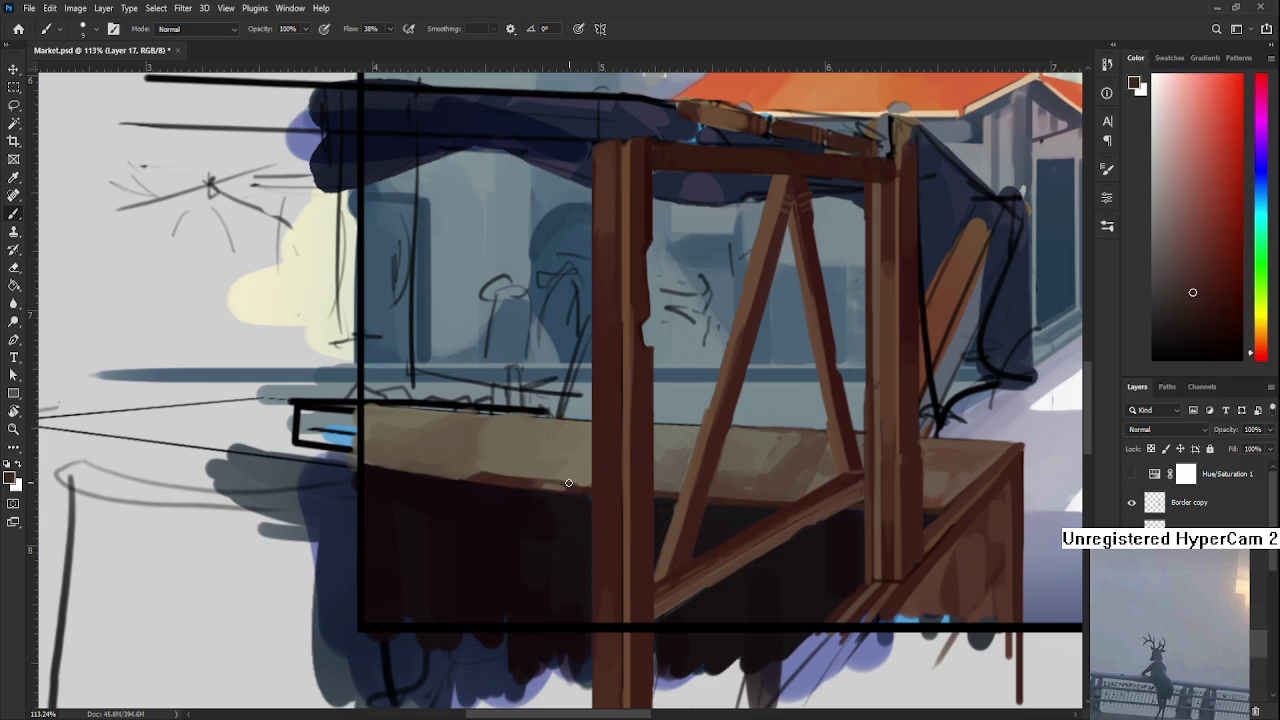
left_click(556, 470, "alt")
key("r")
mouse_move(556, 470)
left_mouse_down()
mouse_move(373, 486)
mouse_move(394, 503)
left_mouse_up()
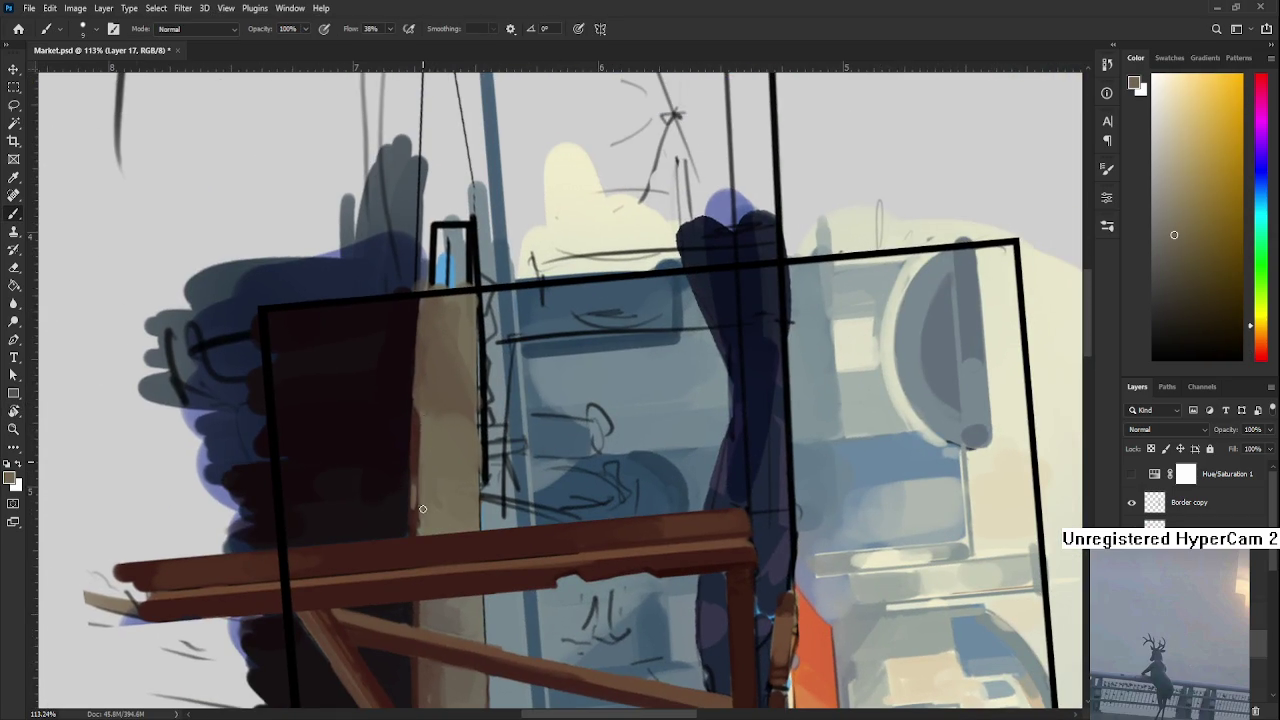
Alternate dark red-brown, near-black and orange-brown samples along the upper counter edge
left_click(419, 458, "alt")
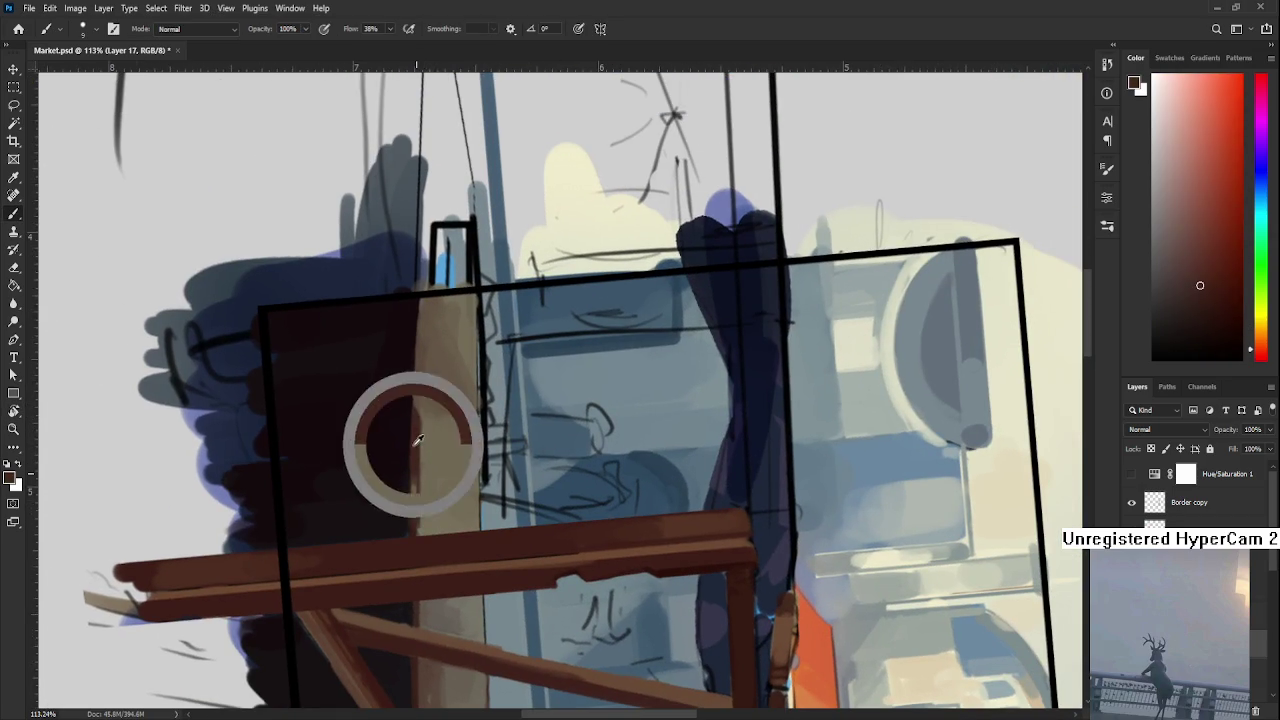
left_click(429, 461, "alt")
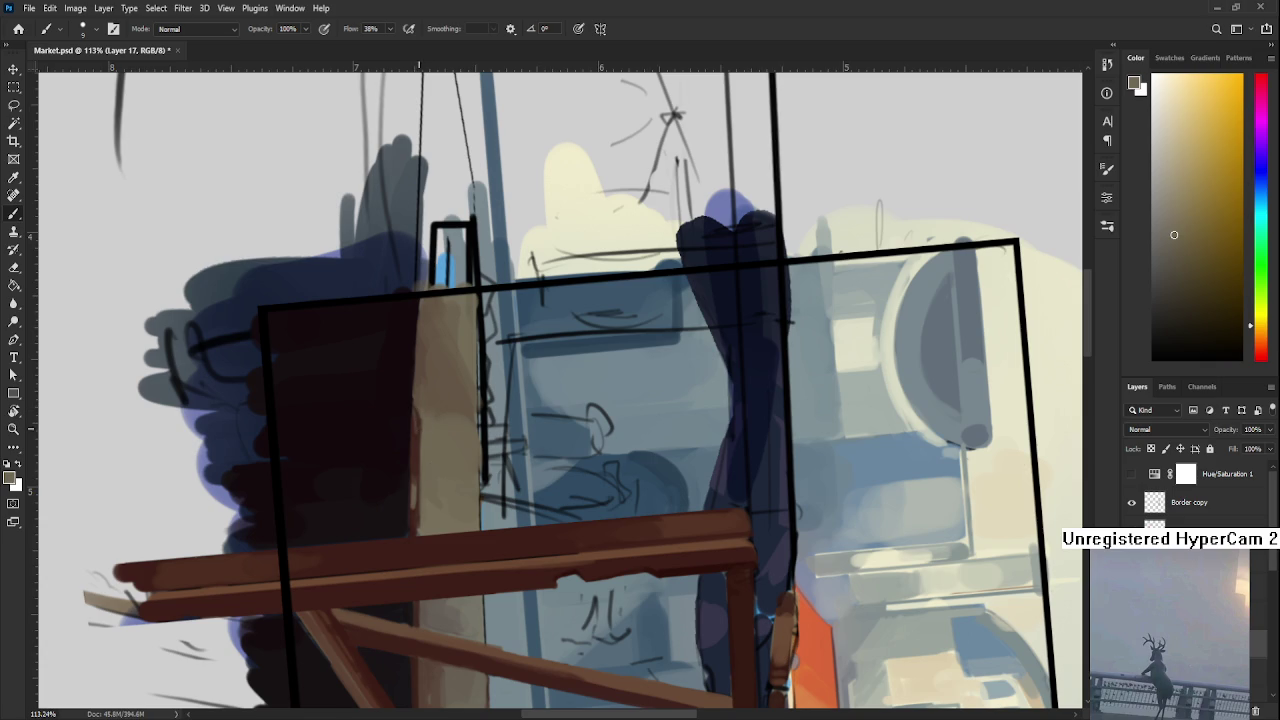
left_click(414, 430, "alt")
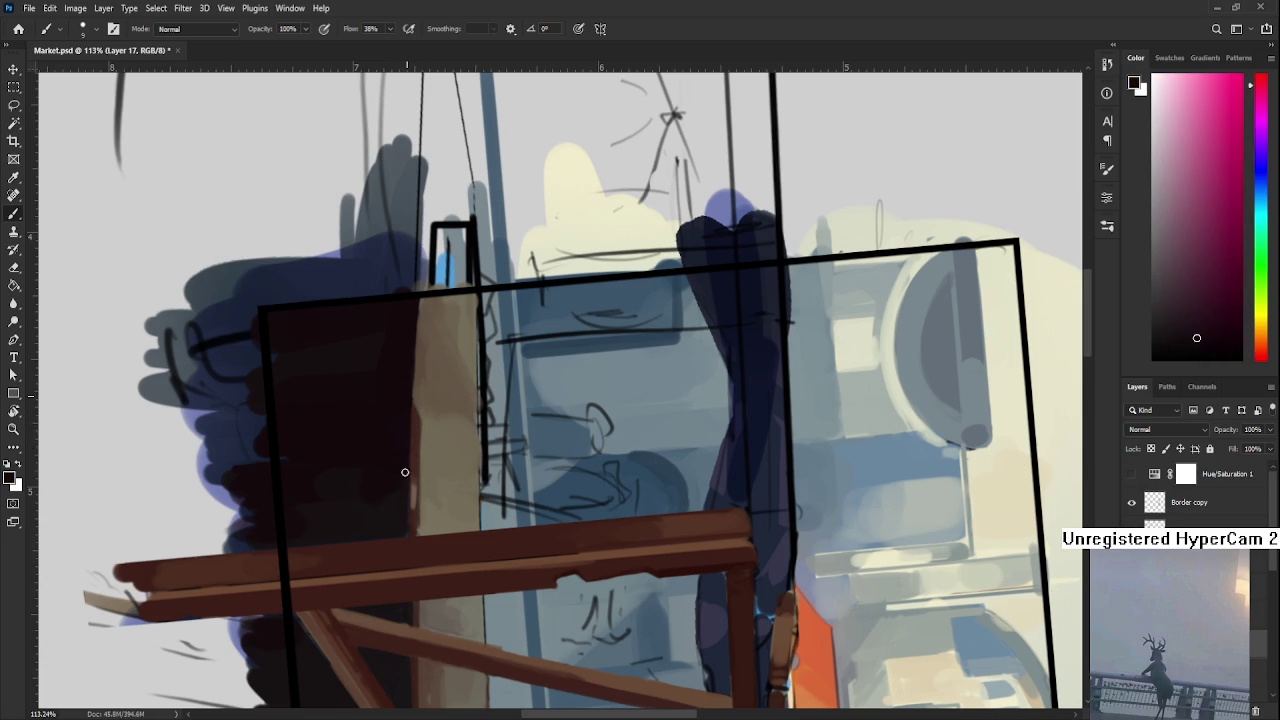
left_click_drag(403, 391, 428, 437)
left_click(429, 433, "alt")
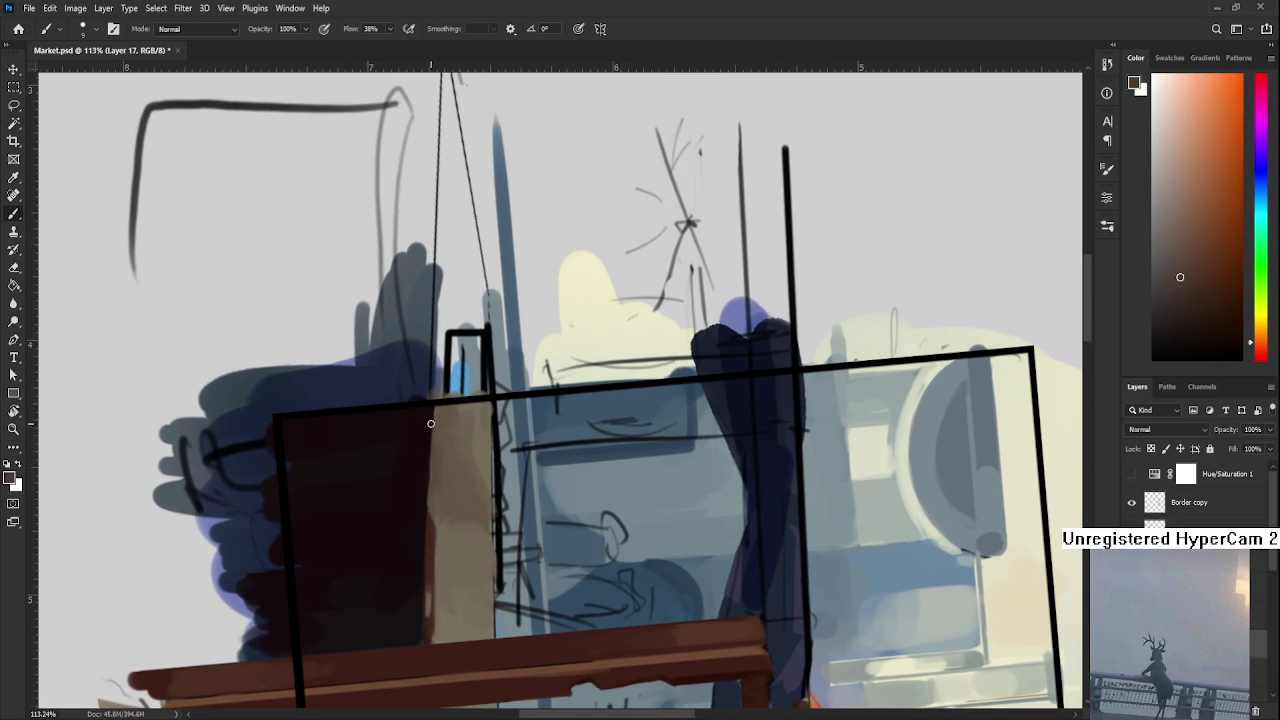
left_click(427, 445, "alt")
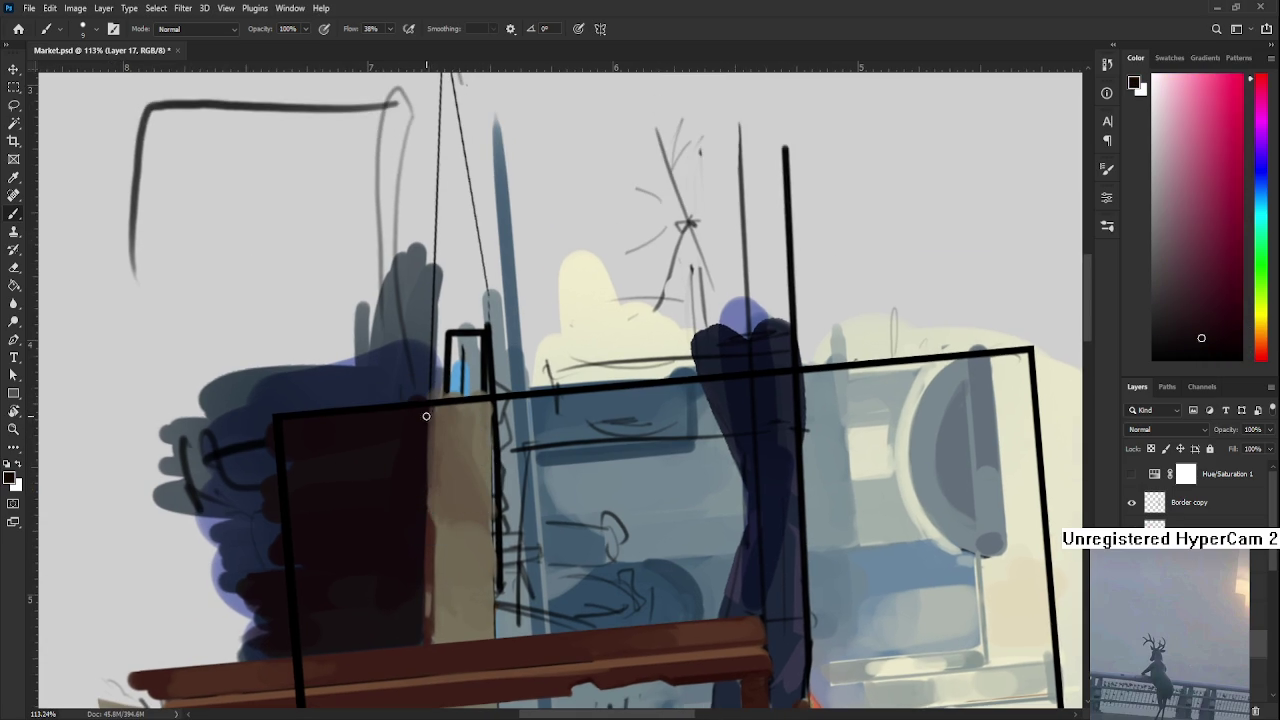
left_click(430, 498, "alt")
left_click(420, 474, "alt")
left_click(446, 486, "alt")
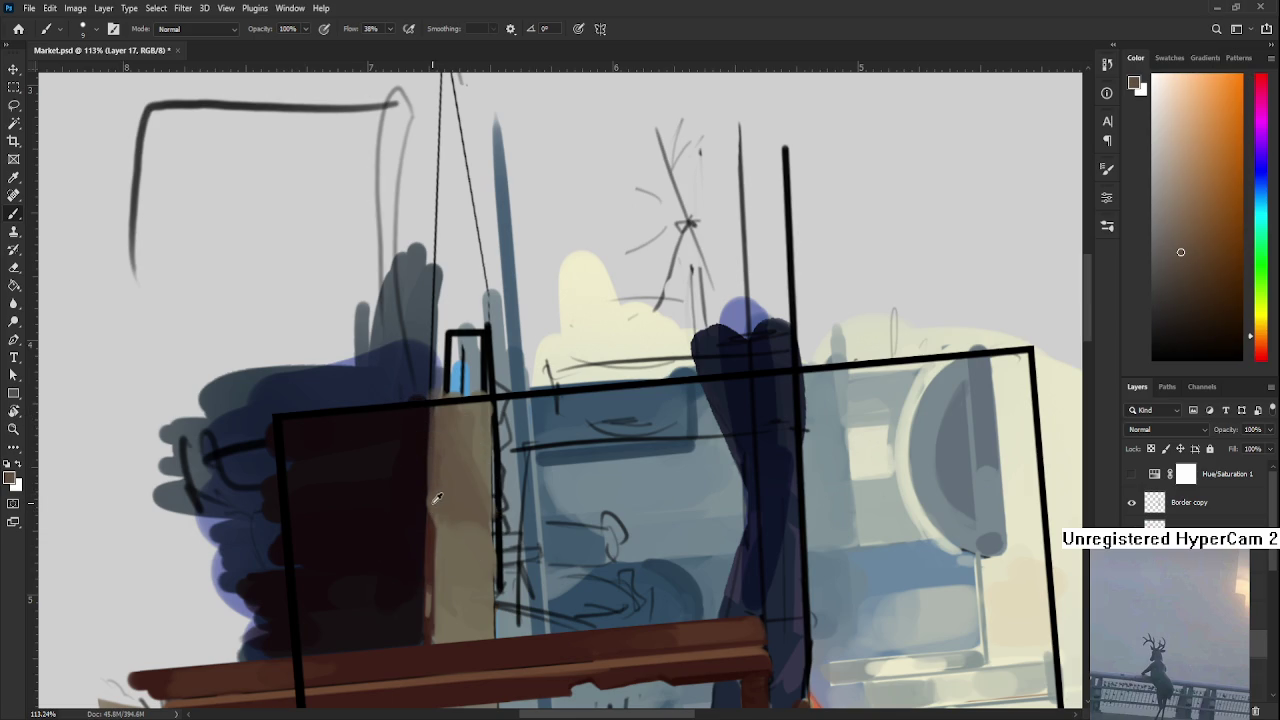
left_click(432, 488, "alt")
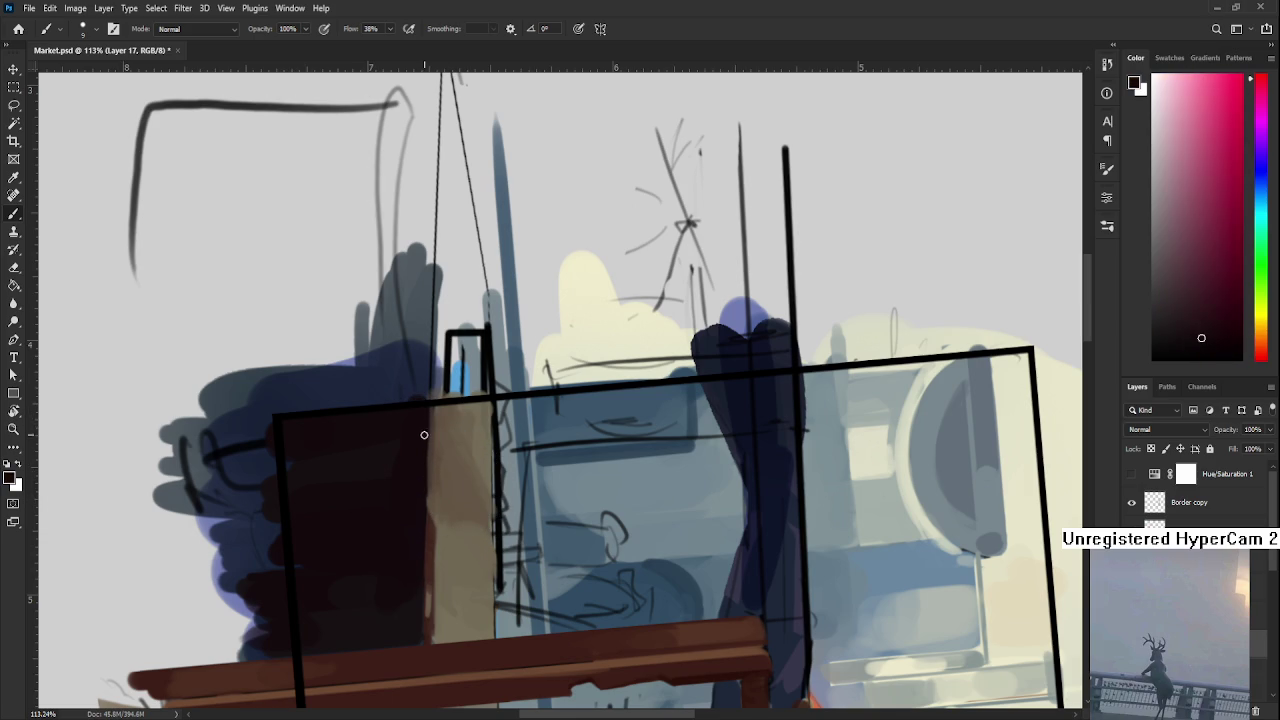
left_click(424, 490, "alt")
left_click(436, 500, "alt")
Keep alternating near-black and brown-tan samples at the boundary, then rotate back toward upright
left_click(439, 438, "alt")
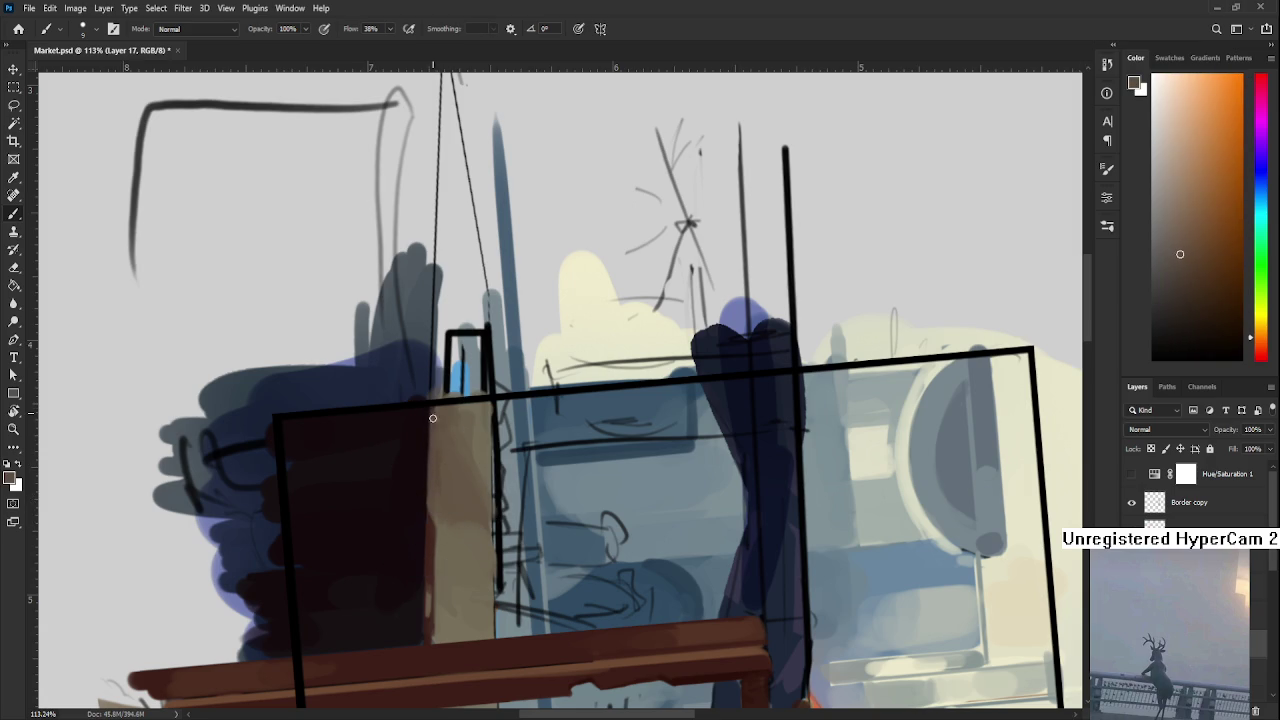
left_click(422, 442, "alt")
left_click(435, 508, "alt")
left_click(429, 514, "alt")
left_click(433, 495, "alt")
left_click(421, 481, "alt")
left_click(427, 520, "alt")
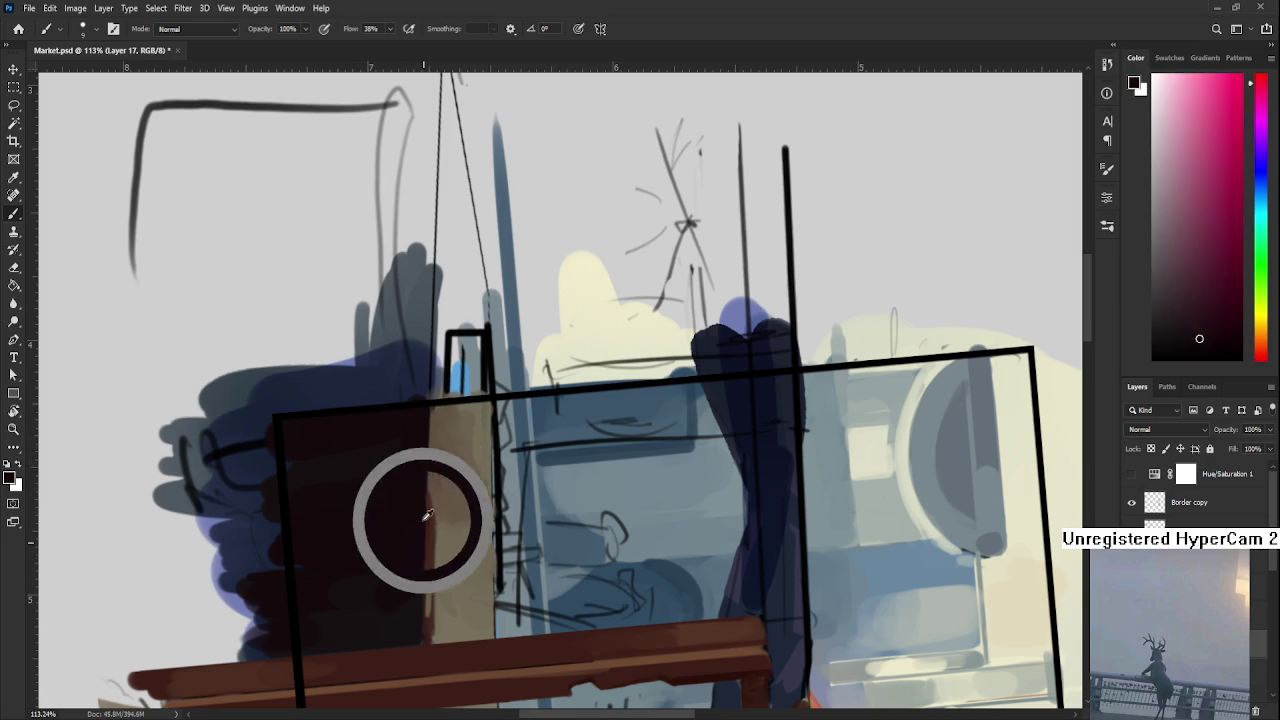
left_click(429, 521, "alt")
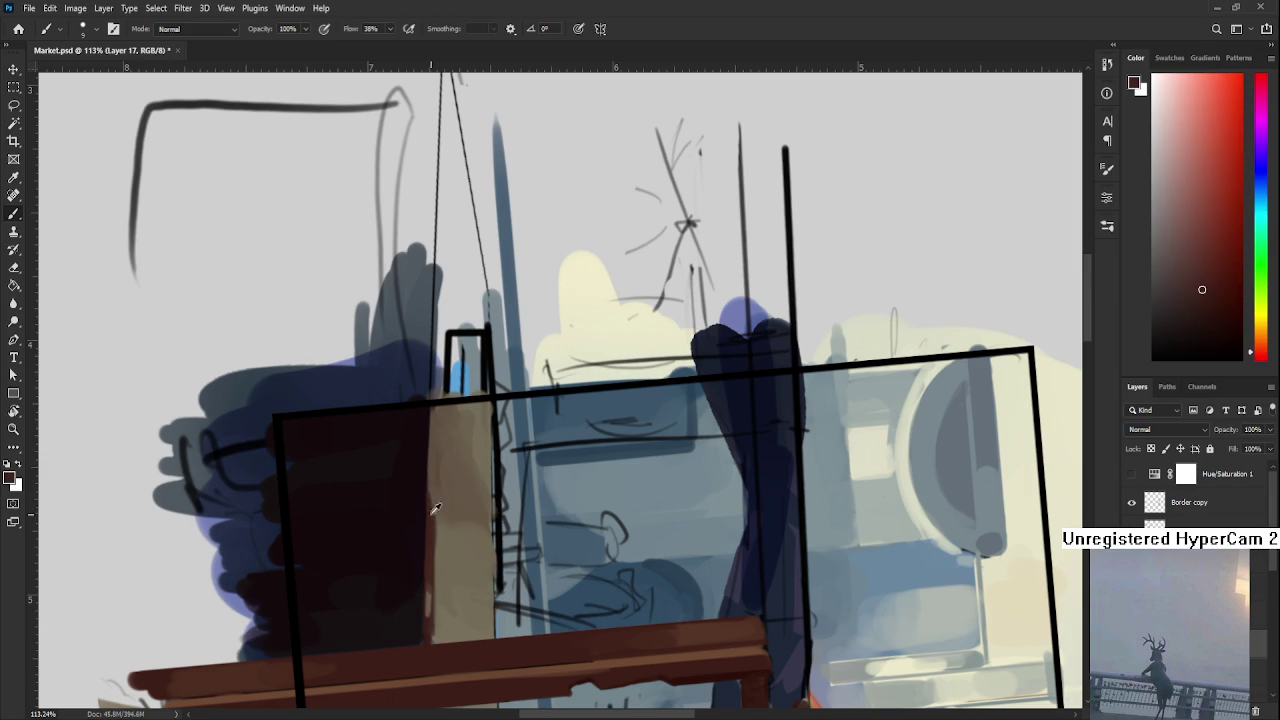
left_click(432, 499, "alt")
left_click(430, 528, "alt")
key("r")
left_click_drag(430, 528, 652, 540)
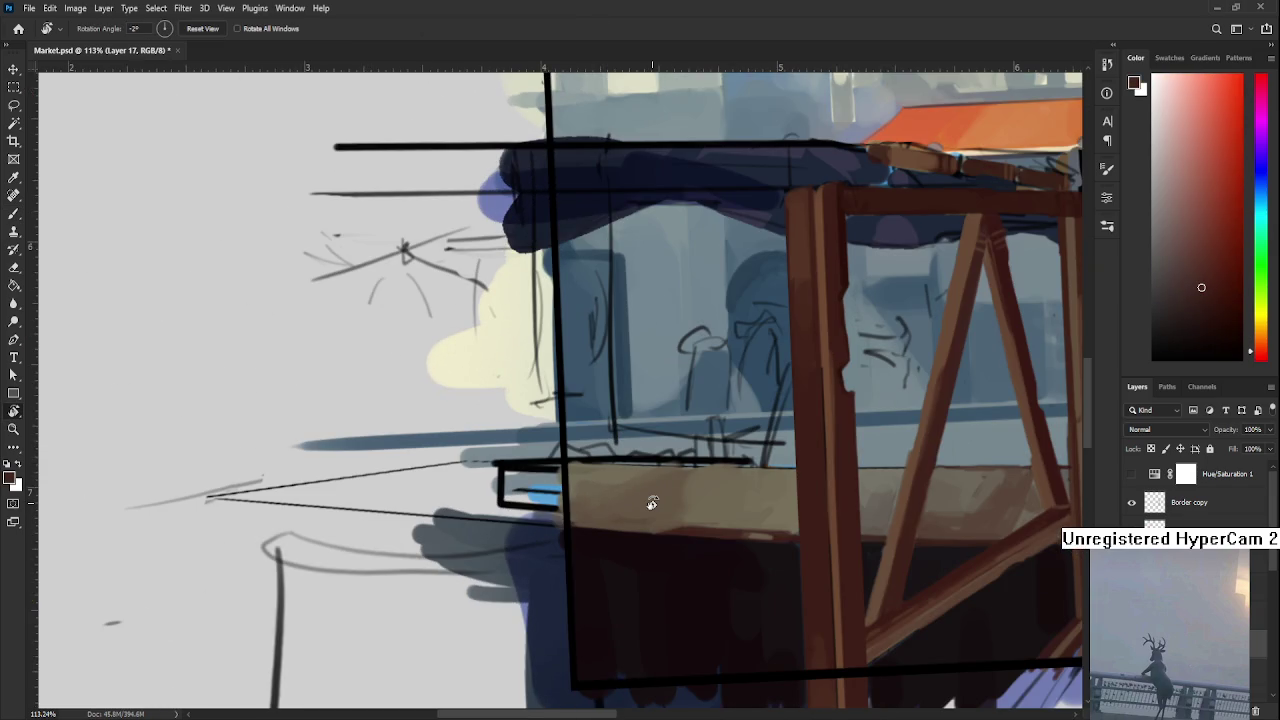
Zoom in on the counter and tilt the view to about -43° for painting
scroll(652, 503, "down", 4)
scroll(705, 525, "up", 2)
scroll(691, 517, "up", 2)
scroll(693, 478, "down", 1)
scroll(693, 478, "down", 3)
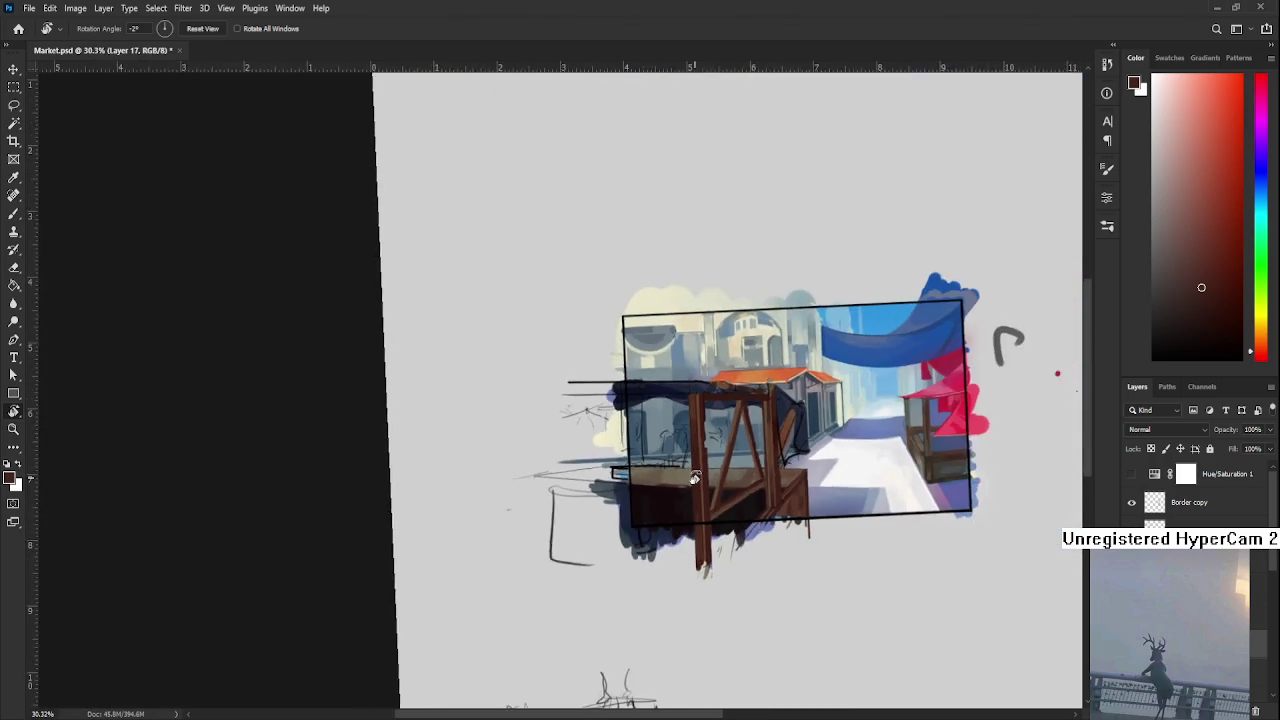
scroll(693, 478, "up", 4)
scroll(594, 483, "up", 2)
mouse_move(594, 483)
left_mouse_down()
mouse_move(702, 490)
mouse_move(560, 514)
left_mouse_up()
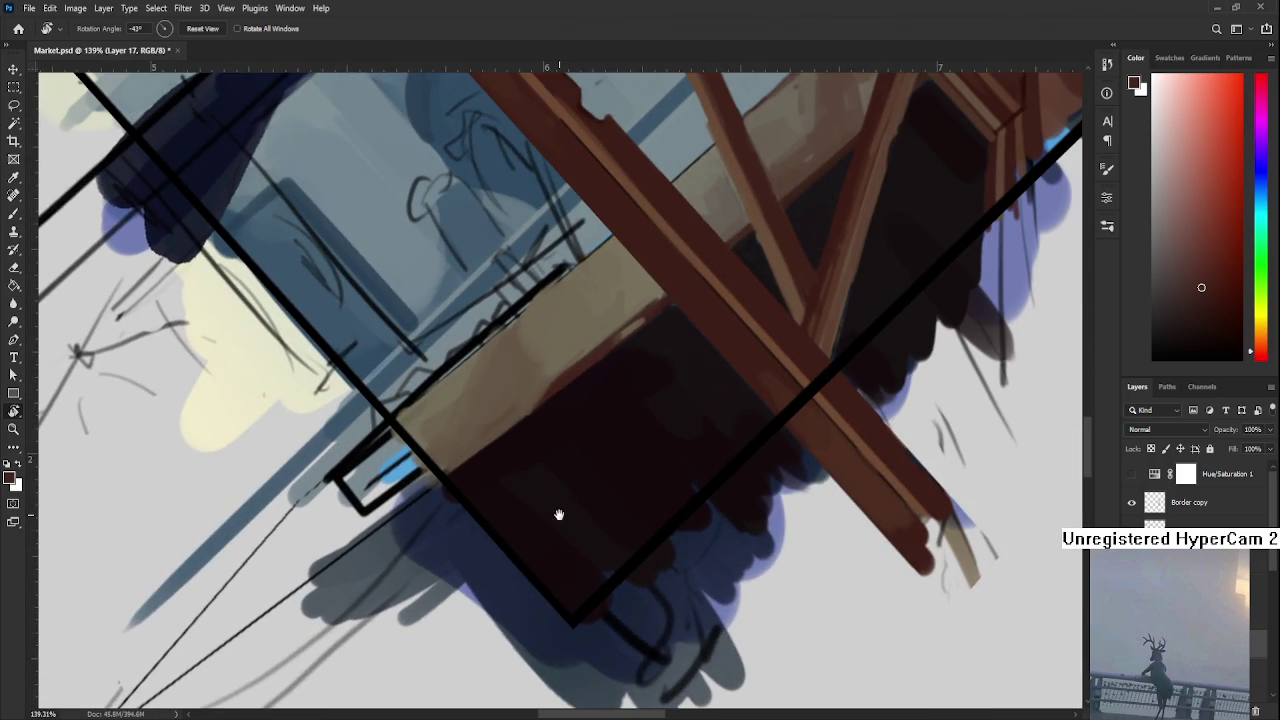
key("b")
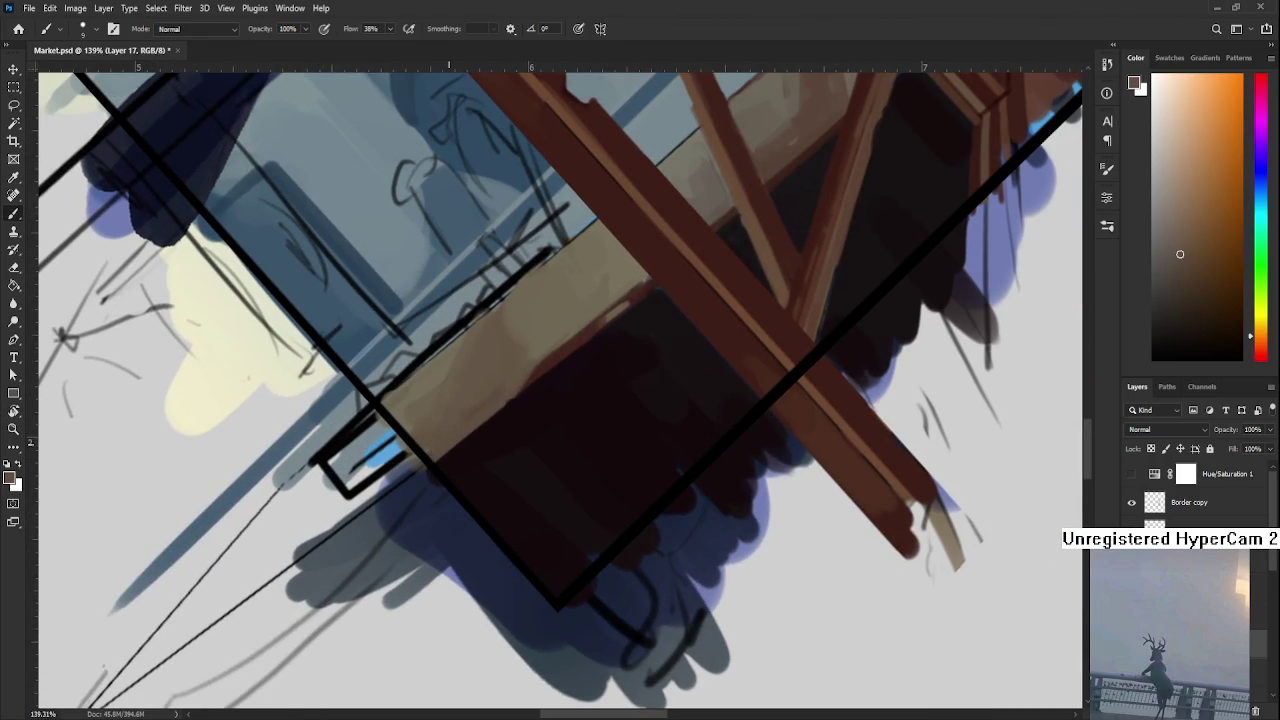
Sample near-black, muted brown and dark red, settling on the counter's dark orange-brown
left_click(455, 446, "alt")
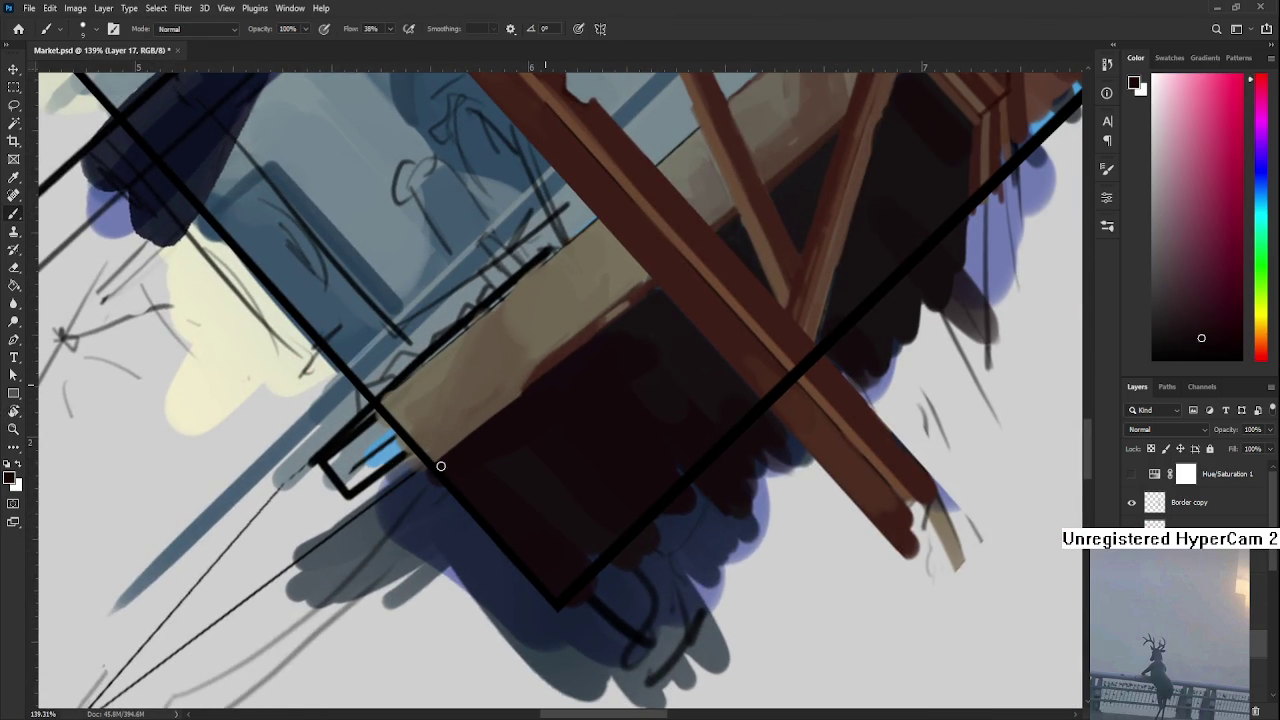
left_click(504, 393, "alt")
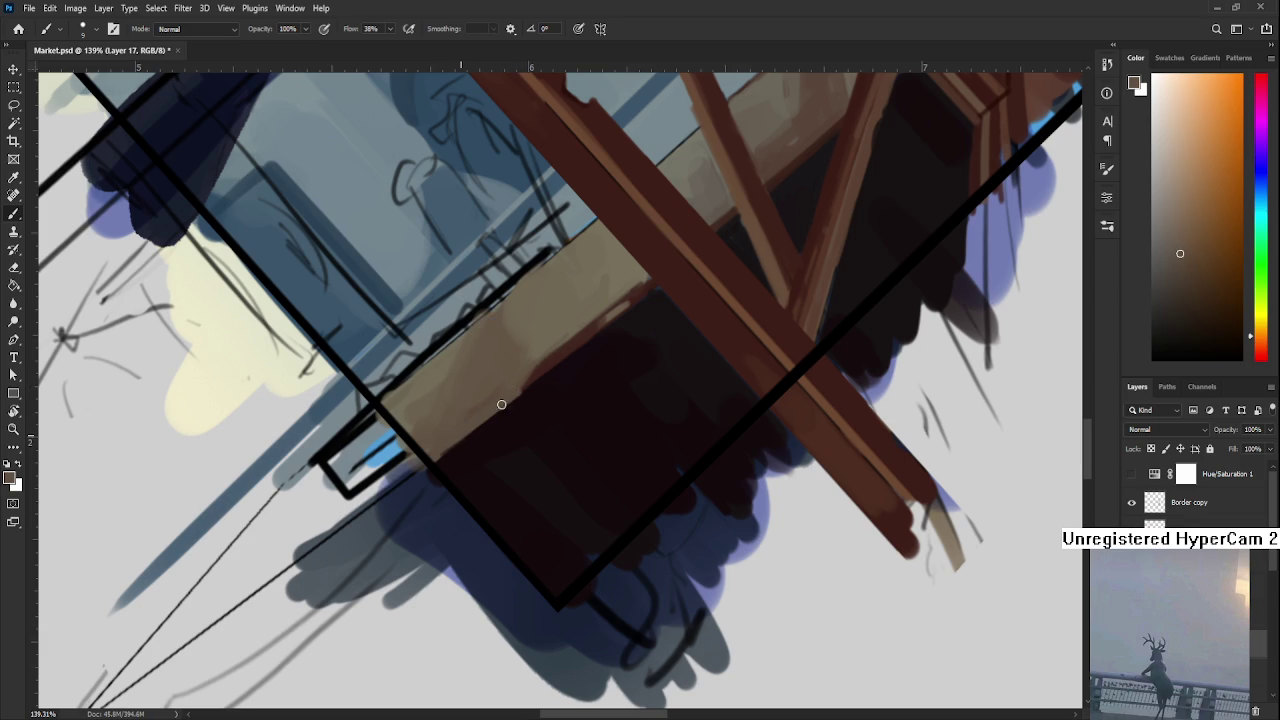
left_click(503, 408, "alt")
left_click(473, 426, "alt")
left_click(530, 372, "alt")
left_click(540, 383, "alt")
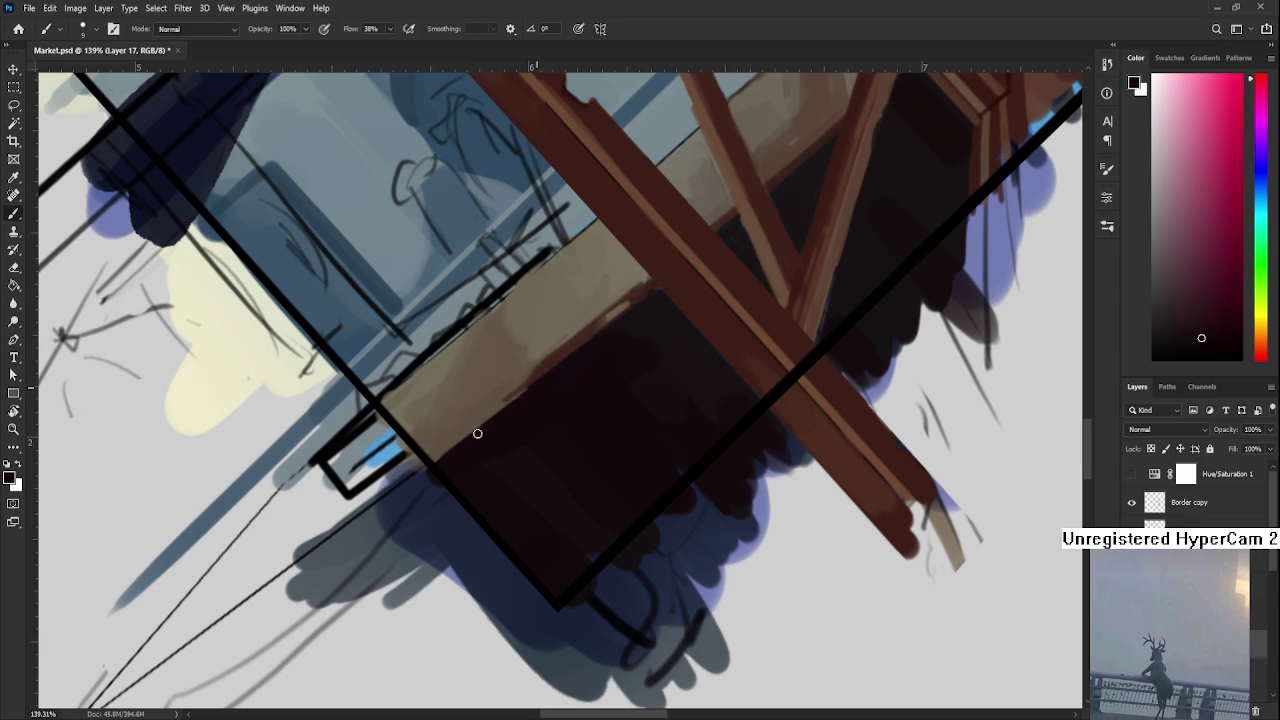
left_click(509, 395, "alt")
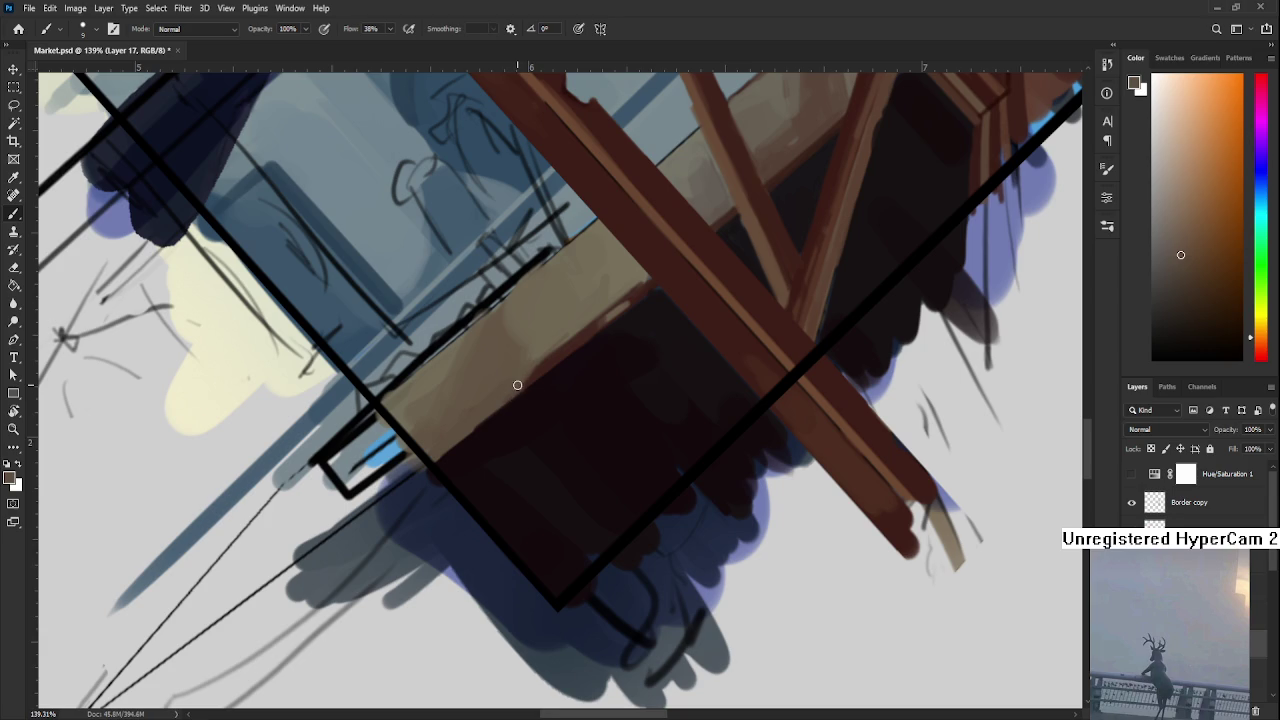
scroll(517, 385, "down", 5)
Sample counter browns and shadow near-black, ending on the post's darker reddish brown
scroll(708, 368, "up", 4)
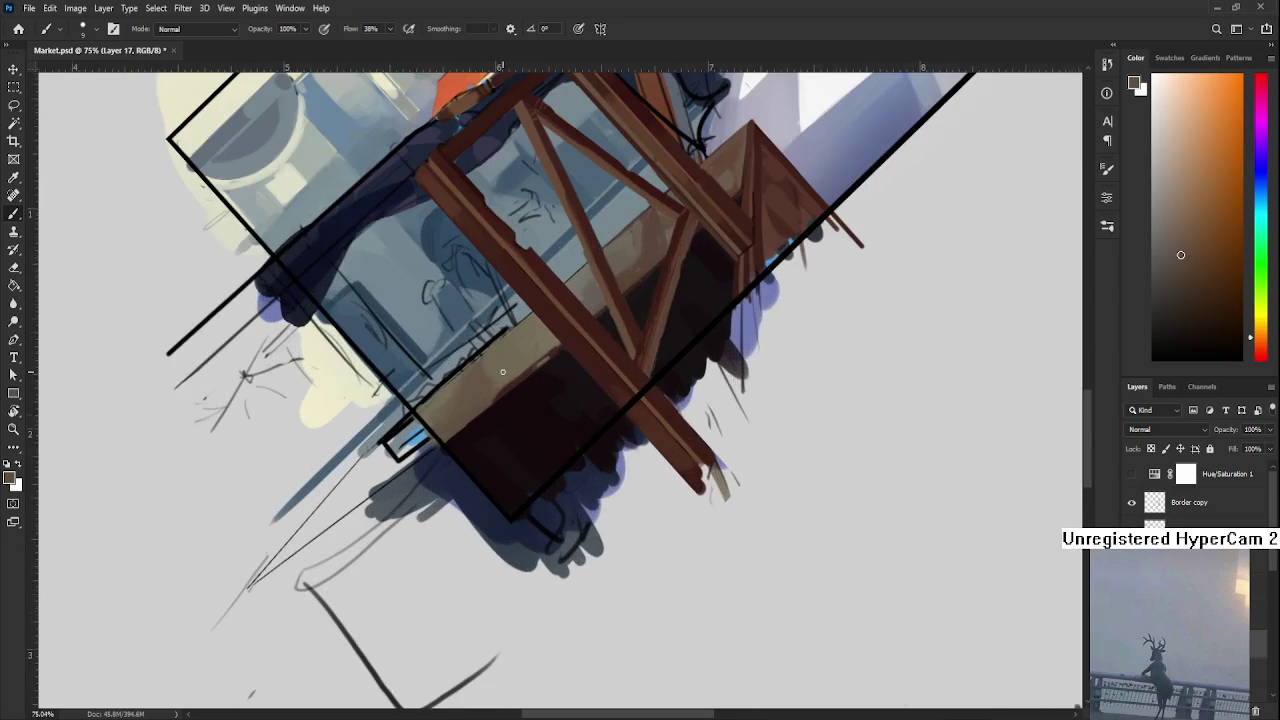
scroll(500, 371, "up", 1)
left_click(465, 414, "alt")
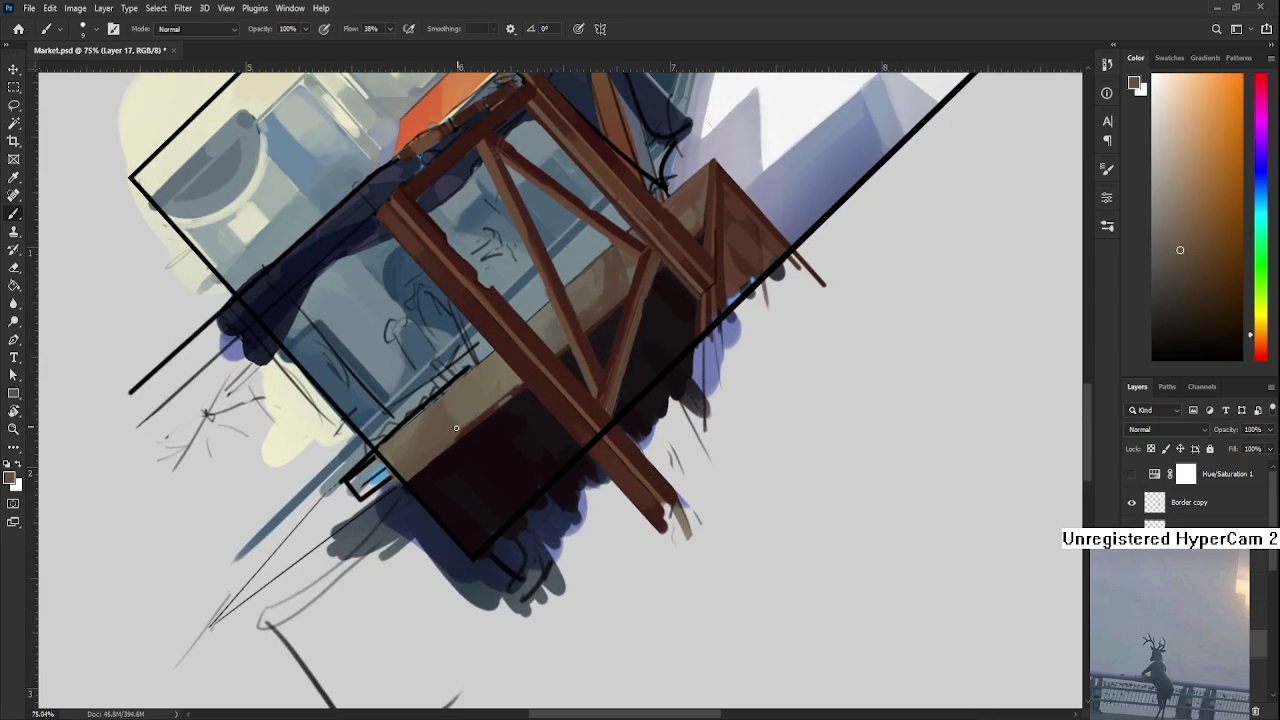
left_click(498, 400, "alt")
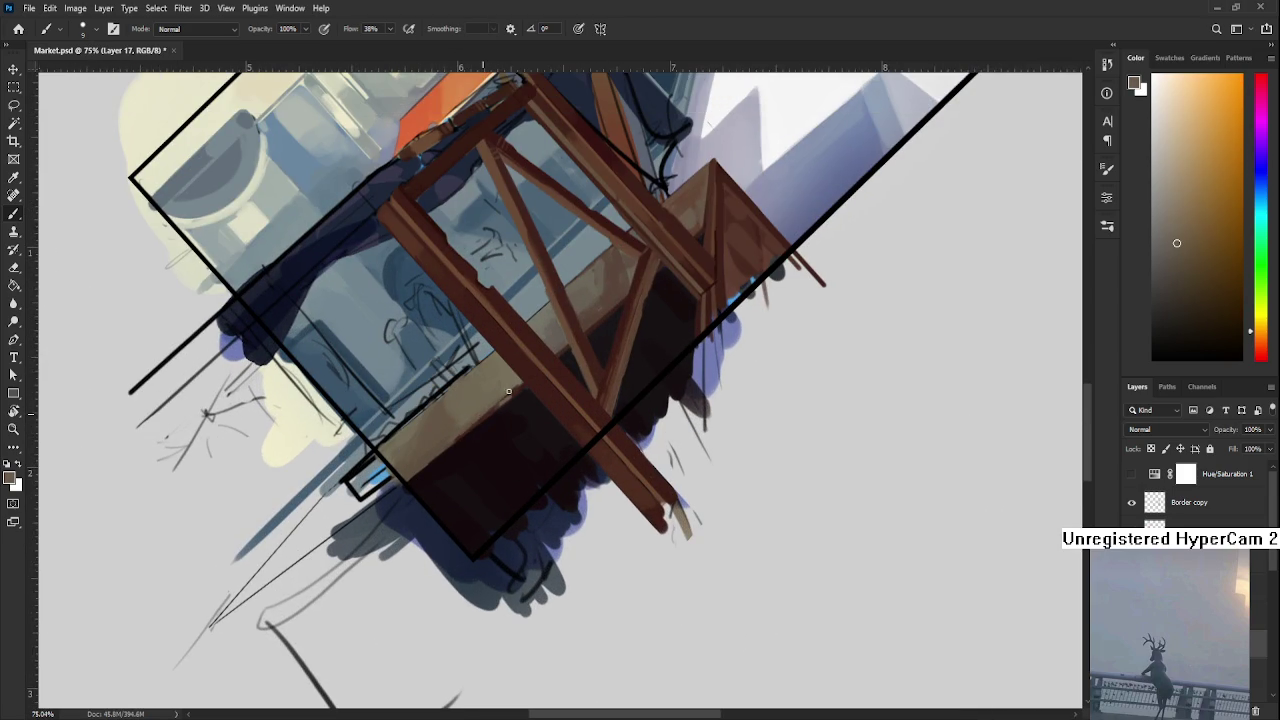
left_click(490, 414, "alt")
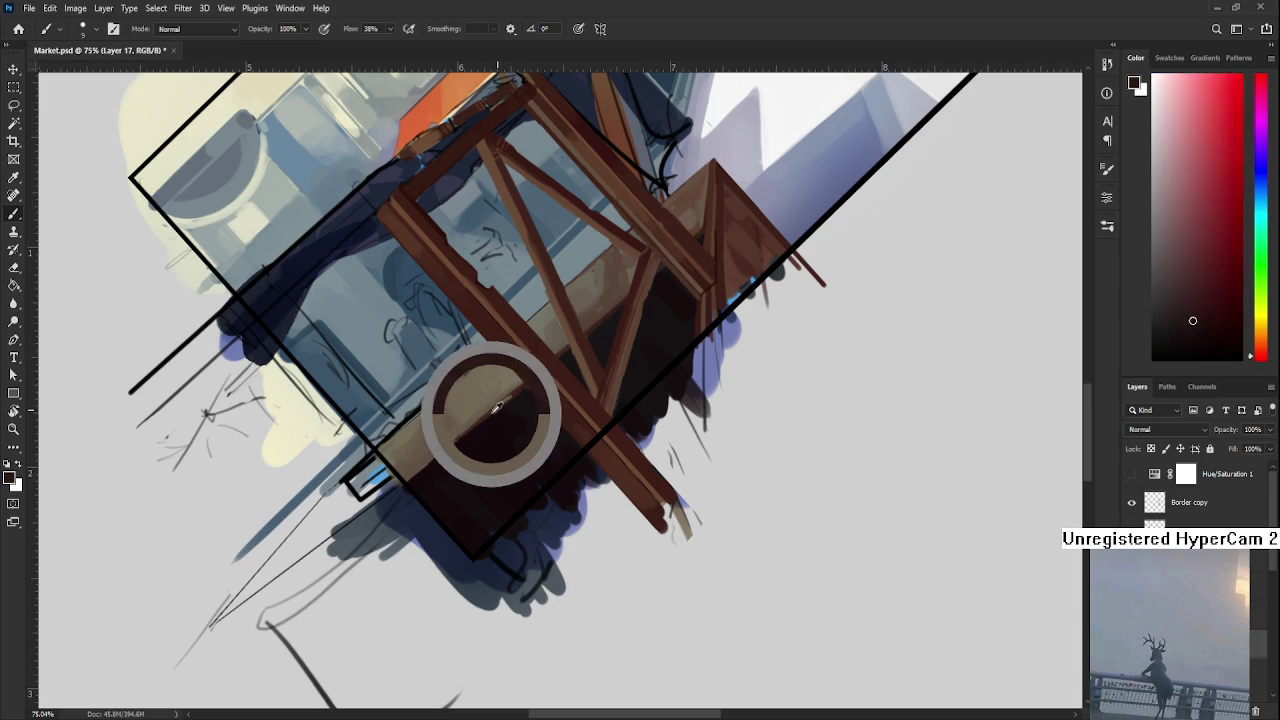
left_click(428, 460, "alt")
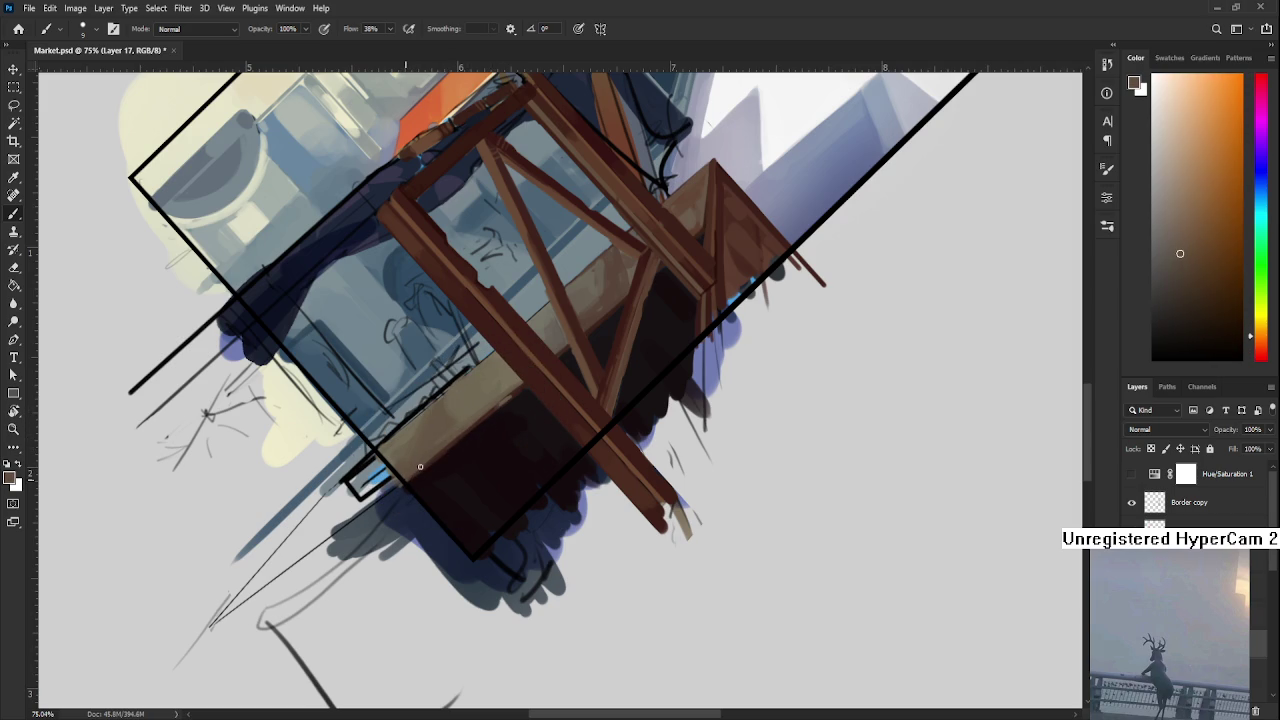
left_click(519, 388, "alt")
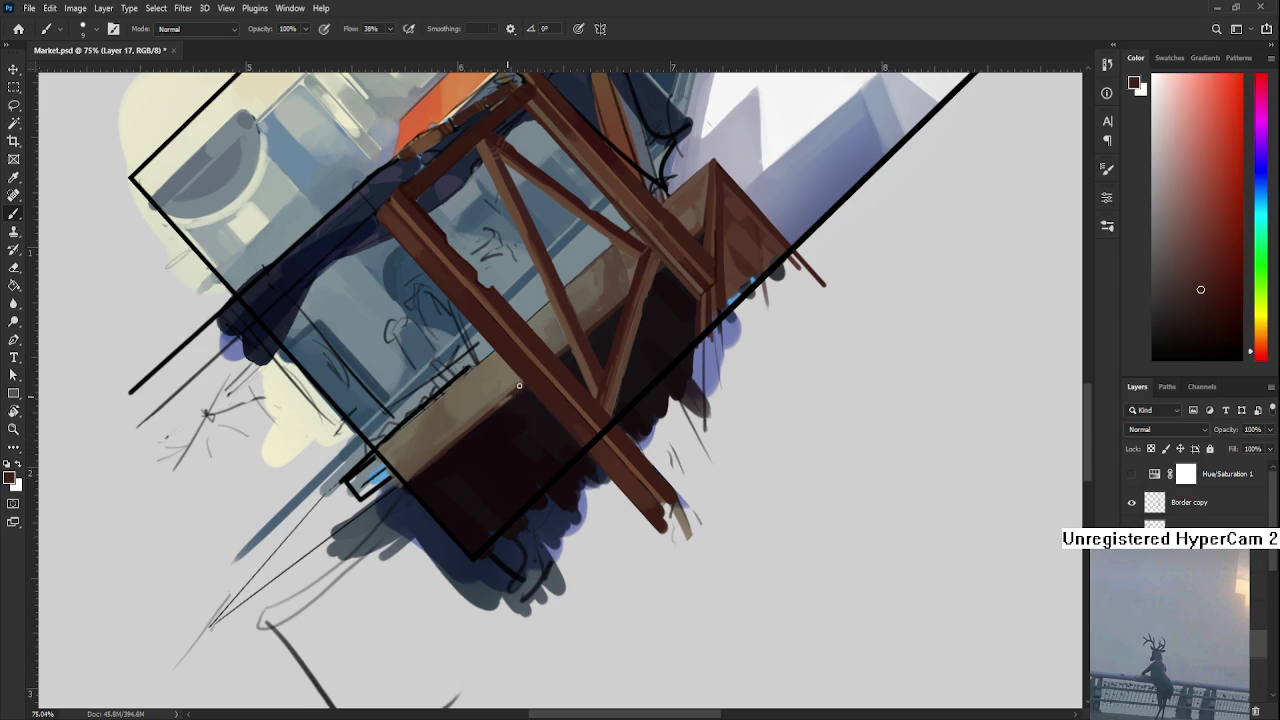
left_click(411, 470, "alt")
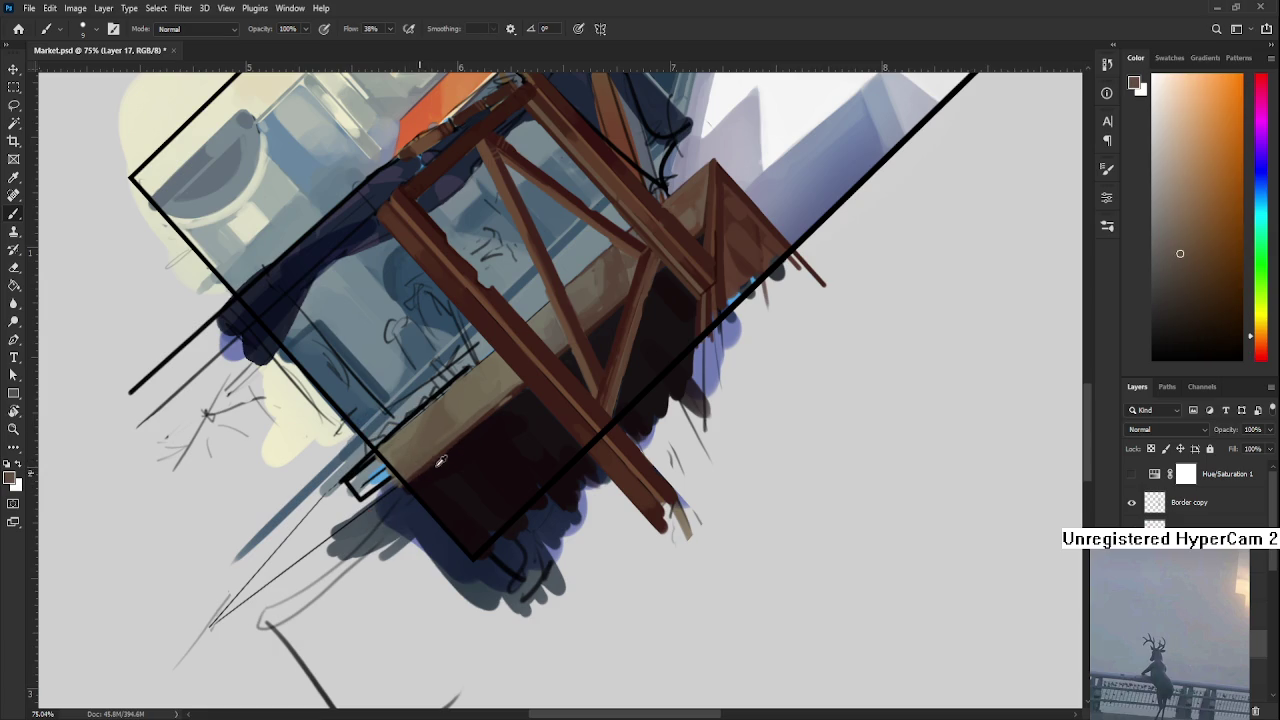
left_click(418, 483, "alt")
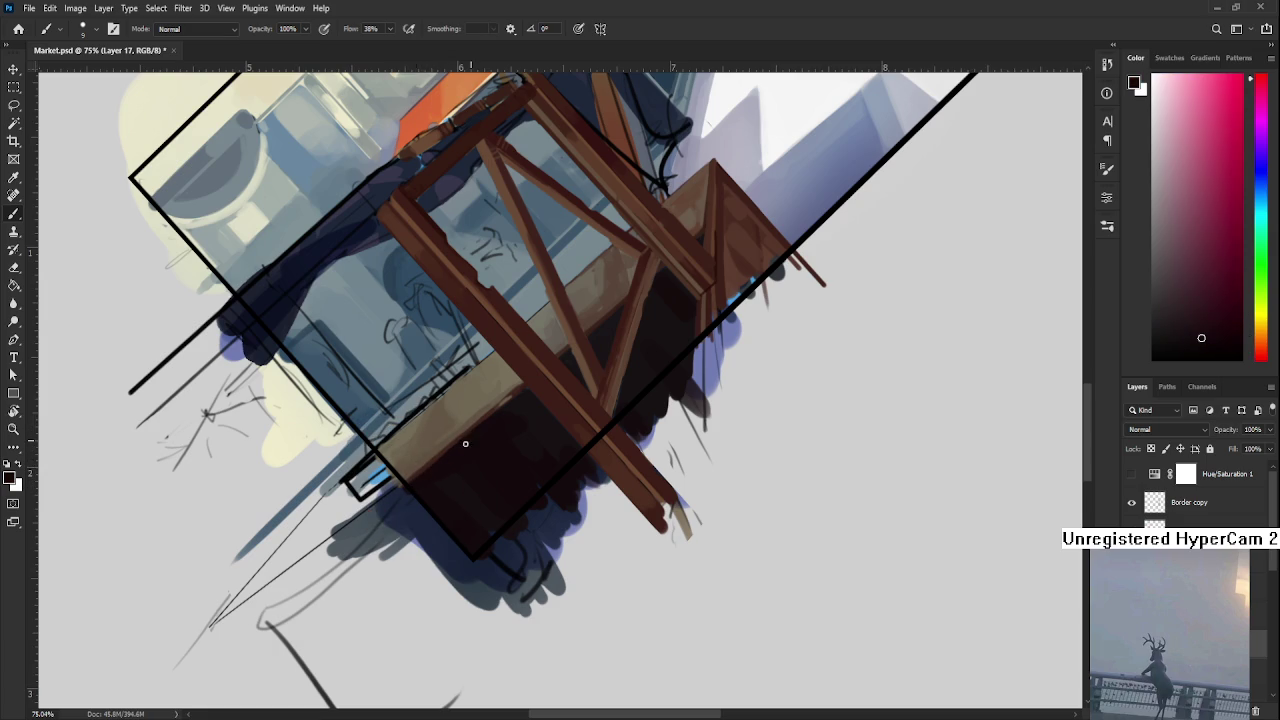
left_click(518, 391, "alt")
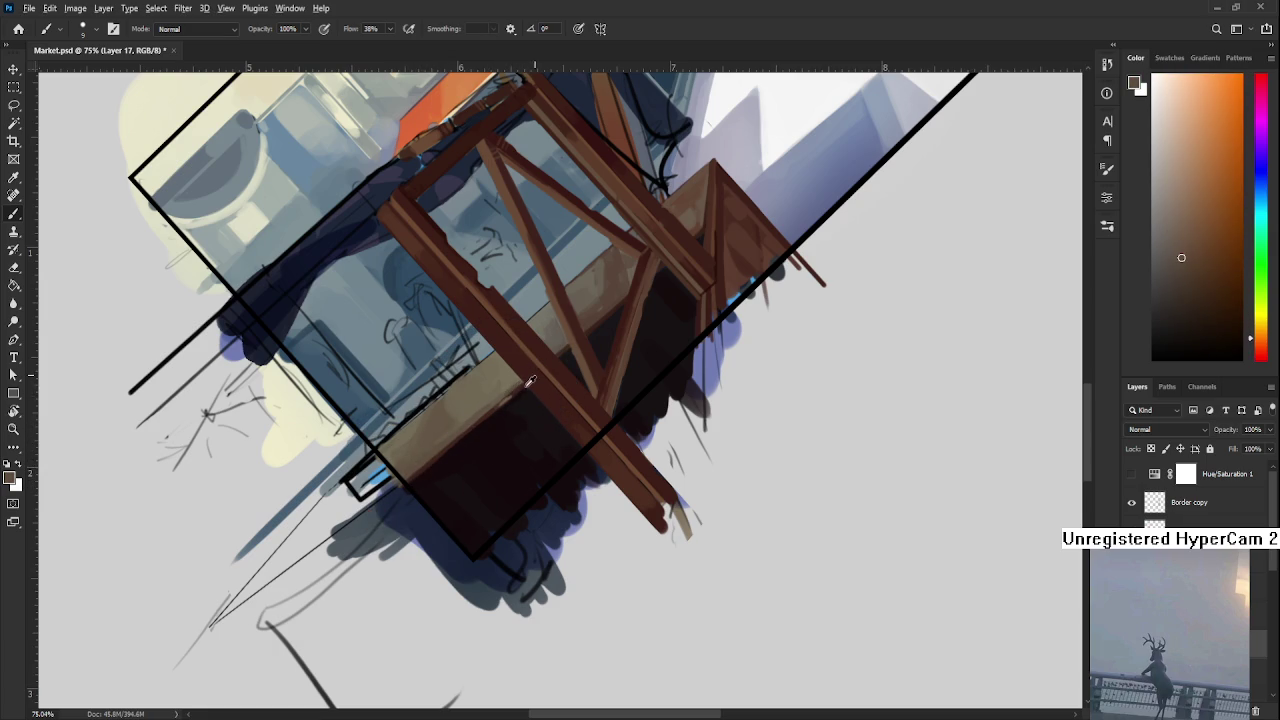
left_click(515, 389, "alt")
Reset the canvas rotation to 0° and zoom into the stall
key("r")
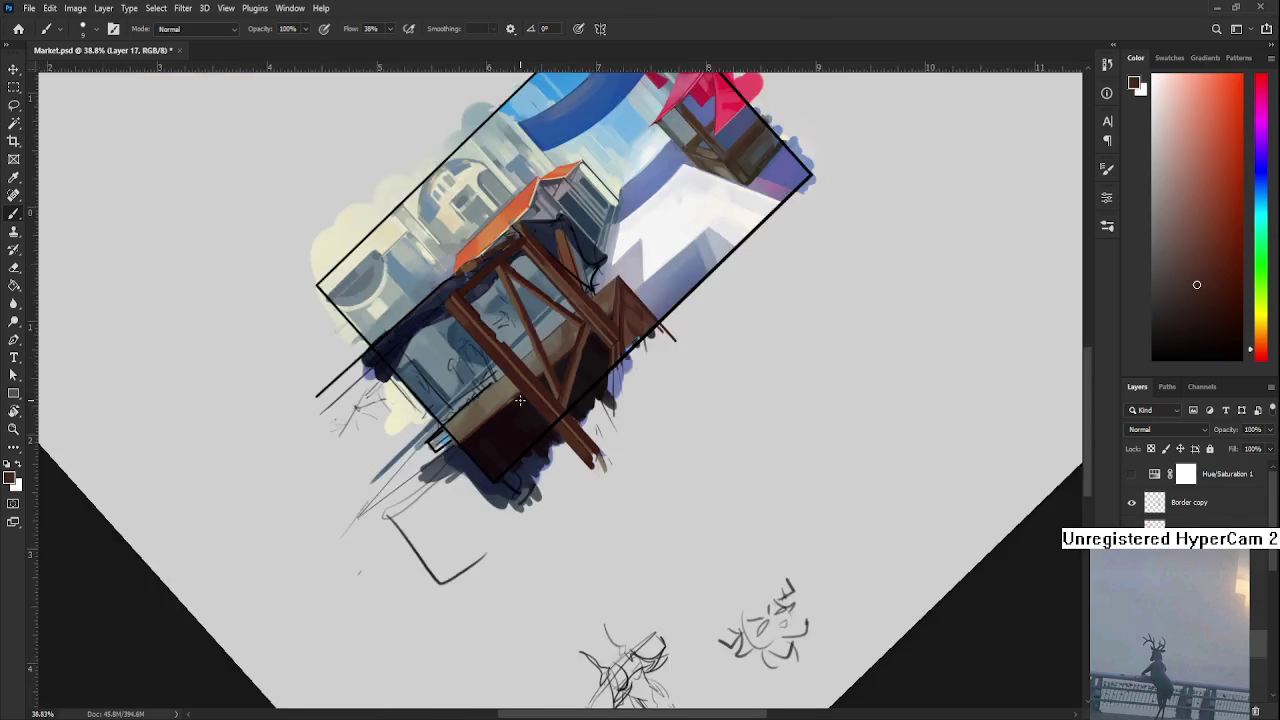
scroll(806, 531, "down", 5)
left_click_drag(806, 531, 659, 687)
scroll(540, 570, "up", 2)
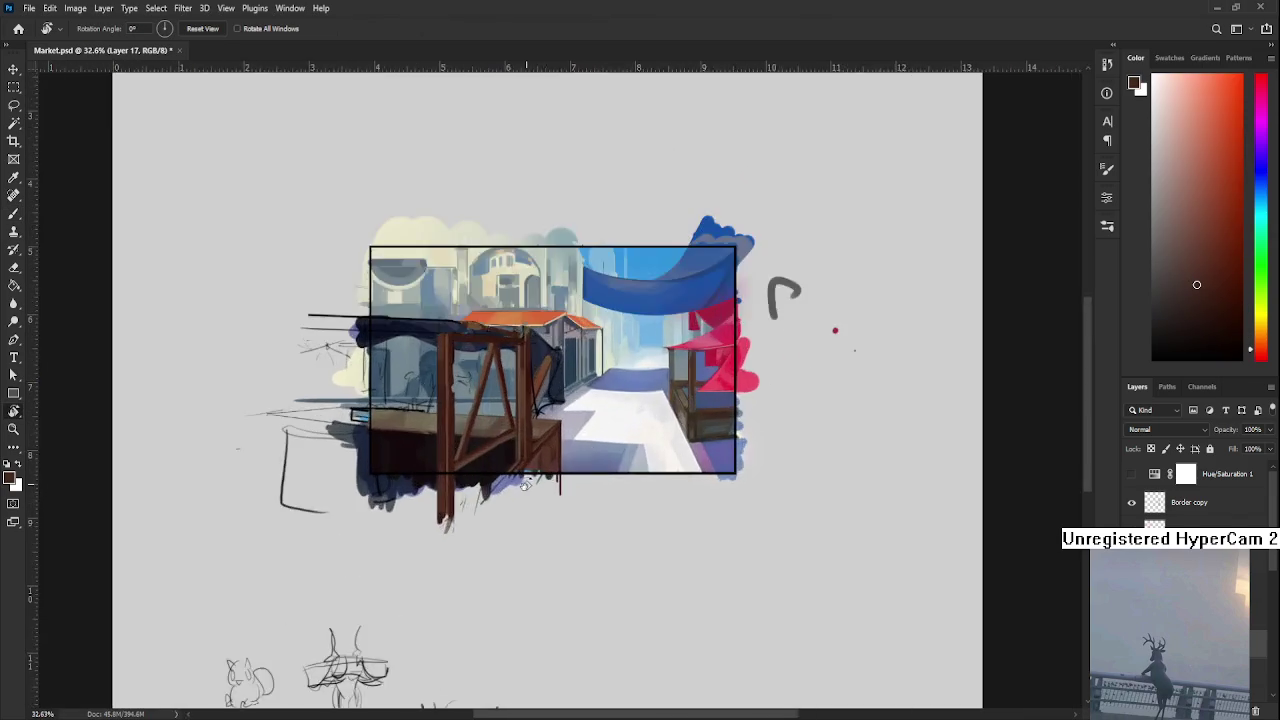
scroll(420, 449, "up", 5)
scroll(603, 491, "up", 2)
scroll(634, 464, "up", 2)
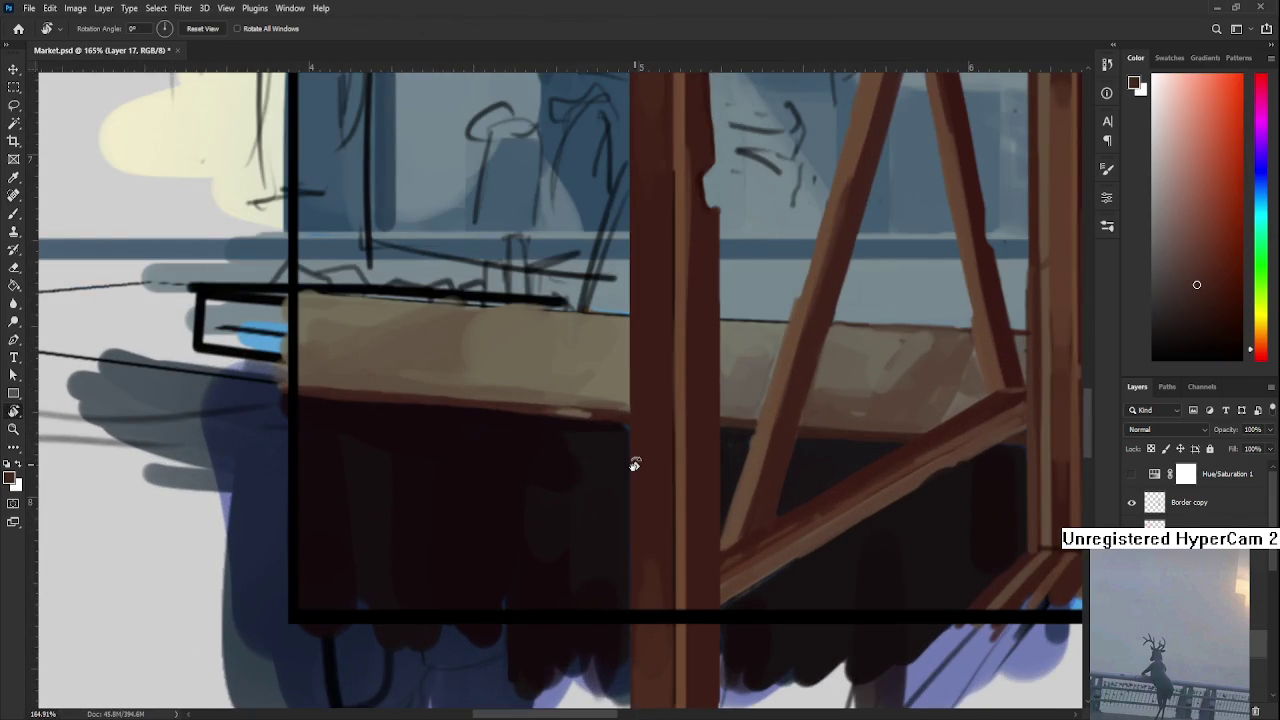
Return to the Brush and sample a near-black shade from the stall's left end
key("b")
left_click(577, 430, "alt")
left_click_drag(600, 437, 510, 456)
left_click(466, 455, "alt")
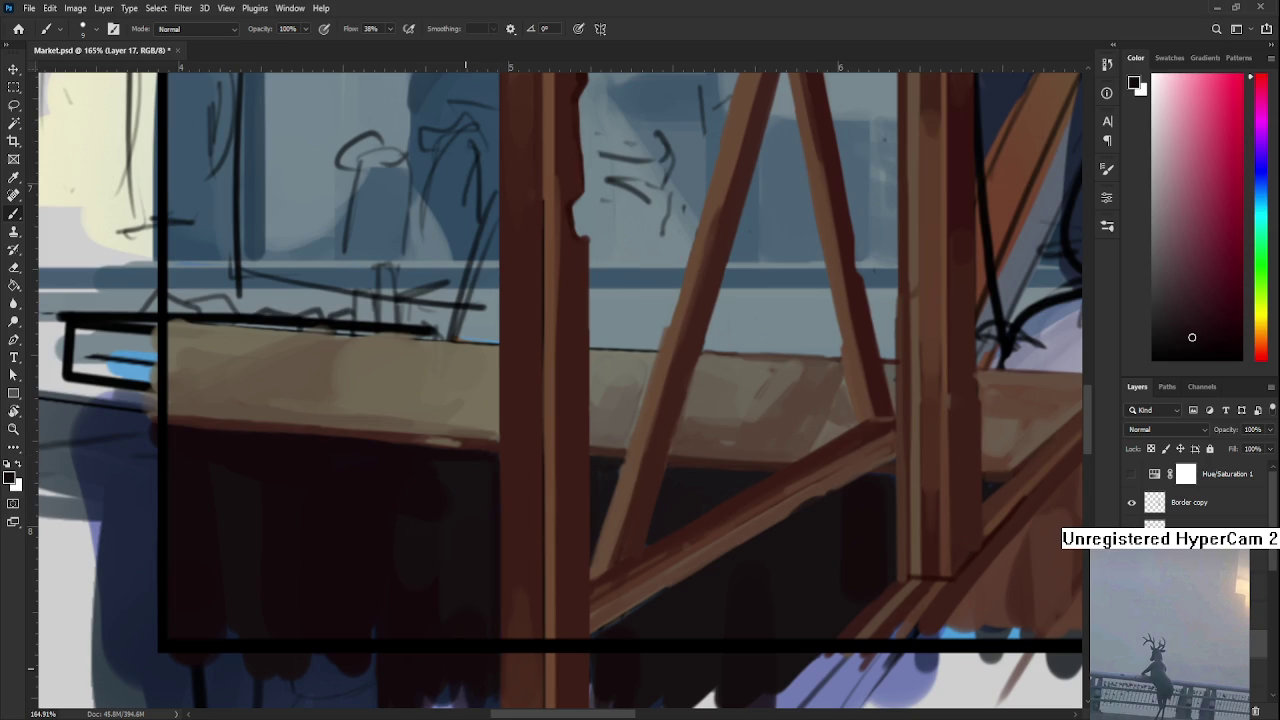
scroll(494, 590, "down", 2)
scroll(590, 213, "down", 3)
scroll(590, 213, "down", 2)
Zoom to about 107% on the stall and drag-sample a dark brown from the counter
scroll(590, 250, "up", 2)
scroll(514, 423, "up", 2)
scroll(514, 506, "up", 2)
scroll(516, 503, "up", 1)
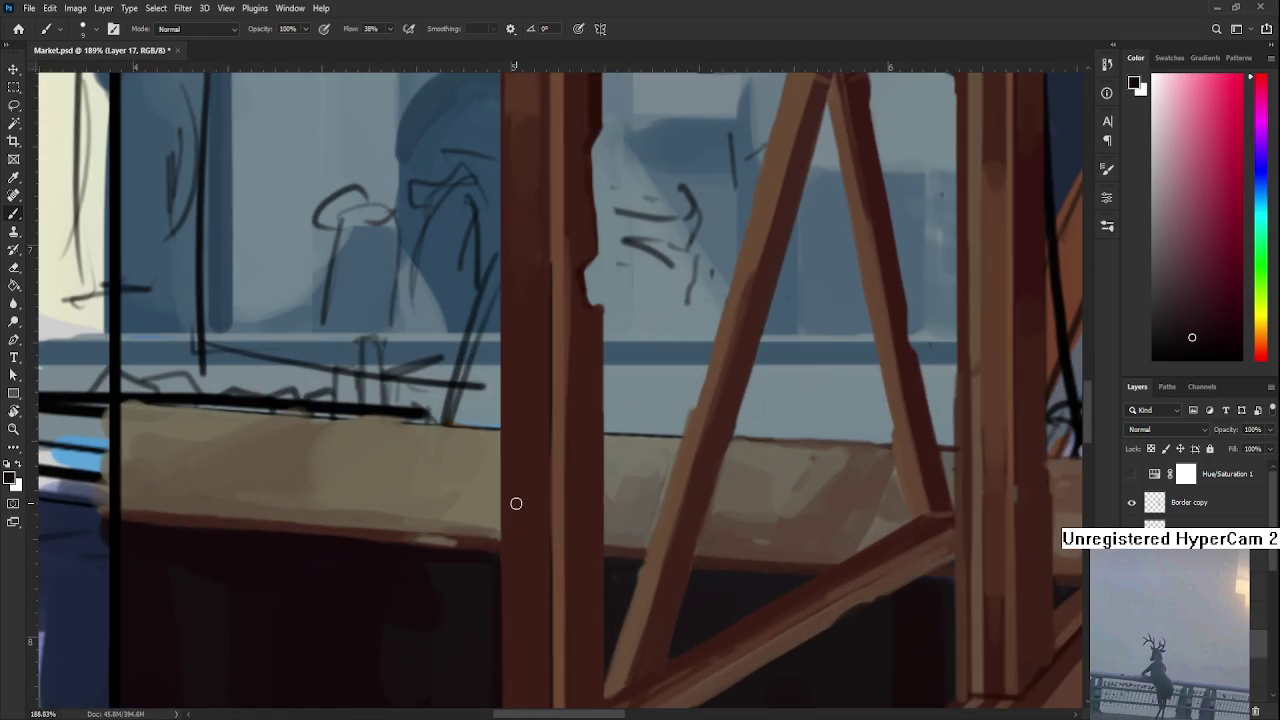
scroll(516, 503, "down", 2)
scroll(517, 503, "down", 2)
scroll(510, 500, "up", 1)
scroll(592, 489, "up", 1)
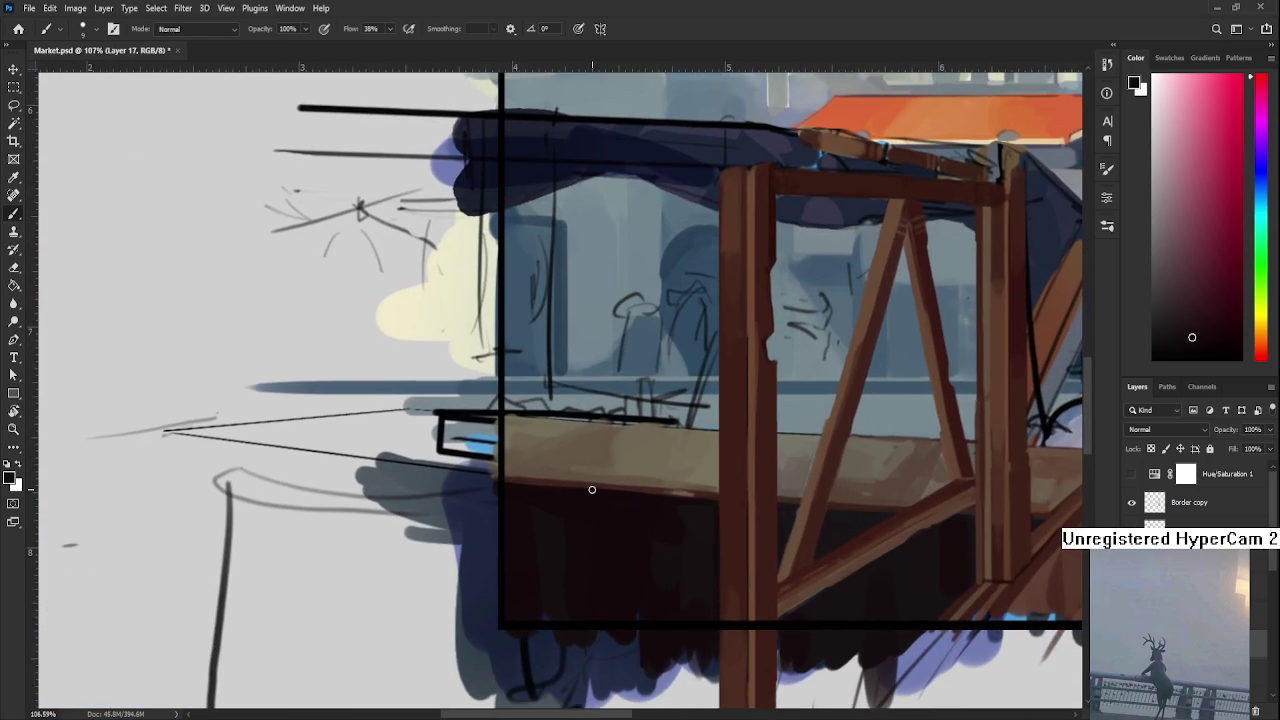
left_click_drag(592, 489, 500, 485, "alt")
Bring the stall's upper frame and counter into view
scroll(754, 449, "down", 2)
scroll(754, 449, "up", 2)
mouse_move(562, 510)
left_mouse_down()
mouse_move(580, 540)
mouse_move(495, 629)
left_mouse_up()
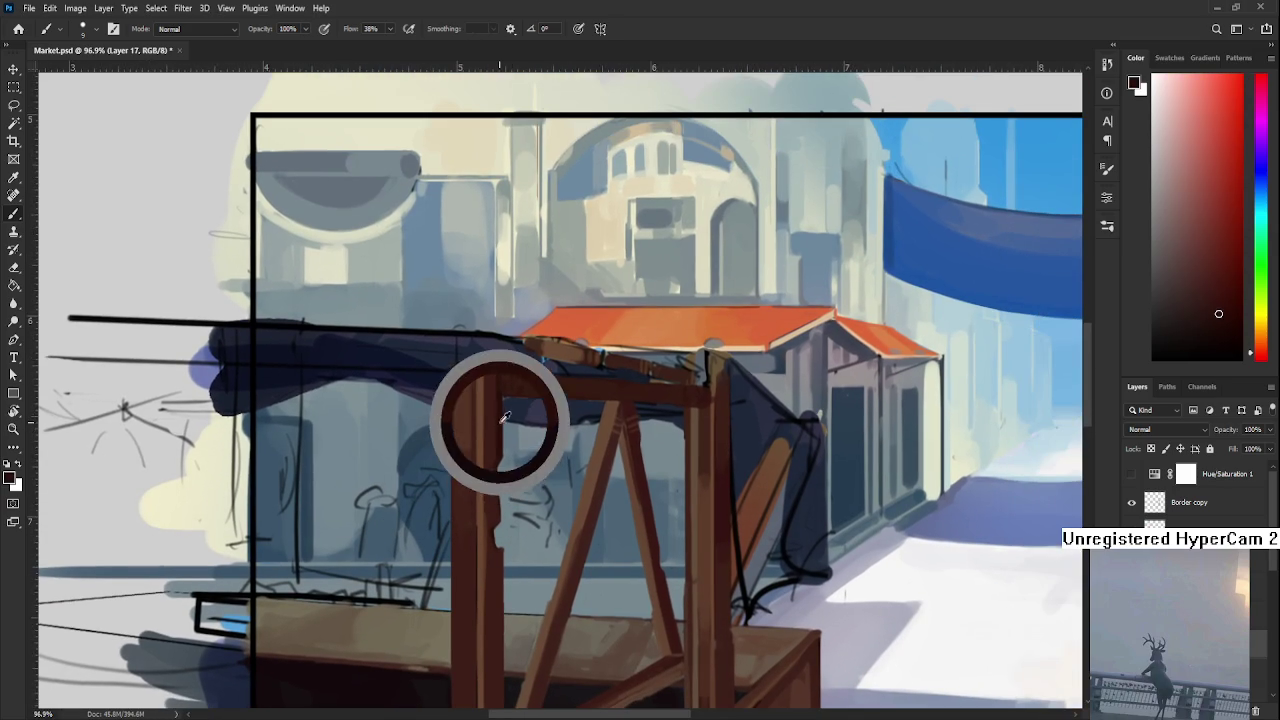
left_click_drag(493, 381, 492, 290)
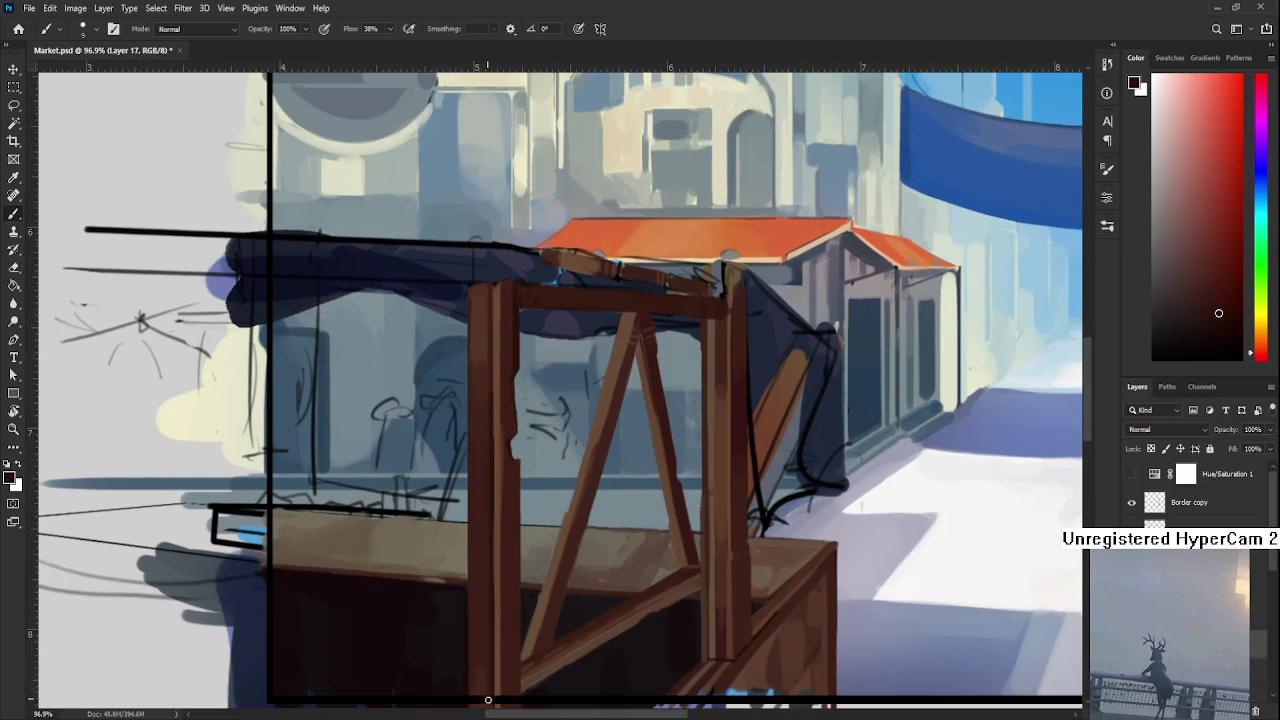
scroll(542, 313, "down", 3)
scroll(542, 313, "down", 3)
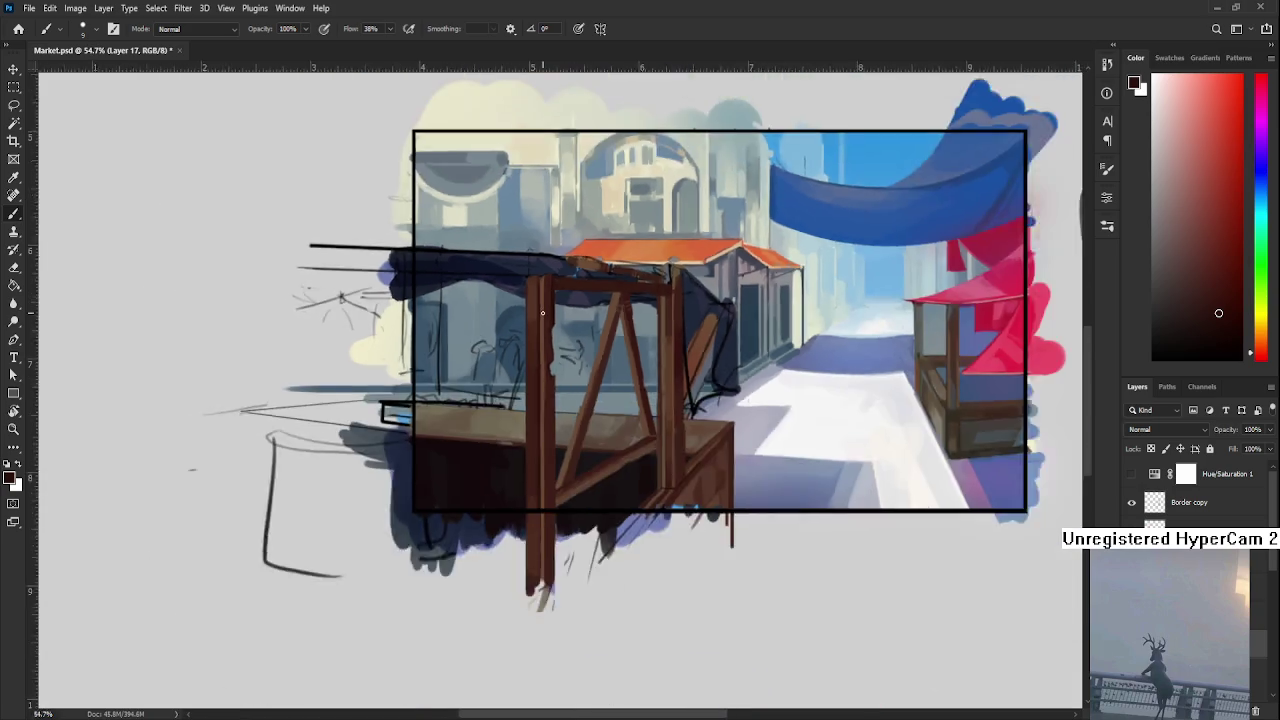
scroll(542, 313, "down", 2)
scroll(555, 339, "up", 6)
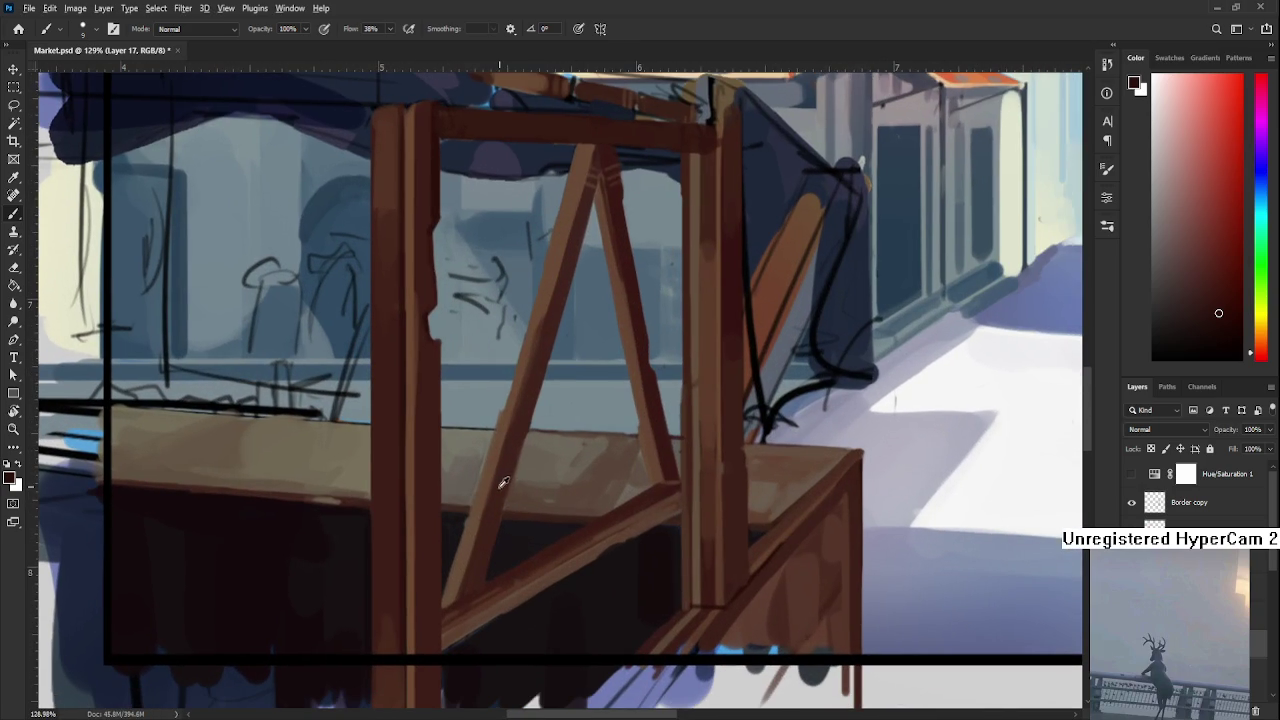
Sample browns from the counter, settle on a pale yellow, and zoom out toward the whole canvas
left_click(500, 487, "alt")
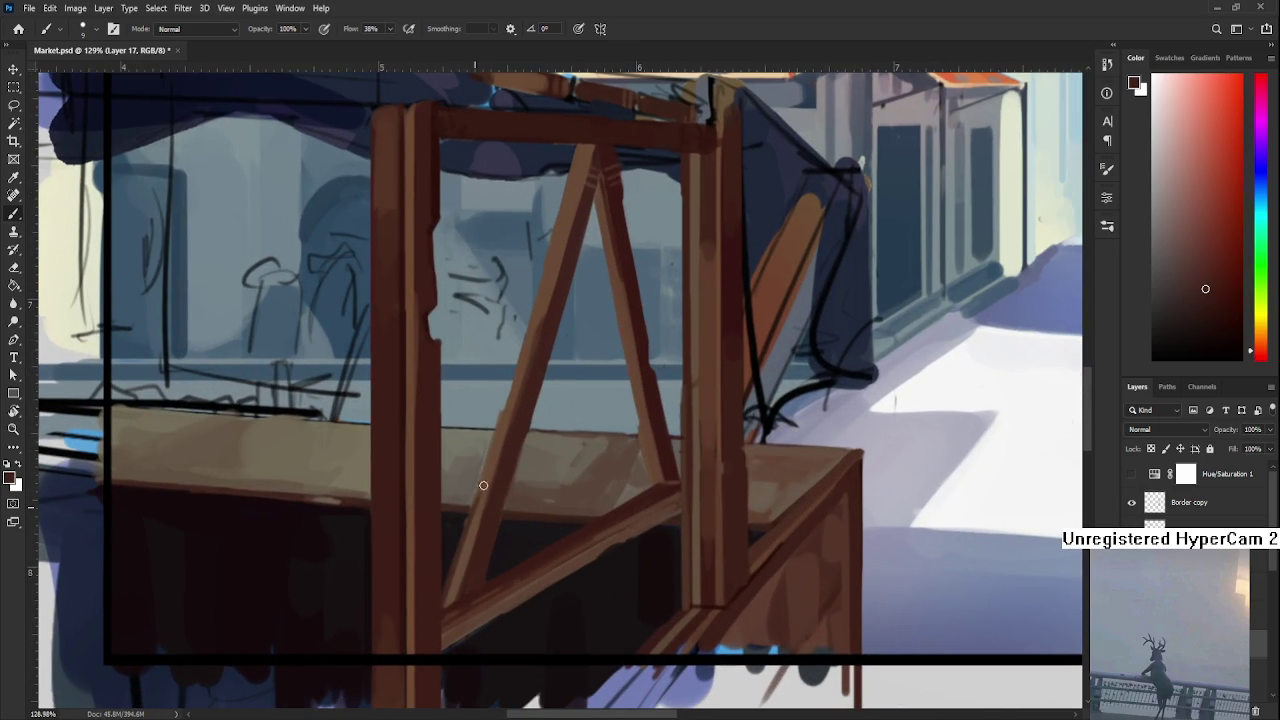
left_click(478, 499, "alt")
left_click(471, 486, "alt")
left_click(472, 505, "alt")
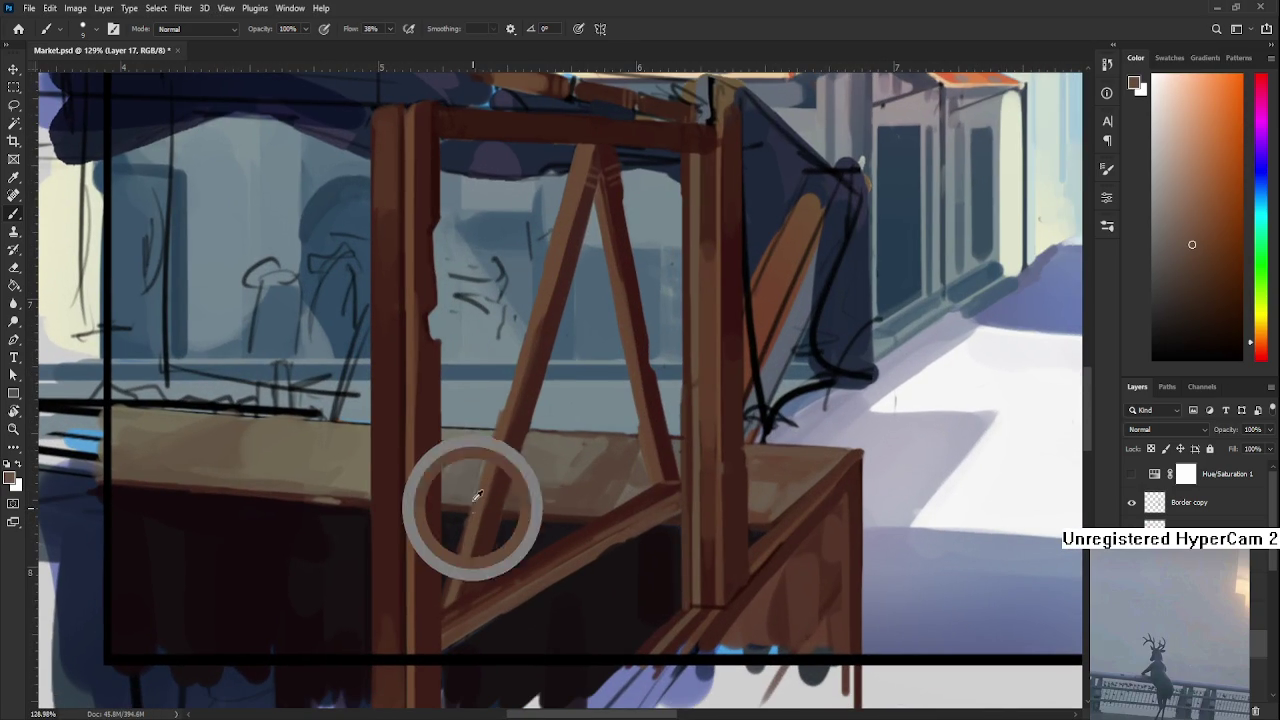
left_click(478, 440, "alt")
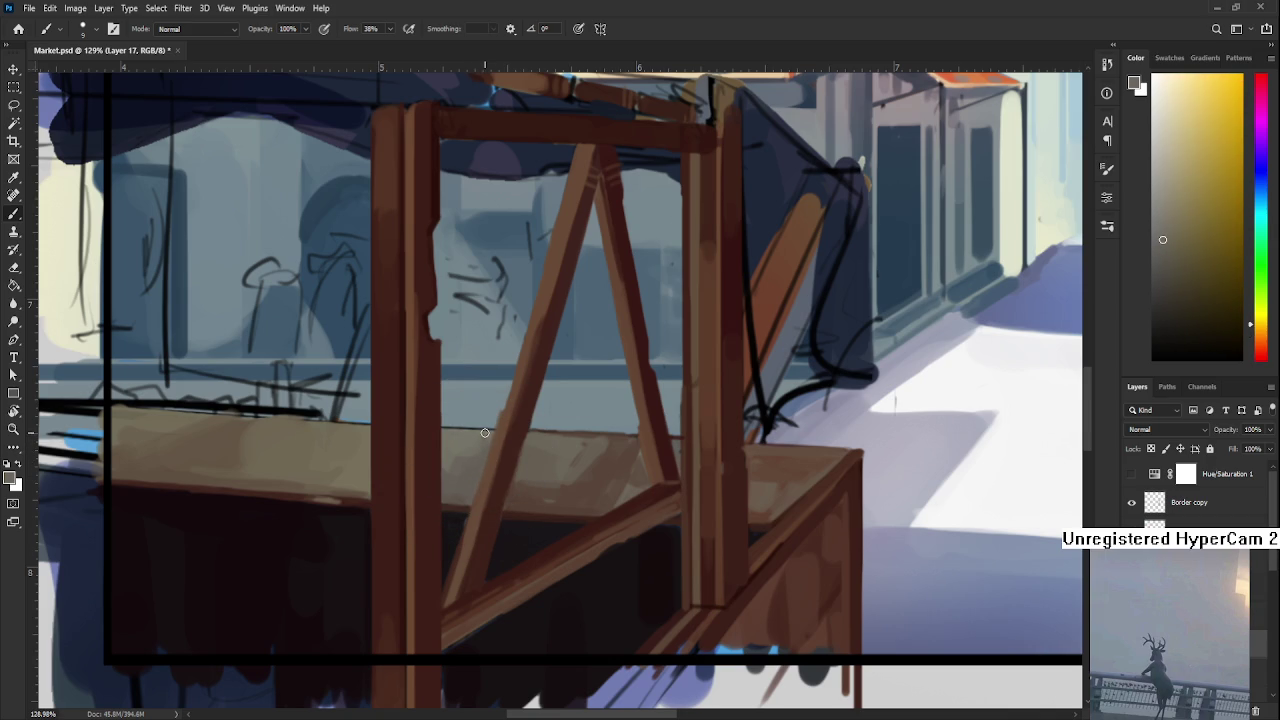
scroll(485, 432, "down", 5)
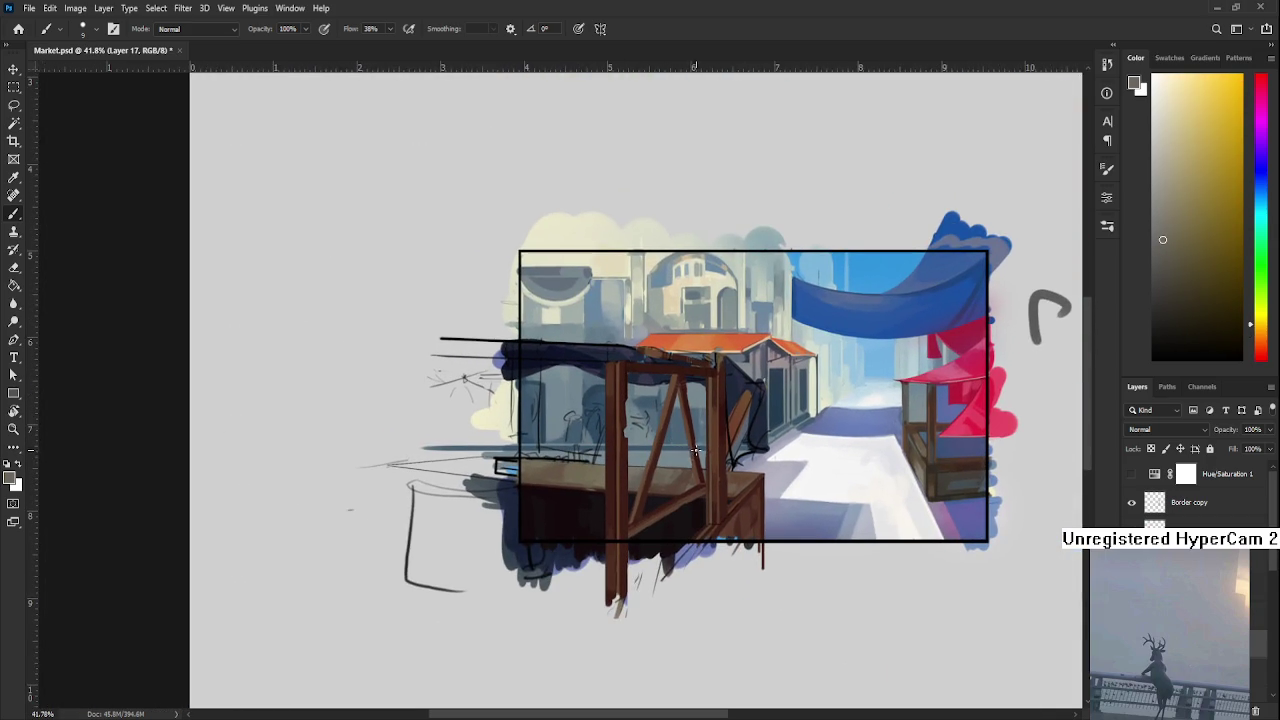
scroll(688, 430, "down", 2)
scroll(688, 430, "up", 2)
Tilt the view about 23 degrees and erase the stray dark sketch lines beside the stall
scroll(688, 430, "up", 3)
key("r")
mouse_move(620, 540)
left_mouse_down()
mouse_move(508, 565)
mouse_move(598, 580)
left_mouse_up()
key("e")
mouse_move(546, 447)
left_mouse_down()
mouse_move(643, 481)
mouse_move(666, 471)
left_mouse_up()
mouse_move(659, 472)
left_mouse_down()
mouse_move(705, 445)
mouse_move(610, 415)
mouse_move(543, 420)
mouse_move(529, 349)
mouse_move(526, 399)
left_mouse_up()
left_click_drag(610, 415, 585, 413)
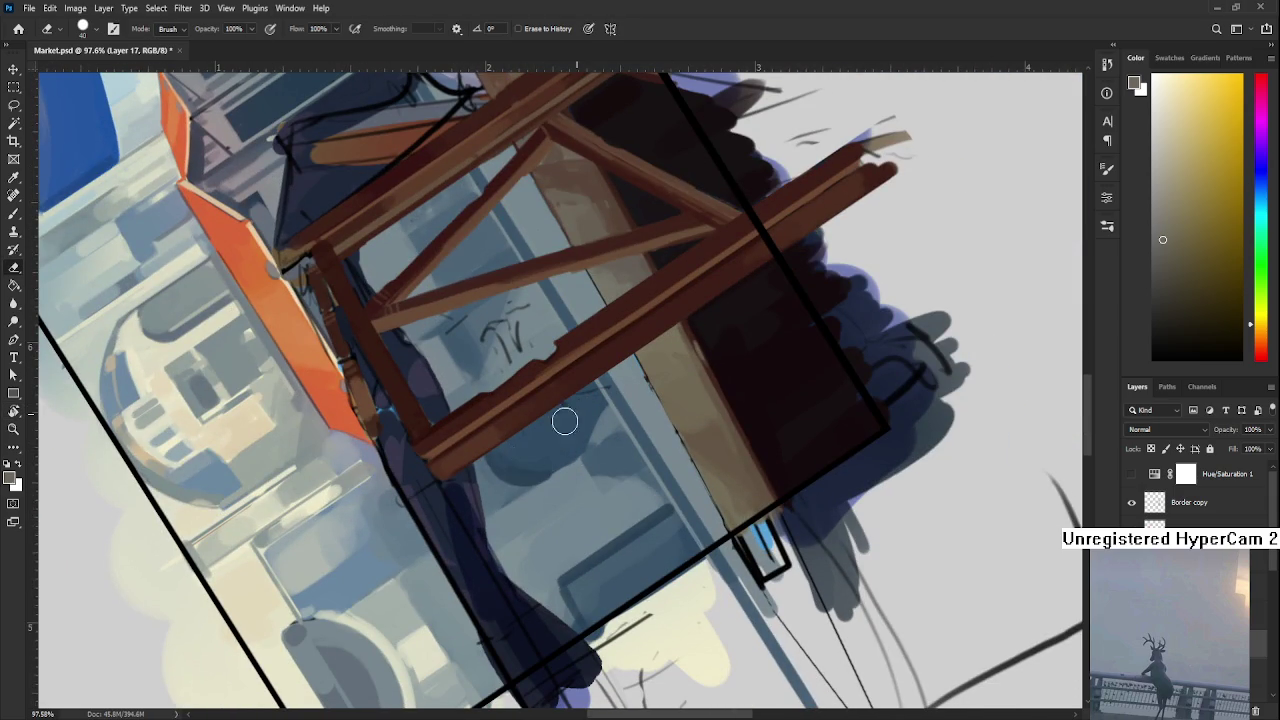
mouse_move(583, 406)
left_mouse_down()
mouse_move(543, 439)
mouse_move(611, 479)
mouse_move(598, 360)
mouse_move(586, 380)
mouse_move(557, 349)
mouse_move(565, 470)
mouse_move(590, 460)
mouse_move(540, 486)
mouse_move(462, 467)
mouse_move(493, 446)
left_mouse_up()
Undo the last erase stroke, return the view upright, and set an enlarged dark brown brush
key("r")
key("e")
key("ctrl+z")
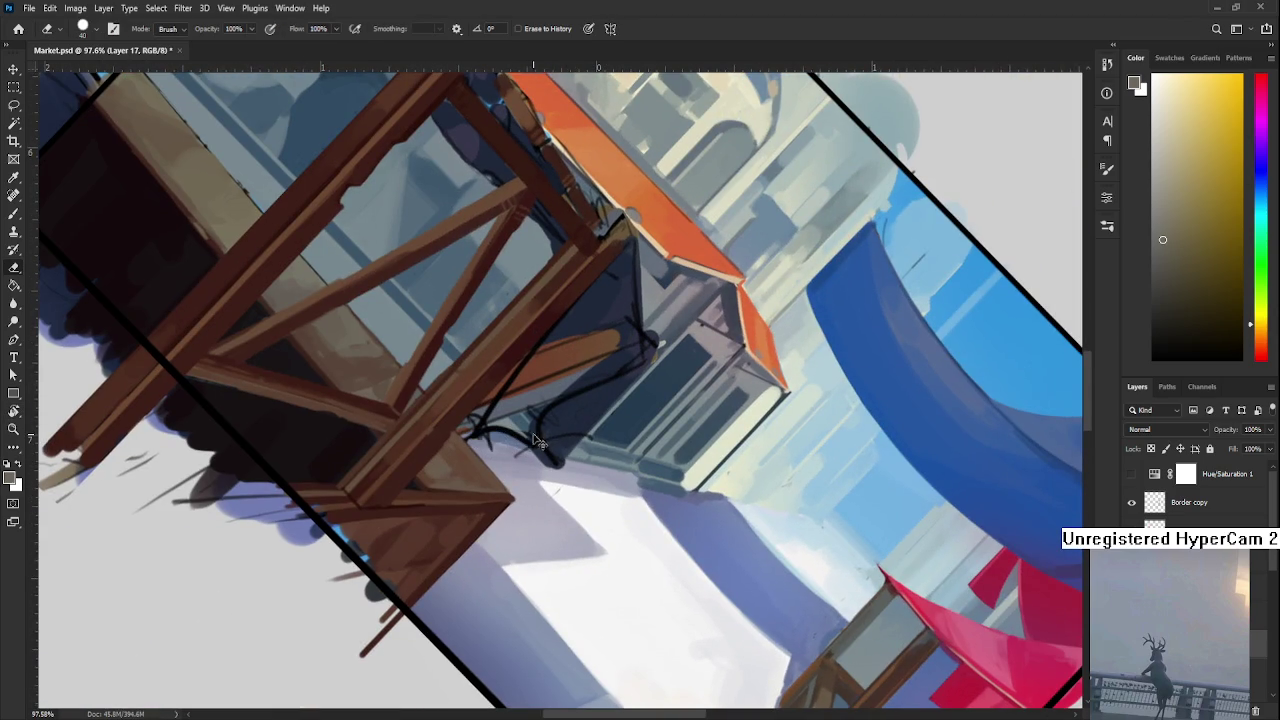
mouse_move(494, 455)
left_mouse_down()
mouse_move(500, 486)
mouse_move(606, 437)
mouse_move(557, 371)
mouse_move(498, 517)
left_mouse_up()
key("b")
left_click(490, 470, "alt")
key("bracketright")
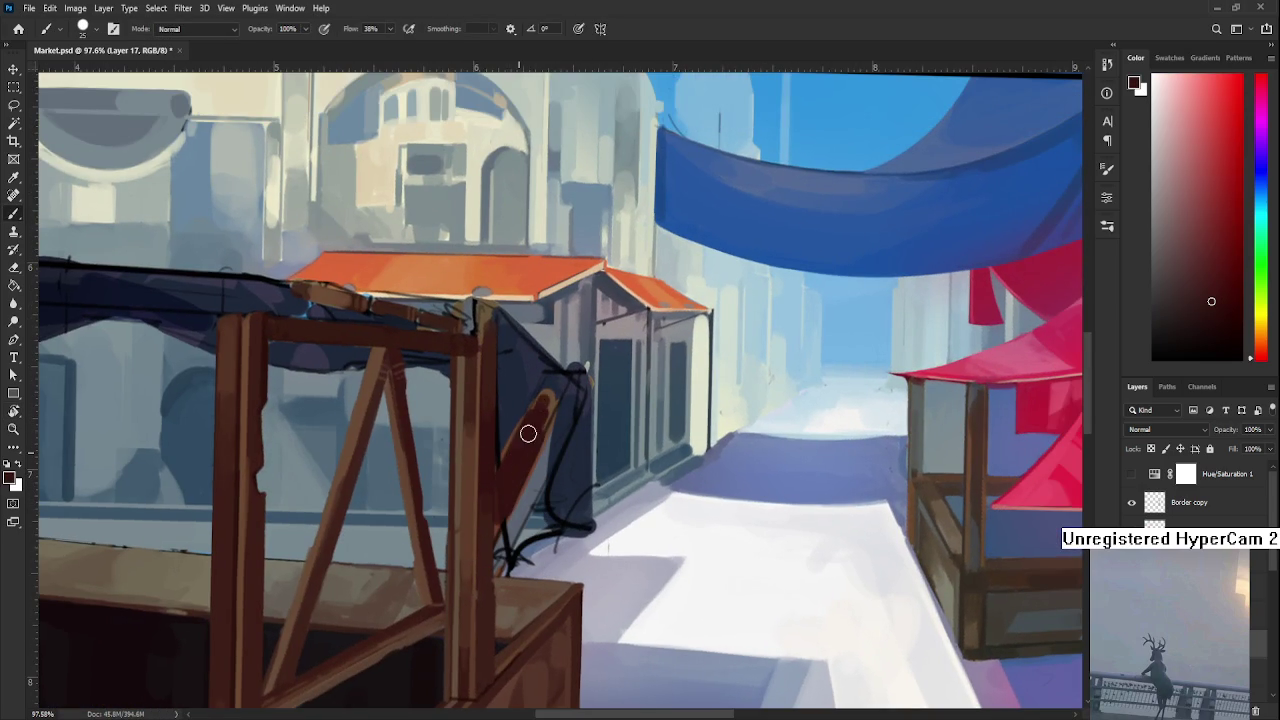
Undo the first strokes and repaint dark brown along the leaning plank with a smaller brush
key("ctrl+z")
mouse_move(526, 463)
left_mouse_down()
mouse_move(519, 410)
mouse_move(459, 446)
mouse_move(425, 530)
left_mouse_up()
mouse_move(455, 475)
left_mouse_down()
mouse_move(447, 491)
mouse_move(500, 374)
mouse_move(493, 382)
left_mouse_up()
left_click(451, 412, "alt")
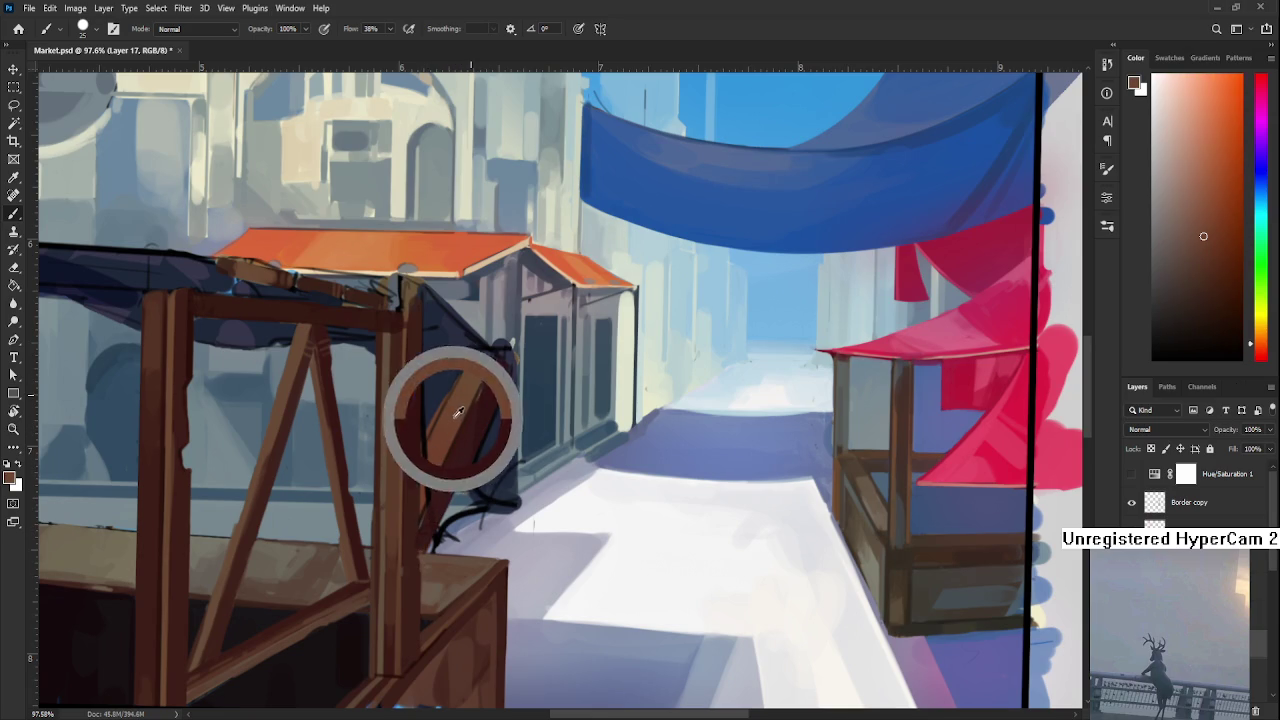
left_click(460, 409, "alt")
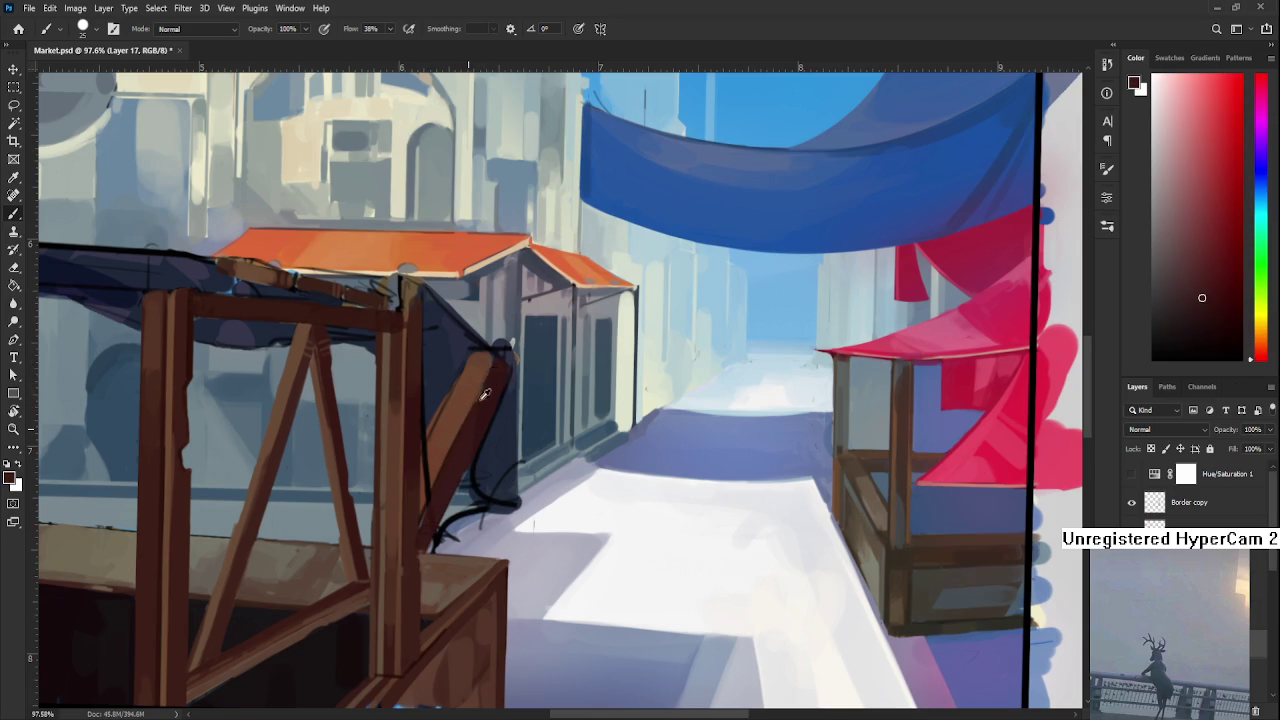
key("bracketleft")
key("bracketleft")
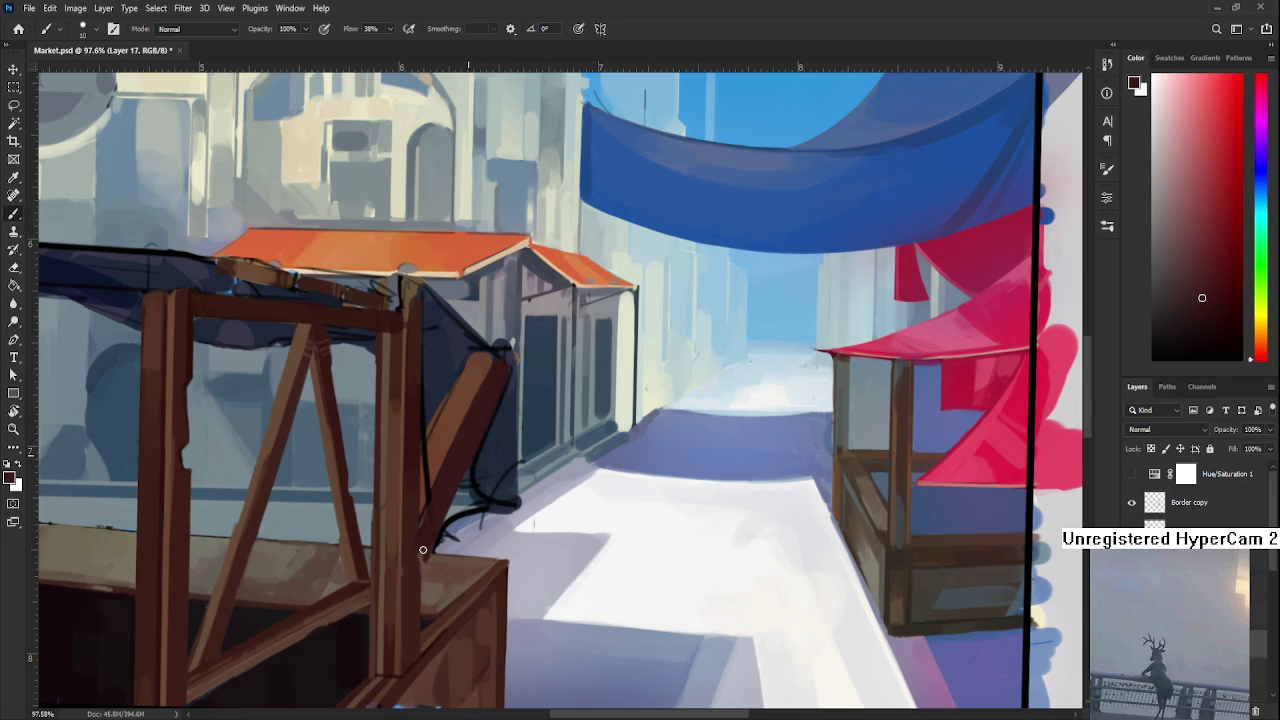
Sample several browns from the stall post and tilt the view about 2 degrees
left_click(422, 535, "alt")
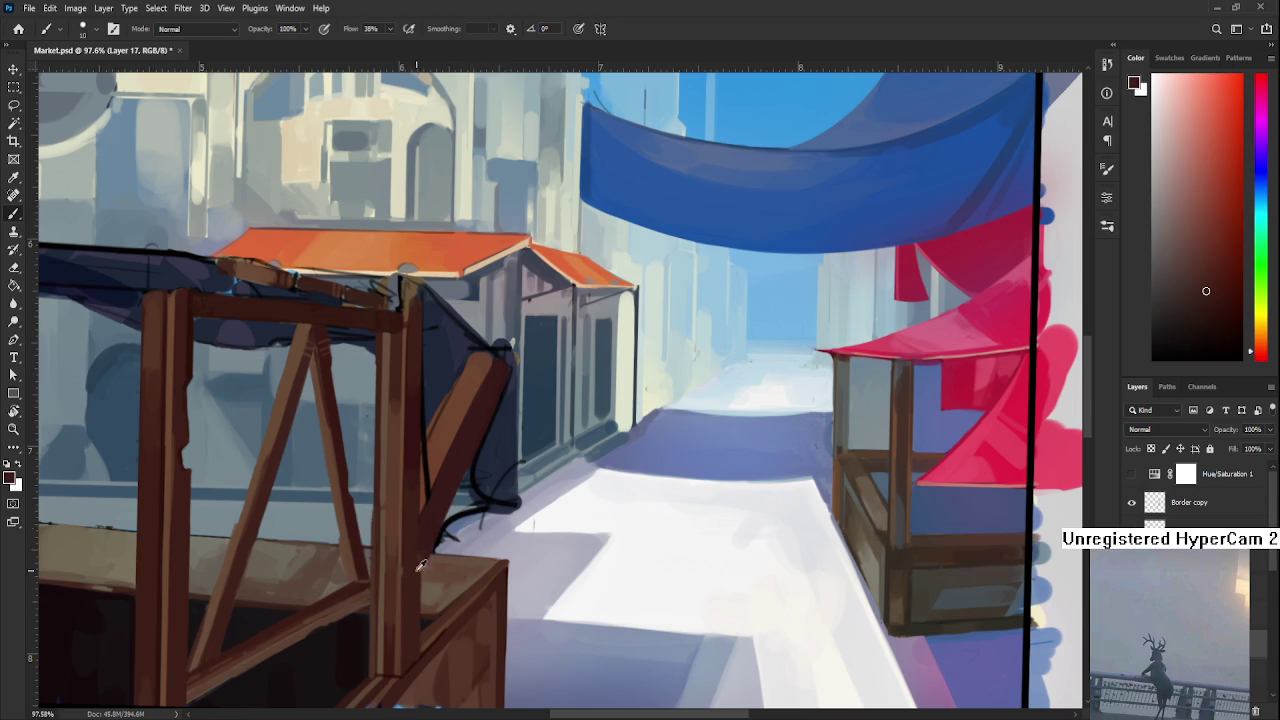
left_click(424, 534, "alt")
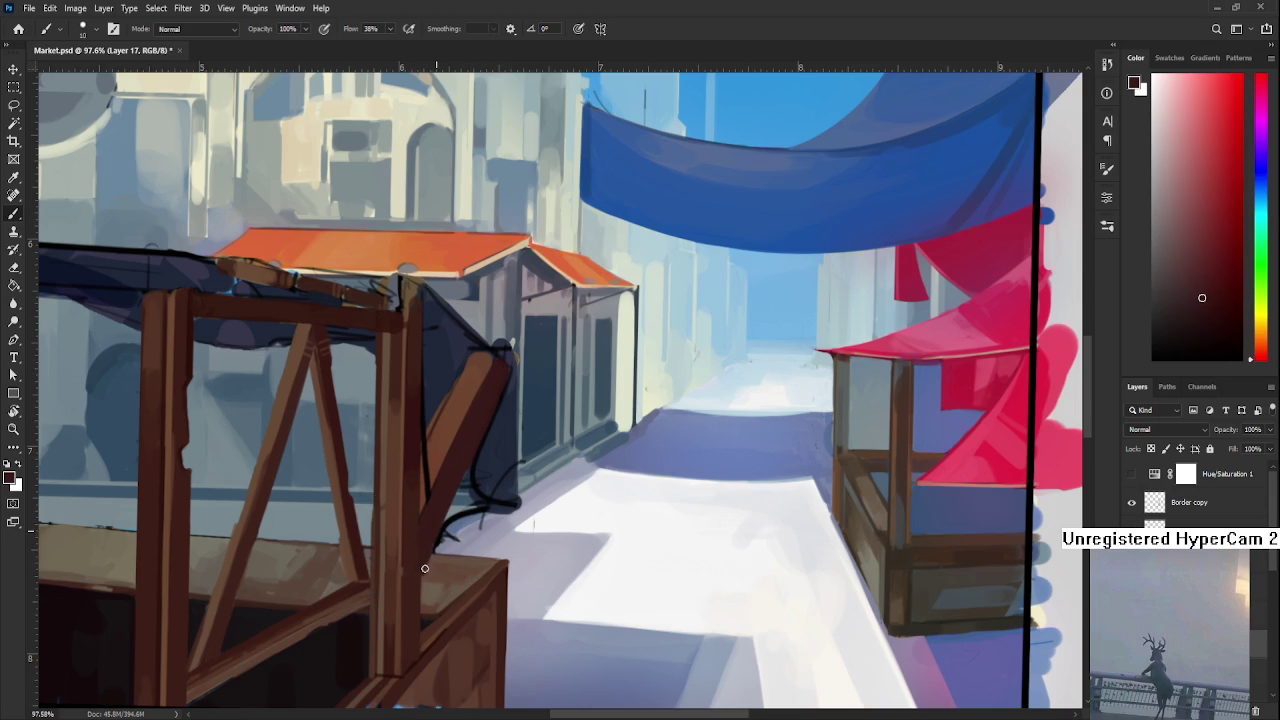
left_click(421, 510, "alt")
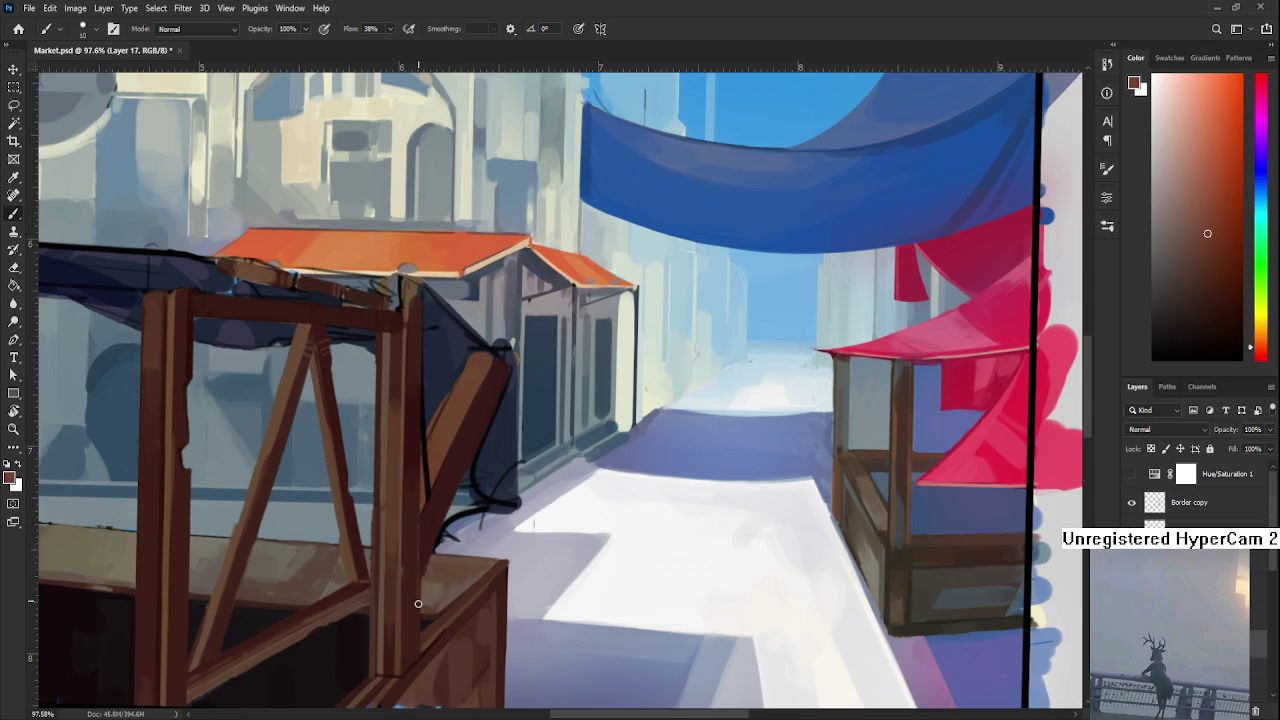
left_click(412, 537, "alt")
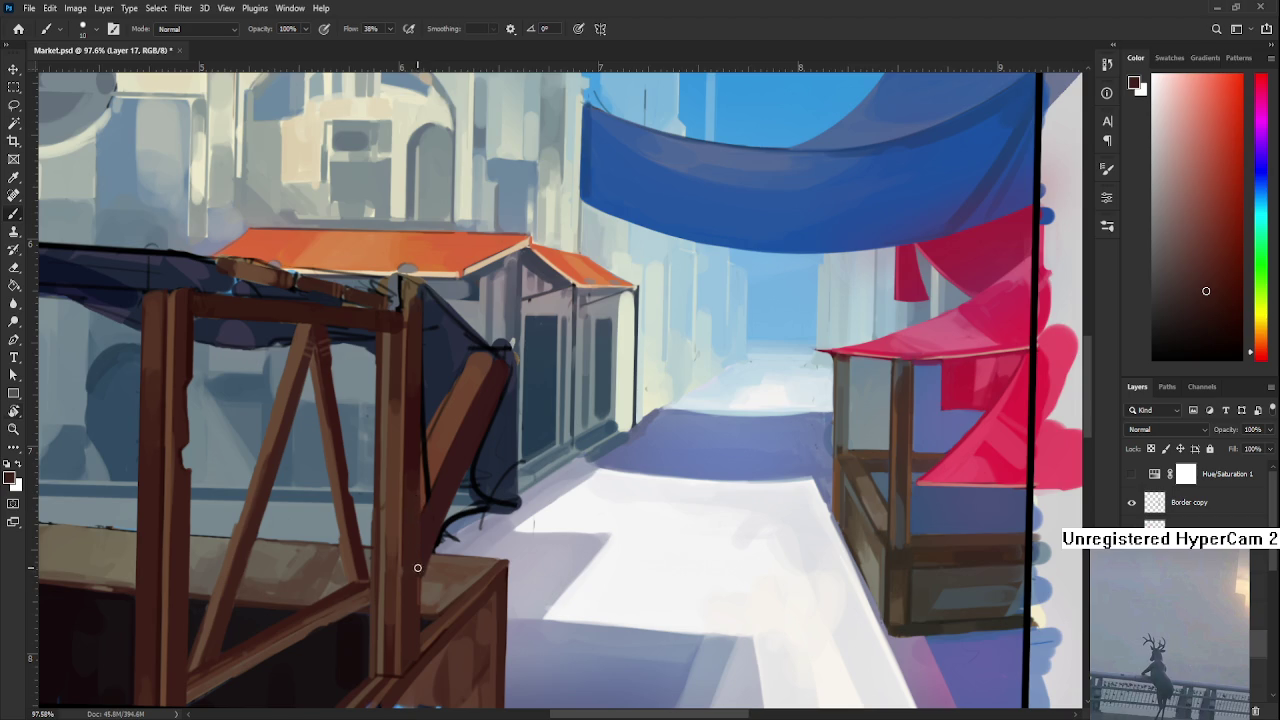
key("r")
left_click_drag(416, 568, 457, 572)
key("b")
Pick orange-brown, dark red-brown and lighter browns from the post to refine its wood
left_click(445, 577, "alt")
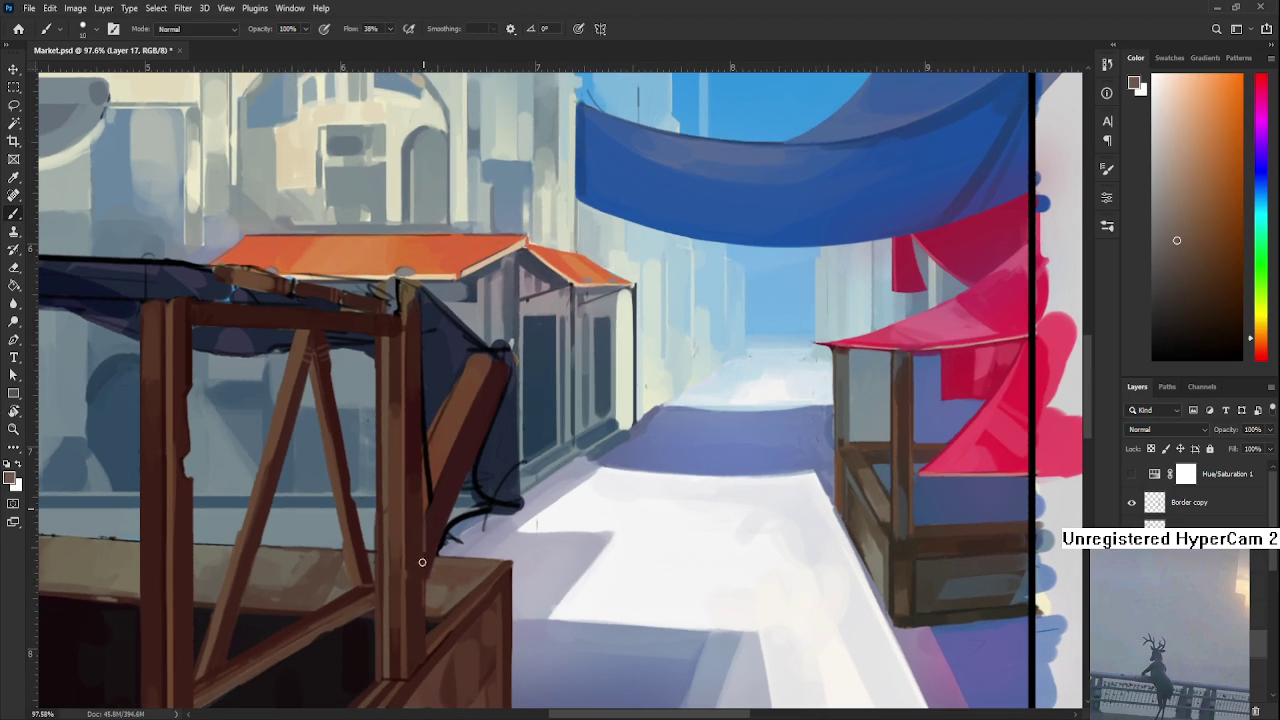
left_click(421, 590, "alt")
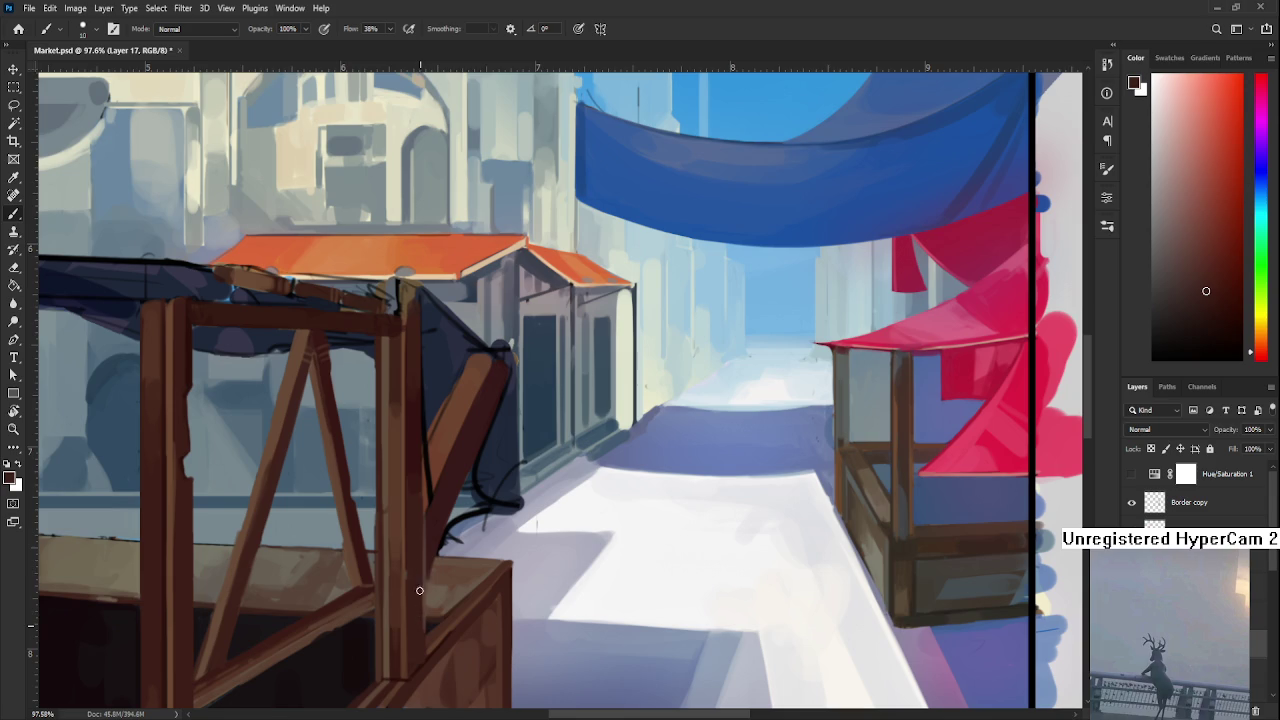
left_click(443, 560, "alt")
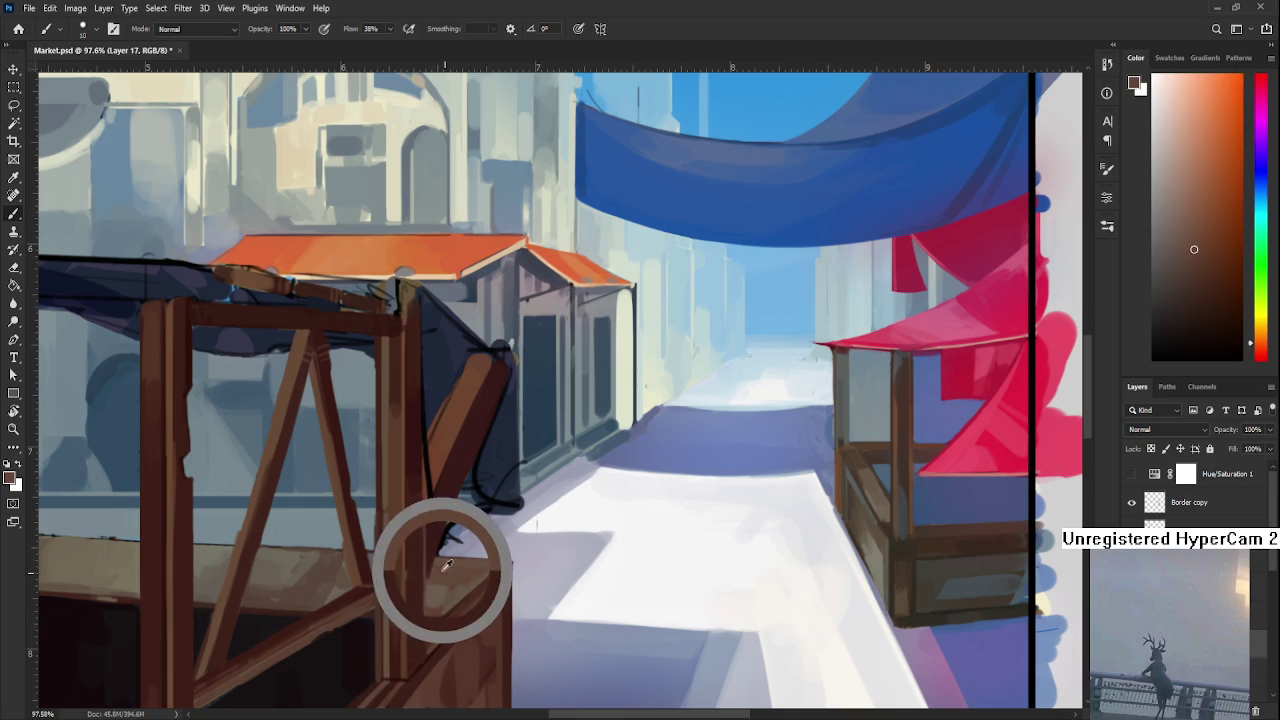
left_click_drag(447, 509, 437, 549)
left_click(432, 506, "alt")
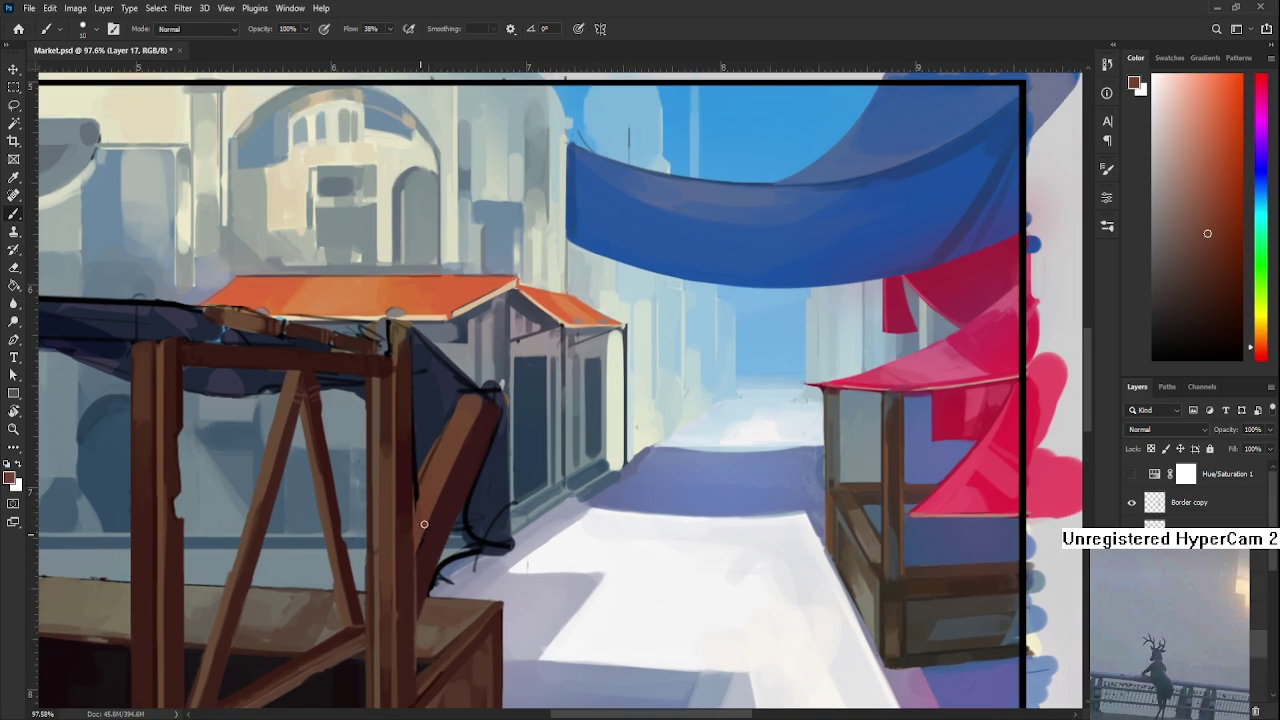
left_click(432, 481, "alt")
left_click(436, 474, "alt")
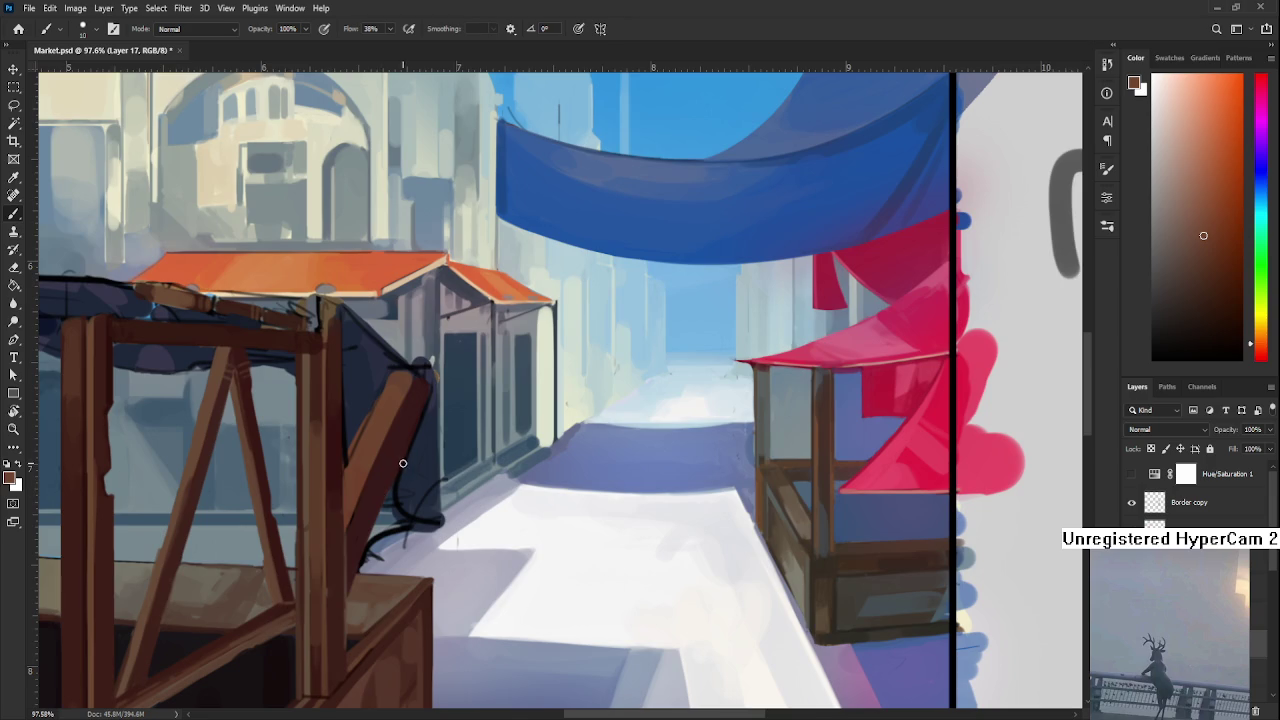
Shade the plank with dark maroons and warm browns sampled from the beam, ending at the frame's top edge
left_click_drag(401, 514, 432, 475)
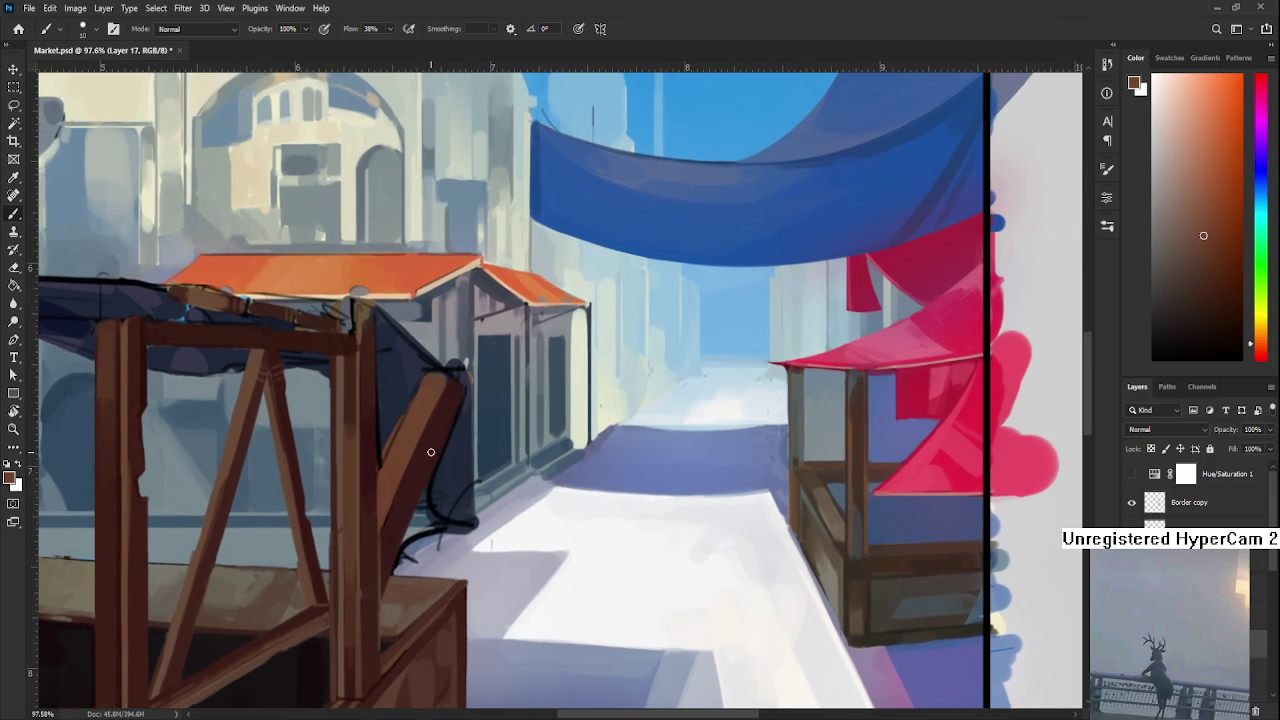
left_click(442, 376, "alt")
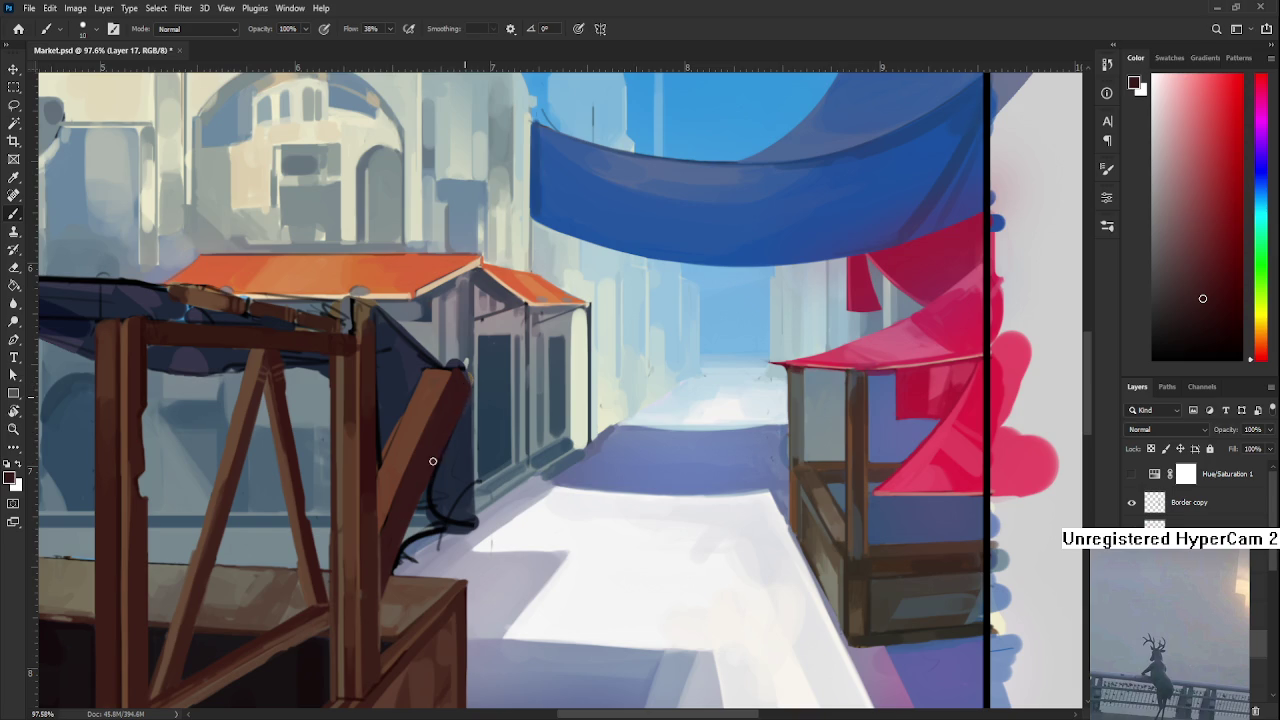
left_click(434, 378, "alt")
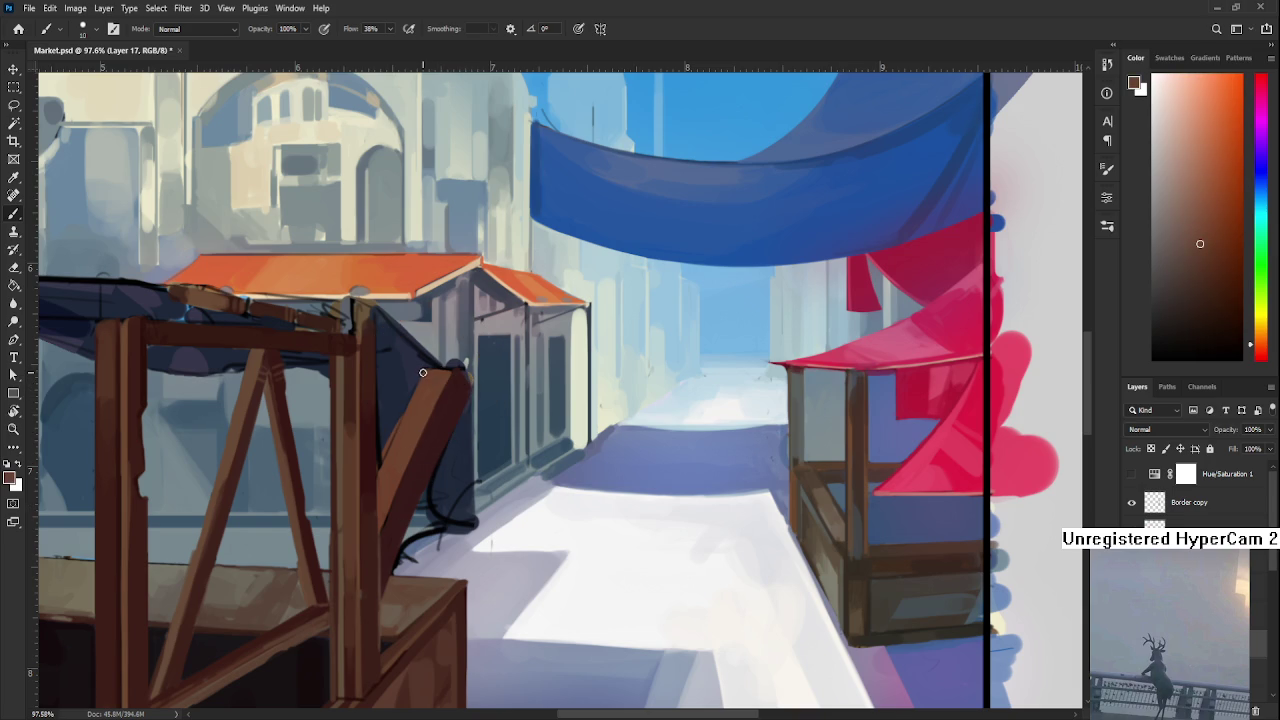
left_click(446, 370, "alt")
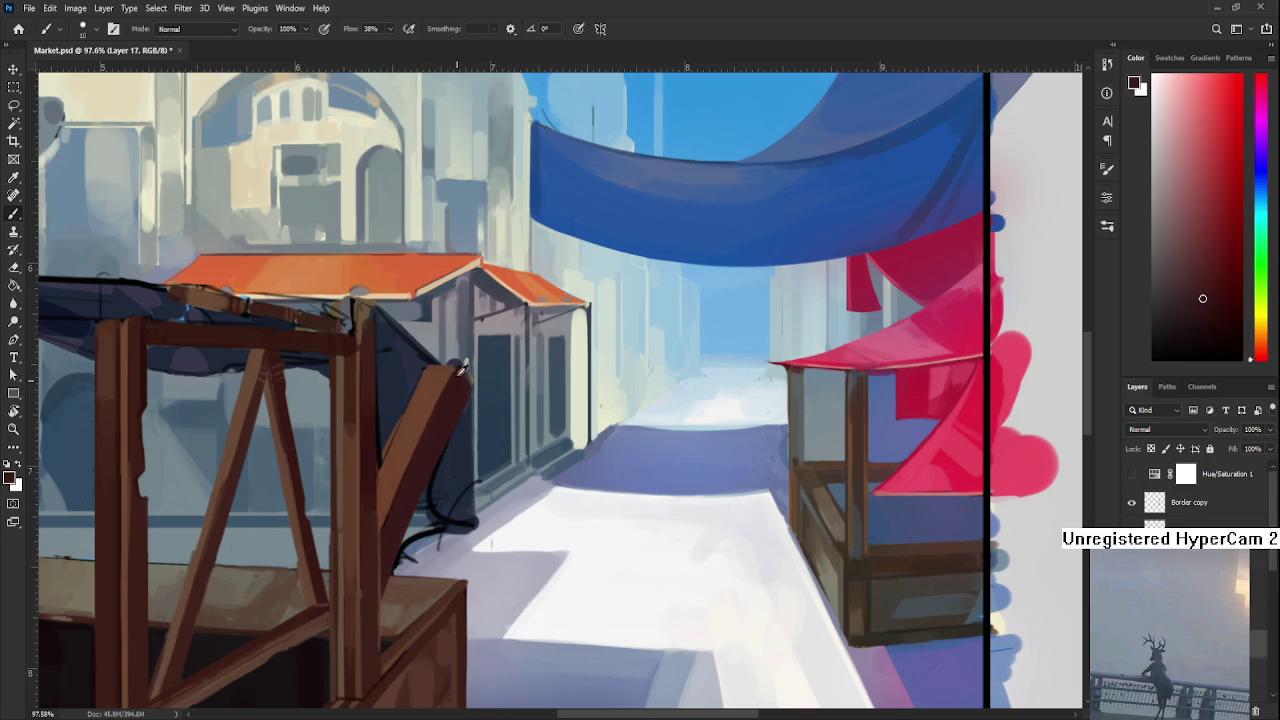
left_click(458, 371, "alt")
left_click(433, 372, "alt")
left_click(423, 401, "alt")
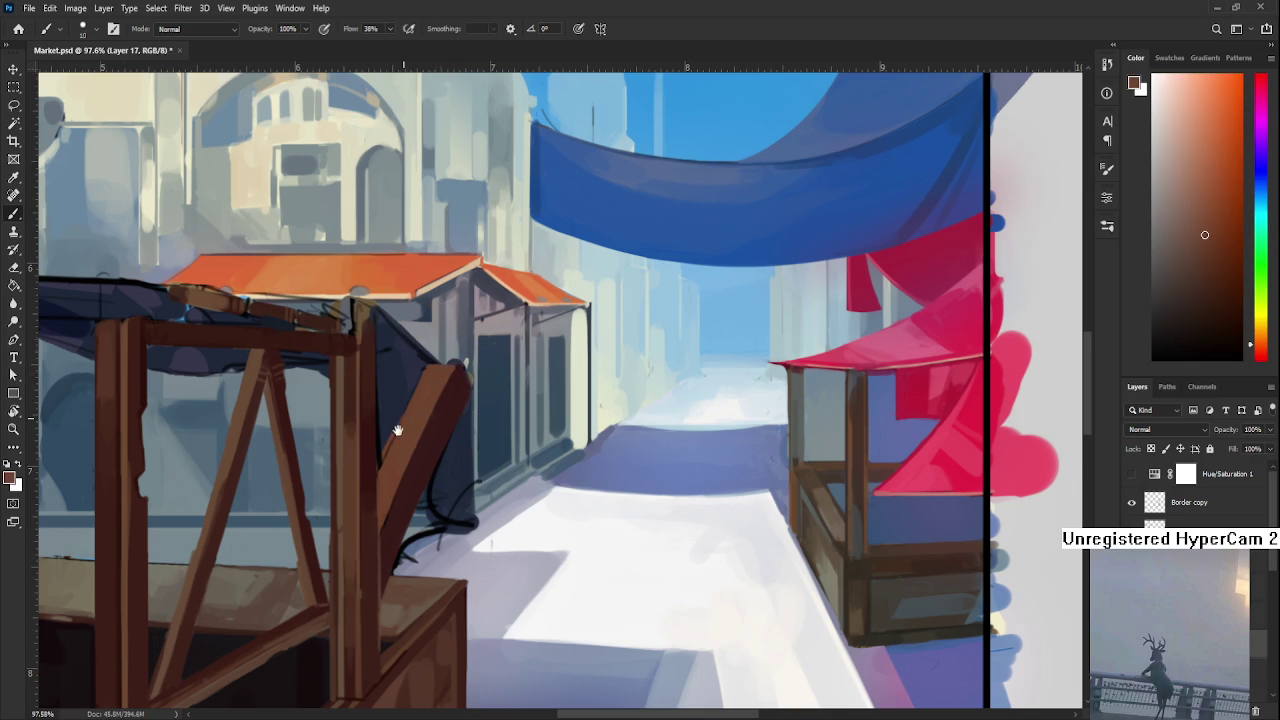
left_click_drag(401, 430, 421, 398)
left_click(418, 403, "alt")
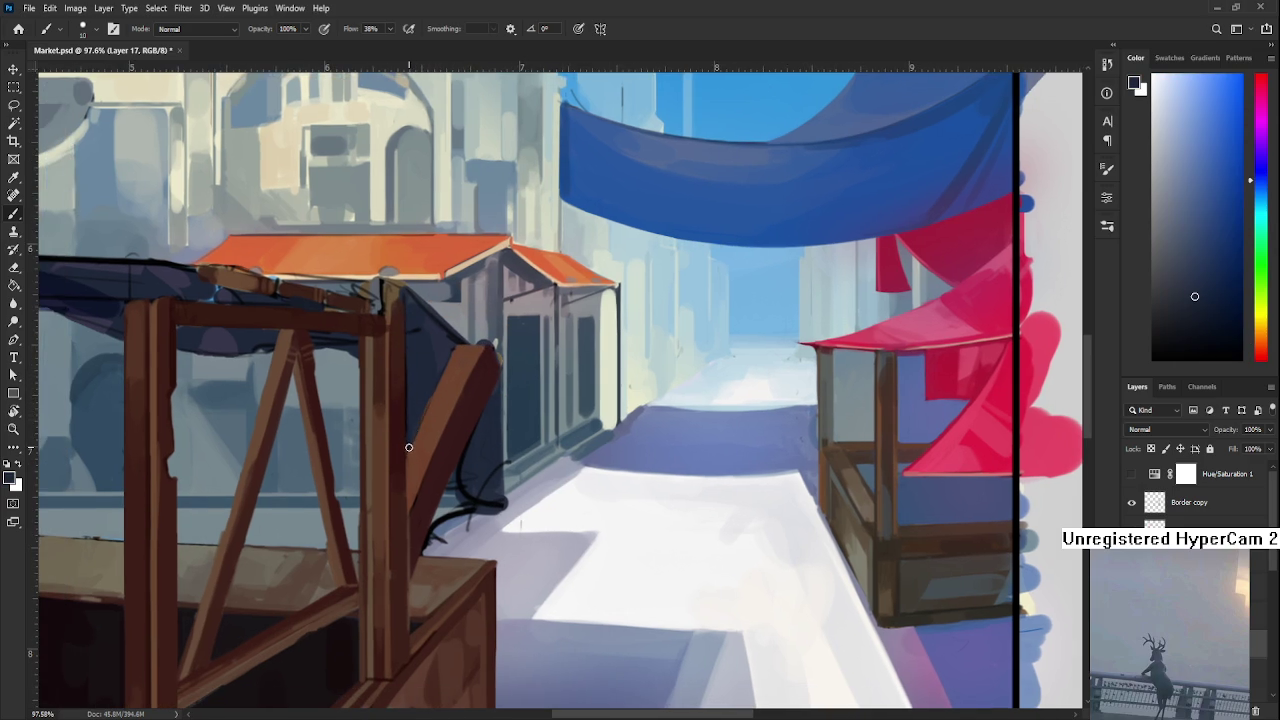
left_click(449, 378, "alt")
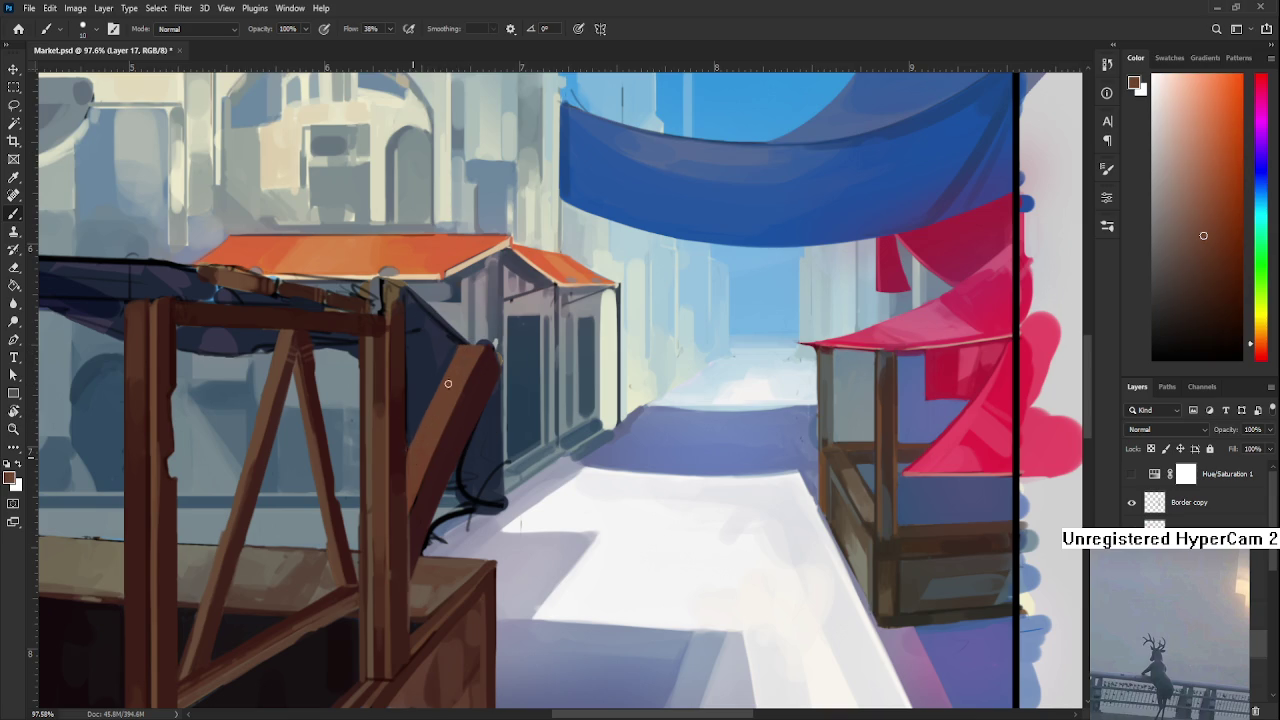
left_click_drag(430, 421, 517, 434)
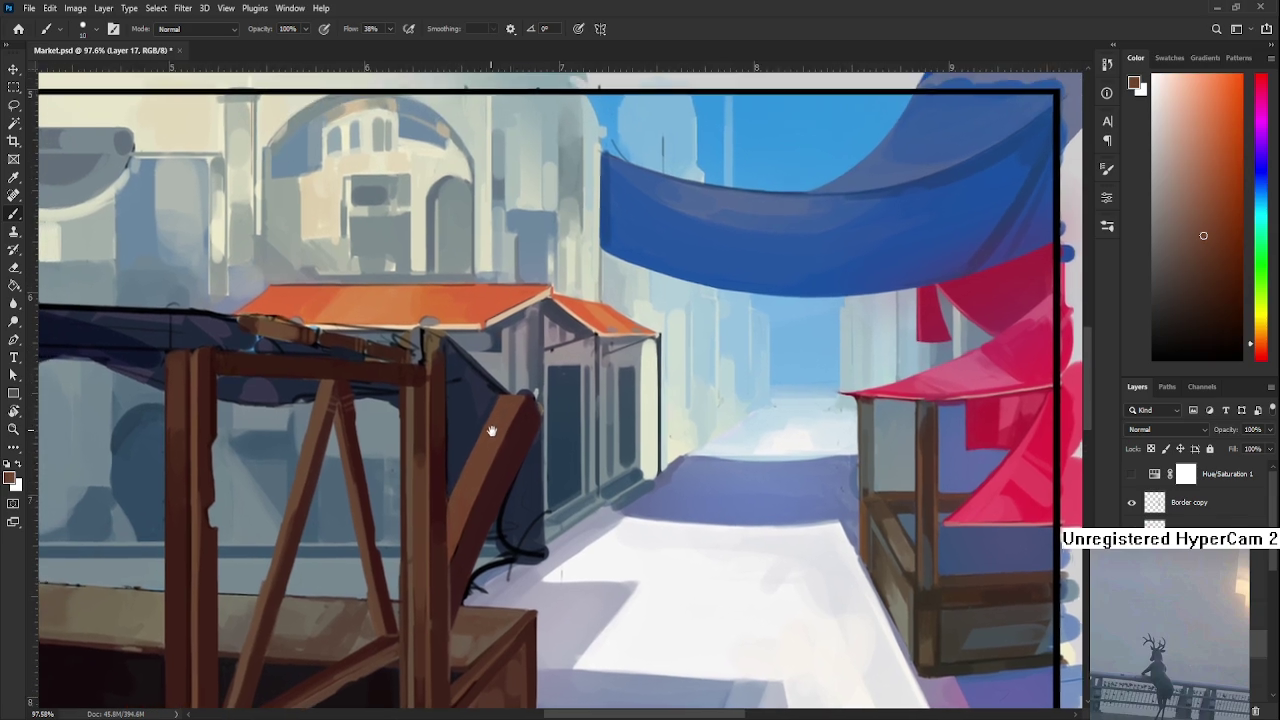